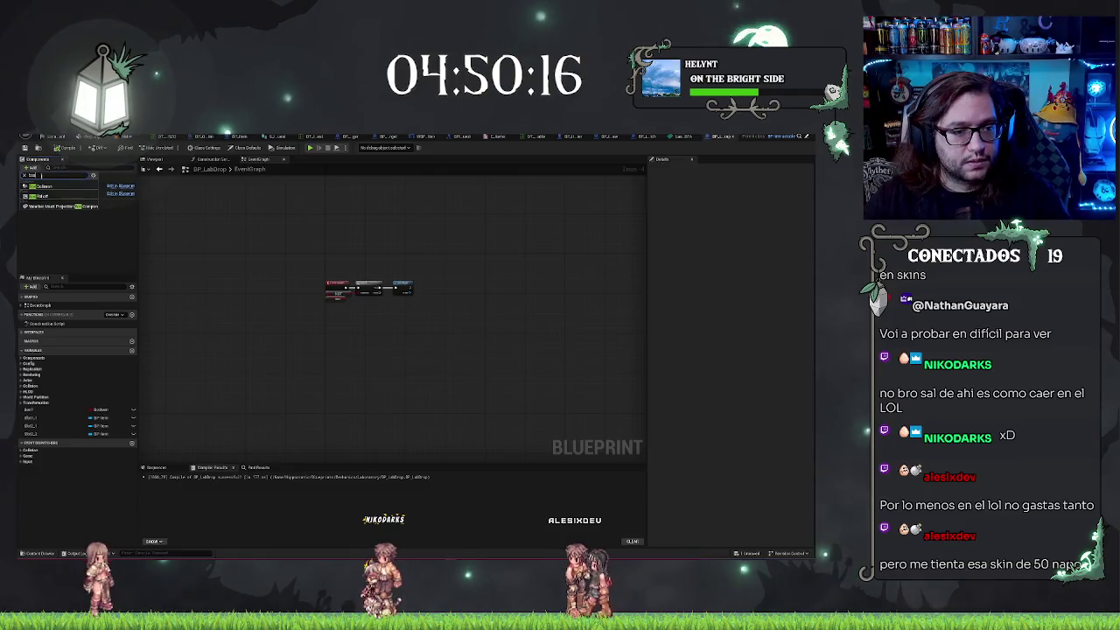
Pick a new Collision Preset for the BP_LabDrop Box component from the Details dropdown
click(40, 186)
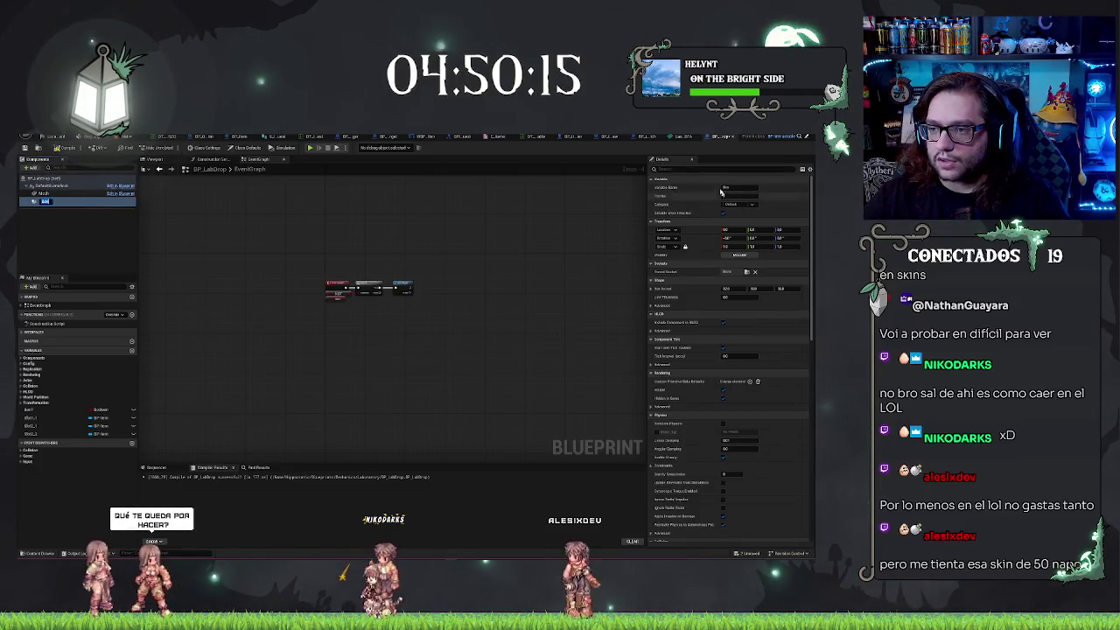
scroll(731, 263, down, 10)
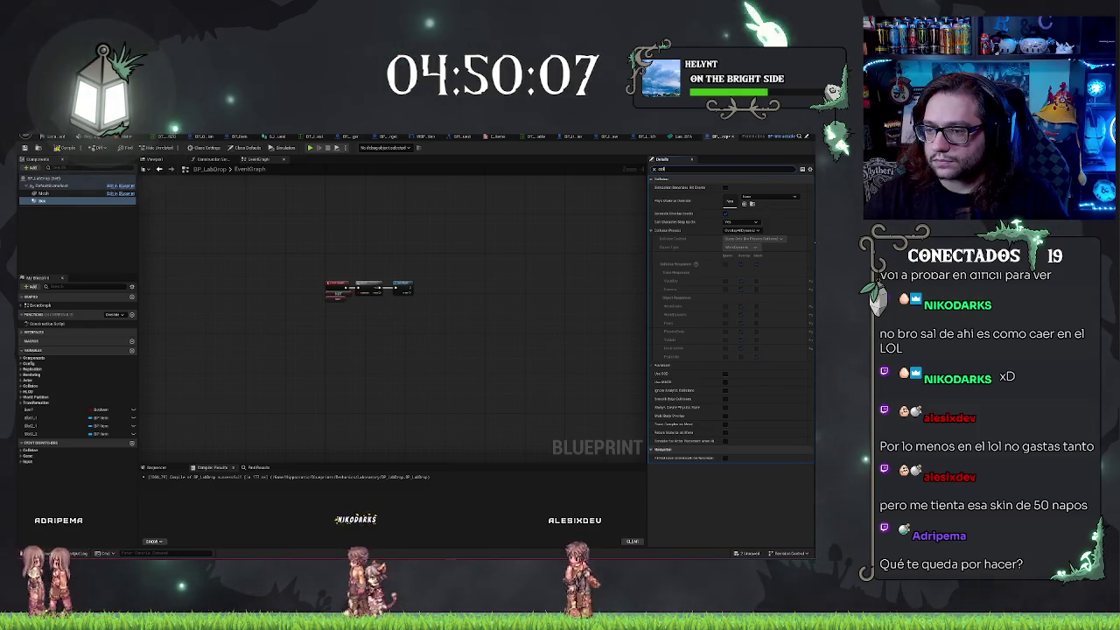
click(742, 230)
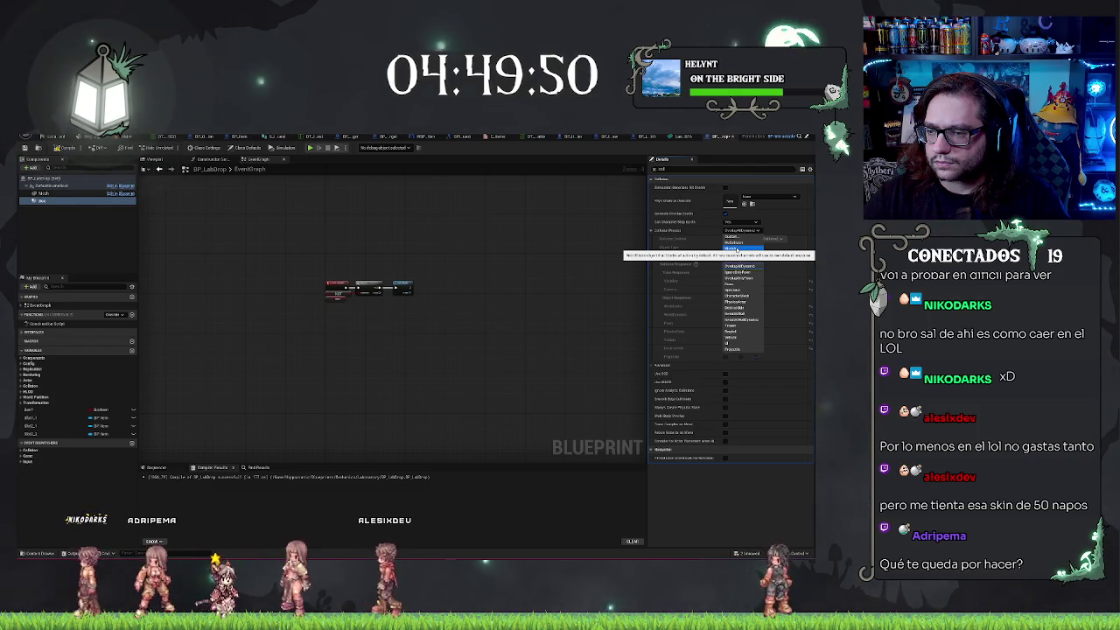
click(735, 249)
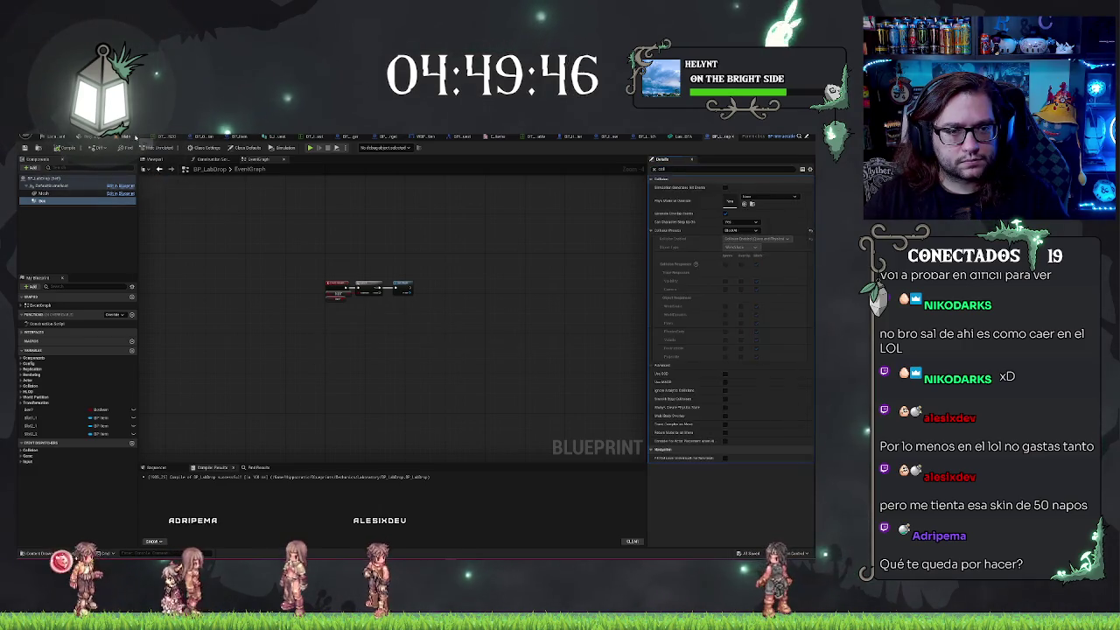
click(136, 138)
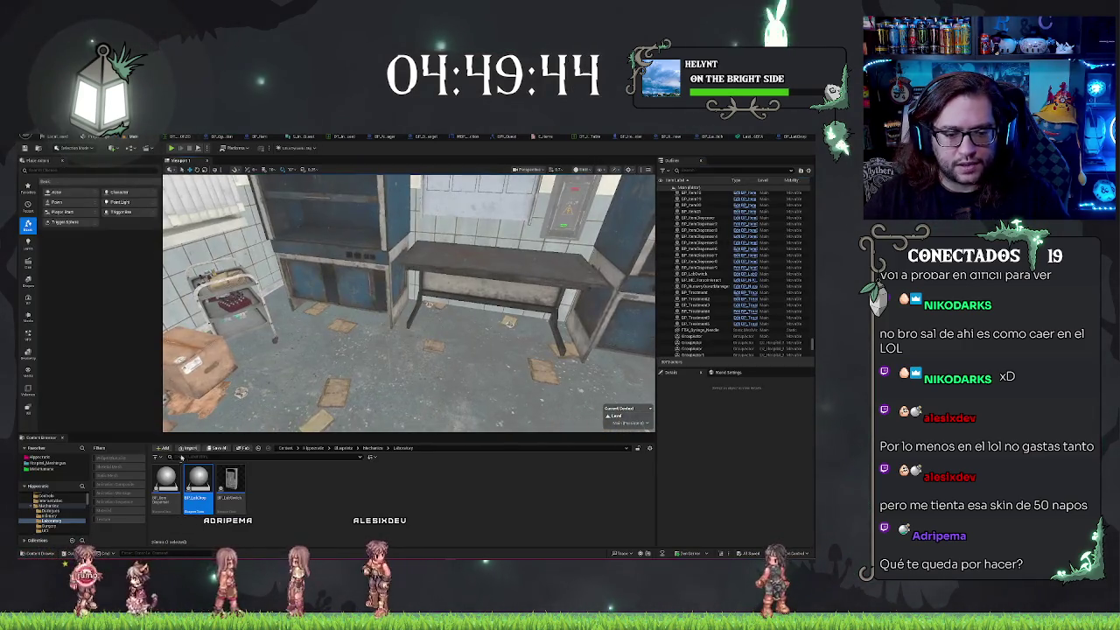
Select the LabDrop actor by the lab counter and focus the viewport on it
click(326, 324)
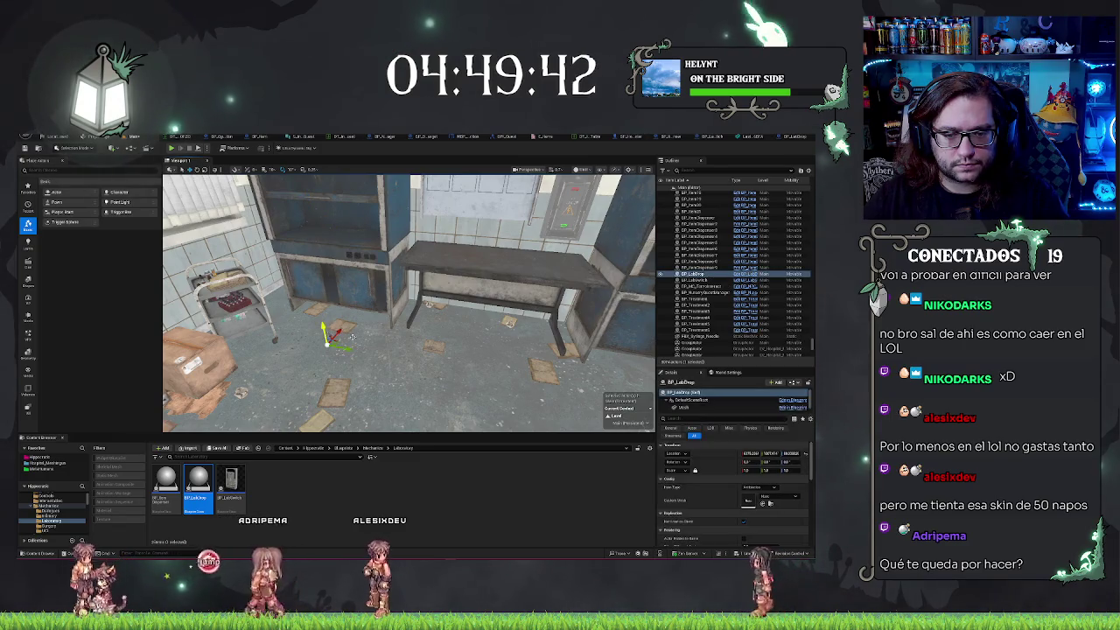
key(f)
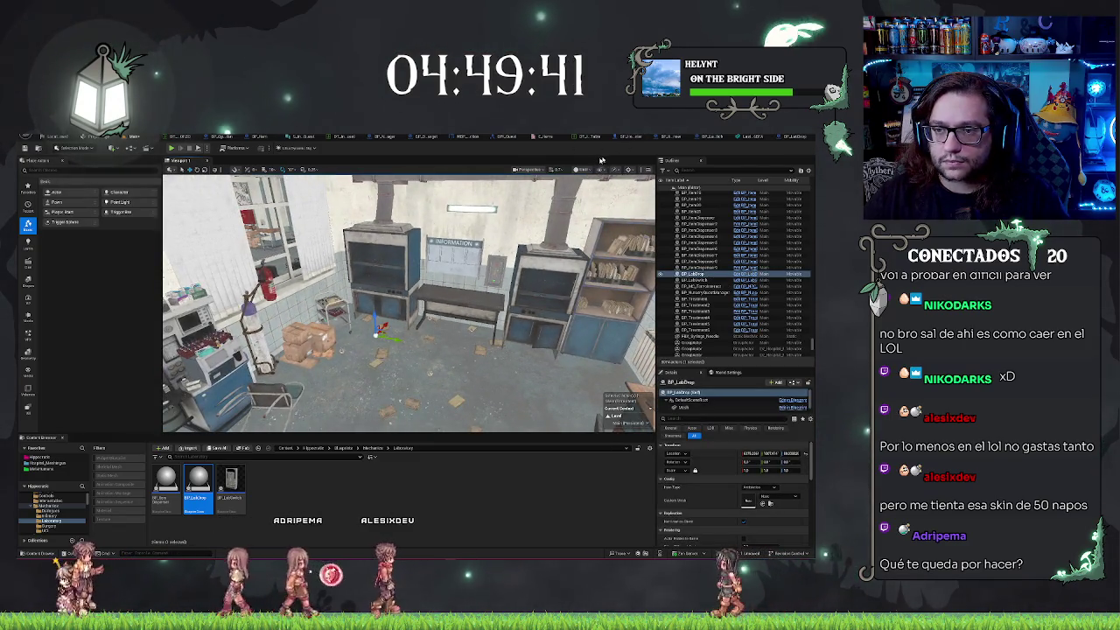
click(602, 170)
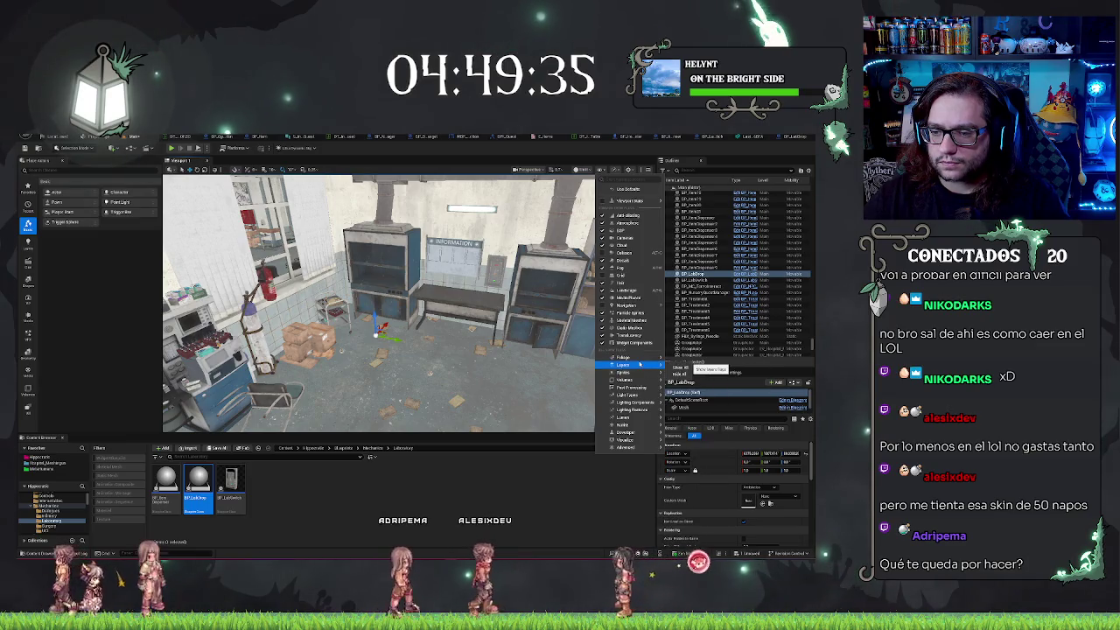
mouse_move(624, 418)
mouse_move(624, 440)
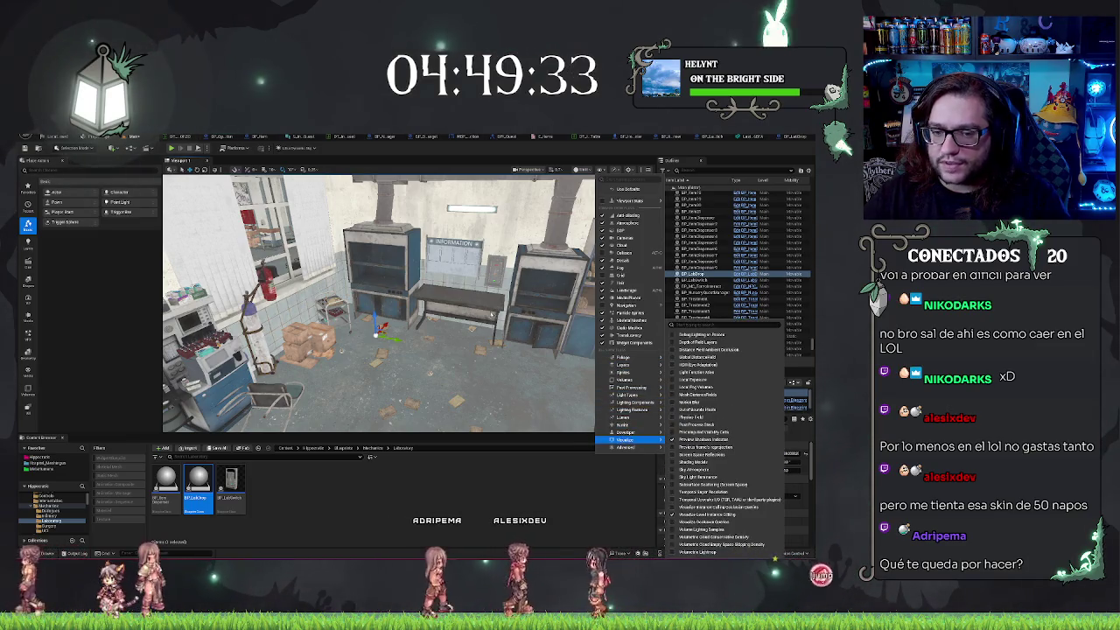
click(560, 367)
drag(560, 367, 525, 355)
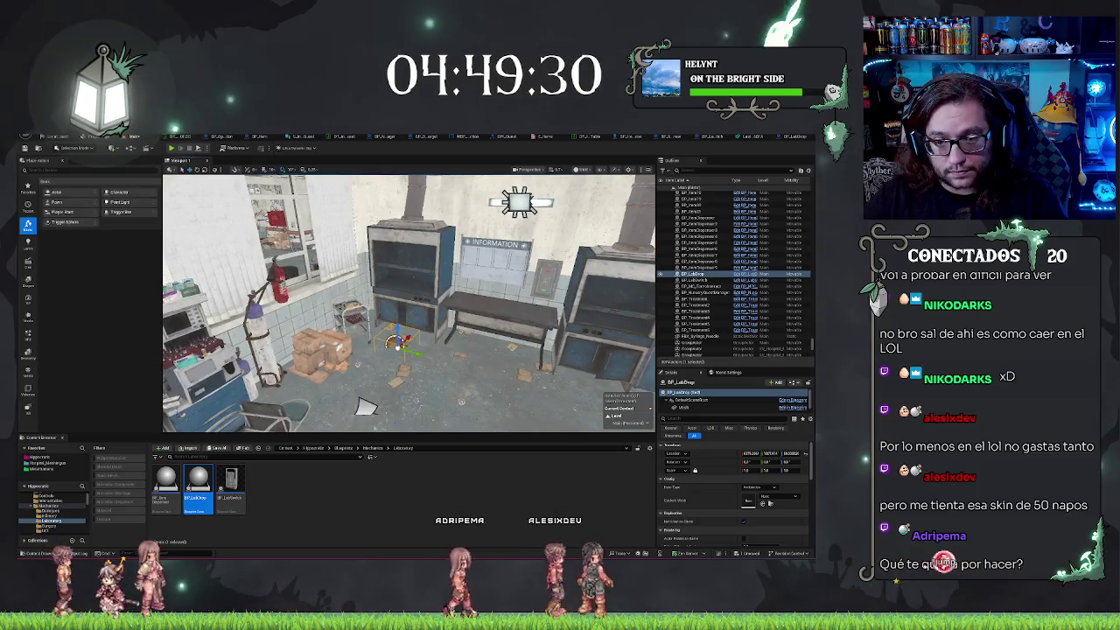
key(ctrl+z)
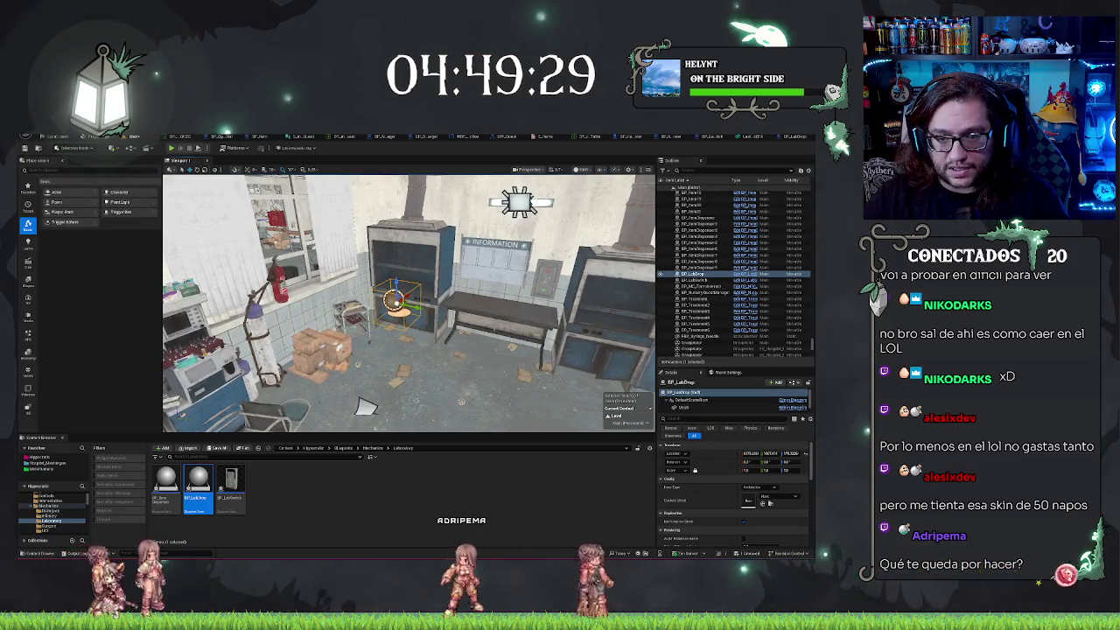
scroll(584, 250, up, 3)
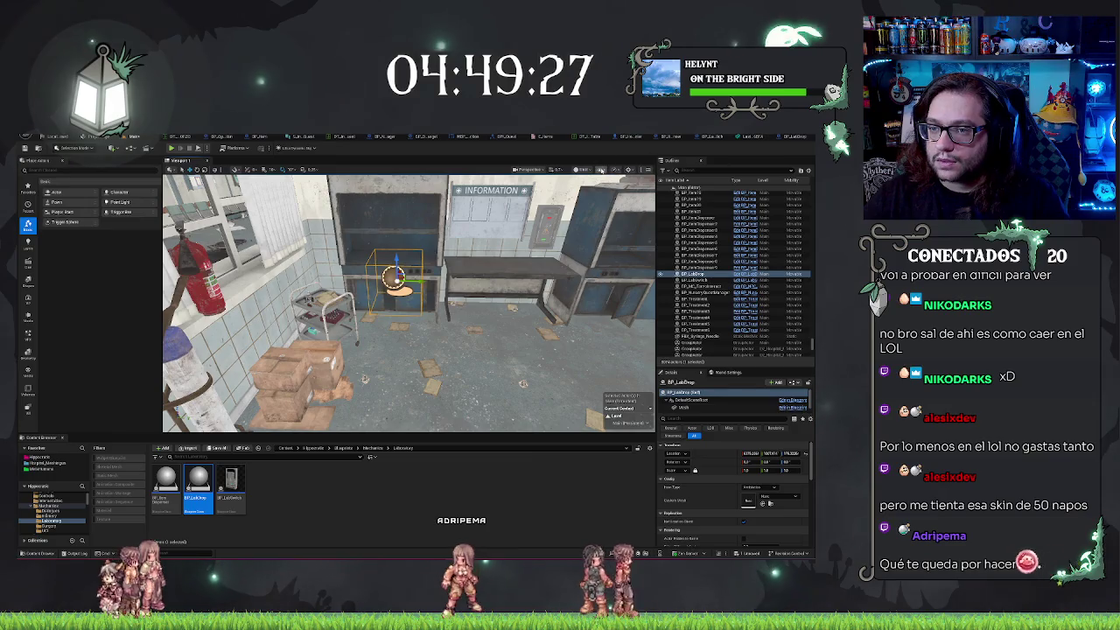
Switch the viewport to the Visibility Collision view mode and orbit over the lab furniture
click(600, 170)
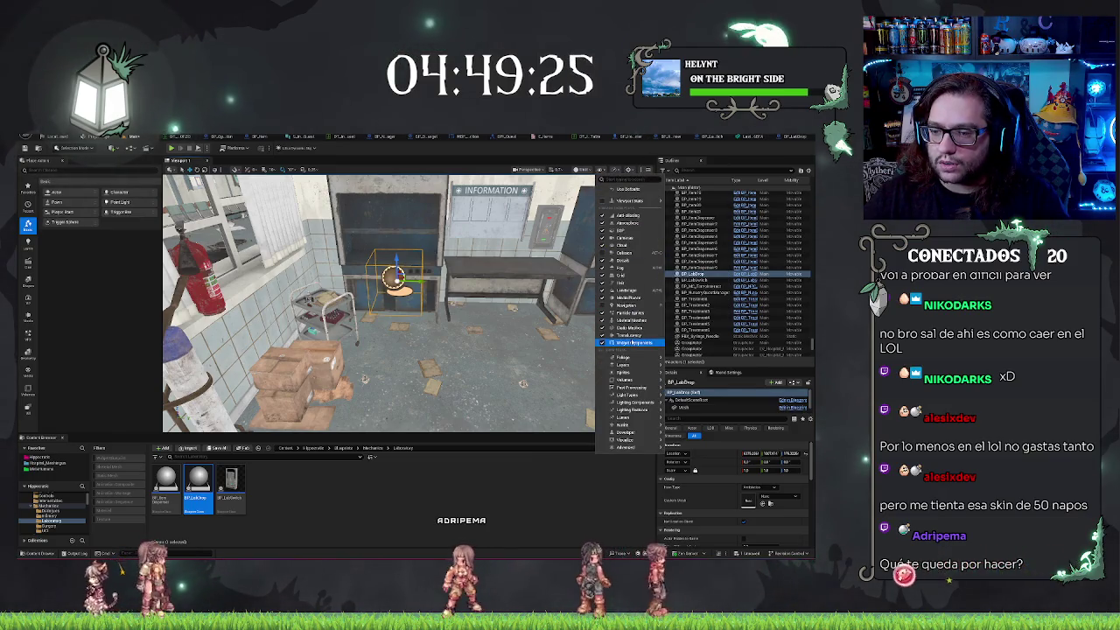
drag(560, 385, 630, 315)
mouse_move(408, 350)
mouse_down()
mouse_move(428, 346)
mouse_move(590, 143)
mouse_up()
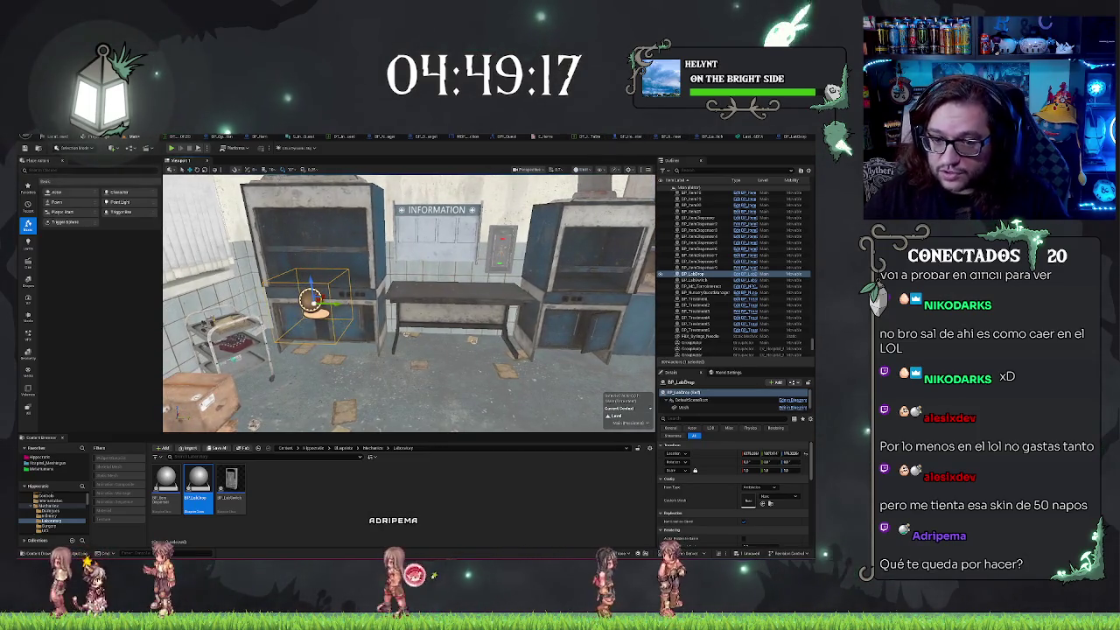
click(600, 169)
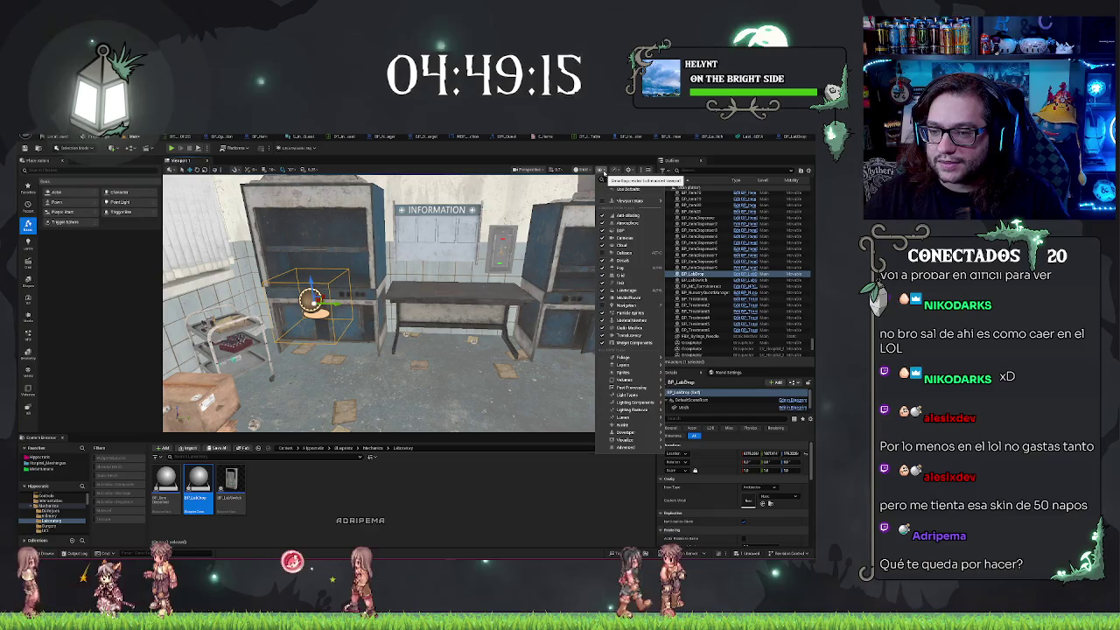
click(581, 168)
click(581, 169)
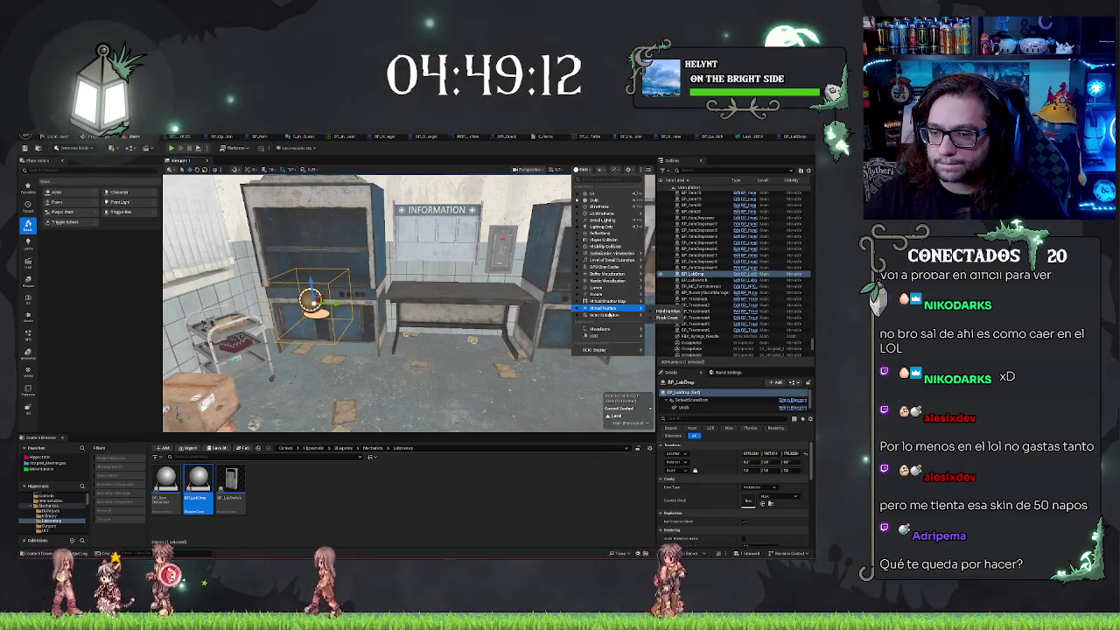
mouse_move(616, 308)
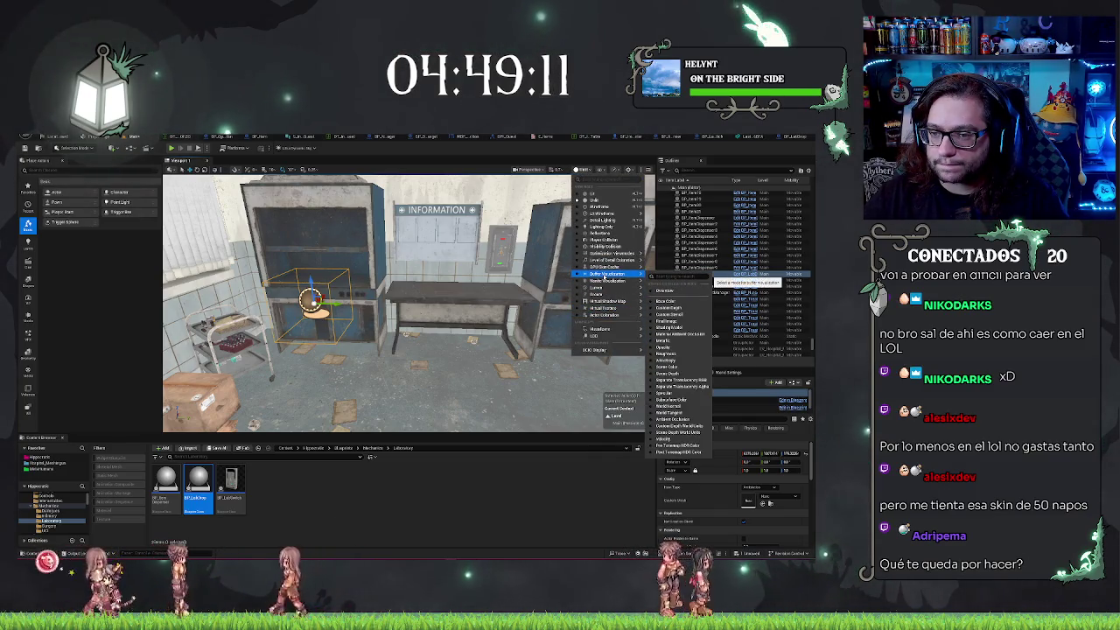
key(Escape)
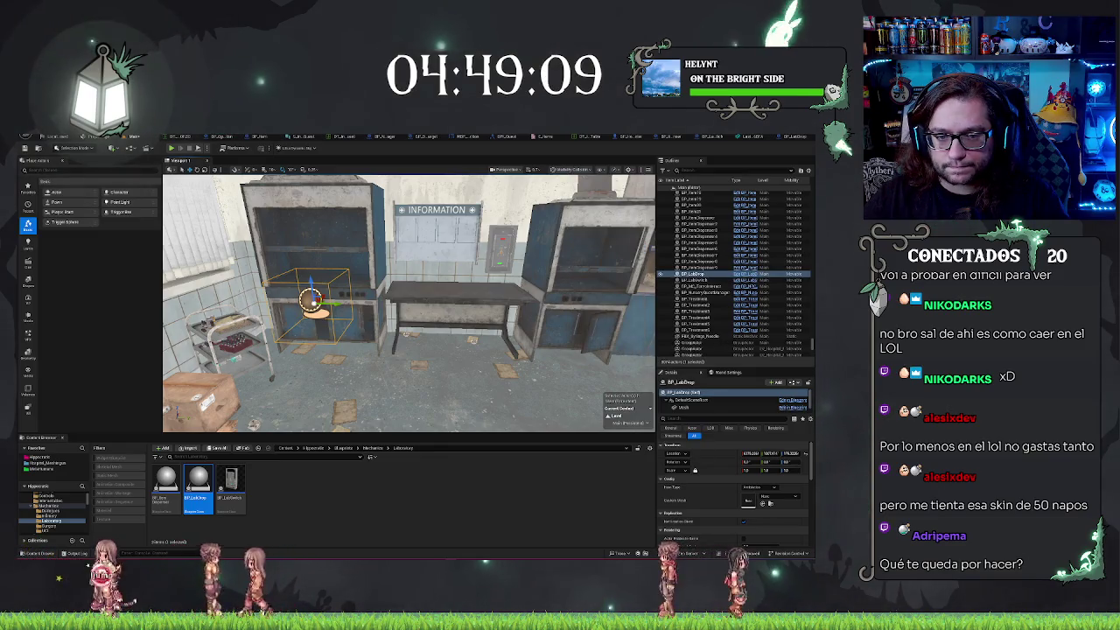
mouse_move(409, 302)
mouse_down()
mouse_move(341, 292)
mouse_move(306, 306)
mouse_move(275, 294)
mouse_up()
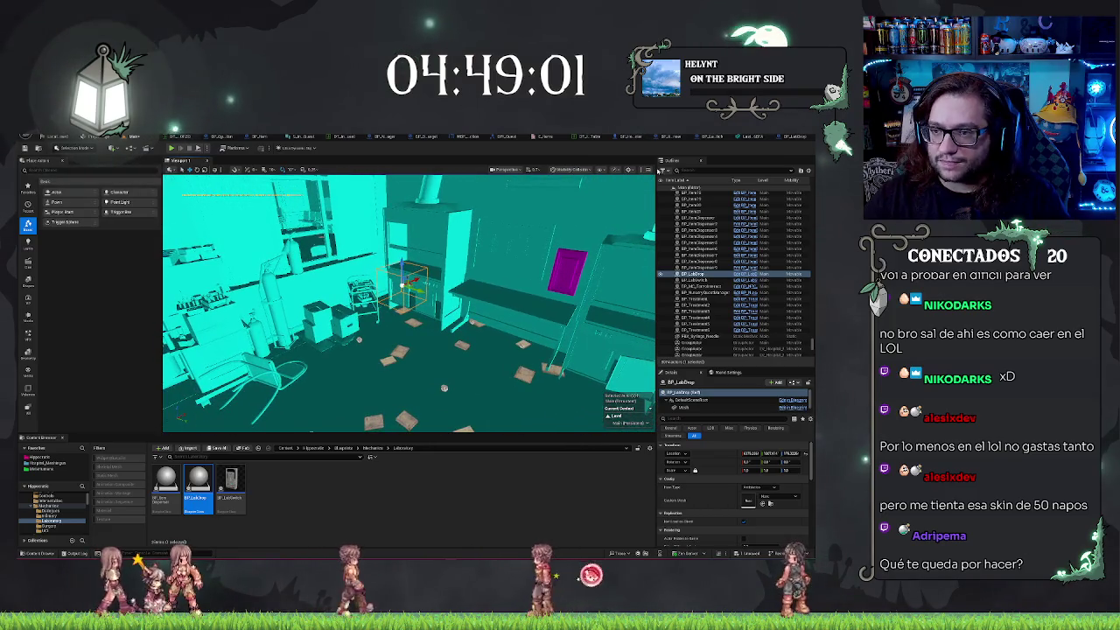
Set the viewport's View Mode back to Lit
click(610, 169)
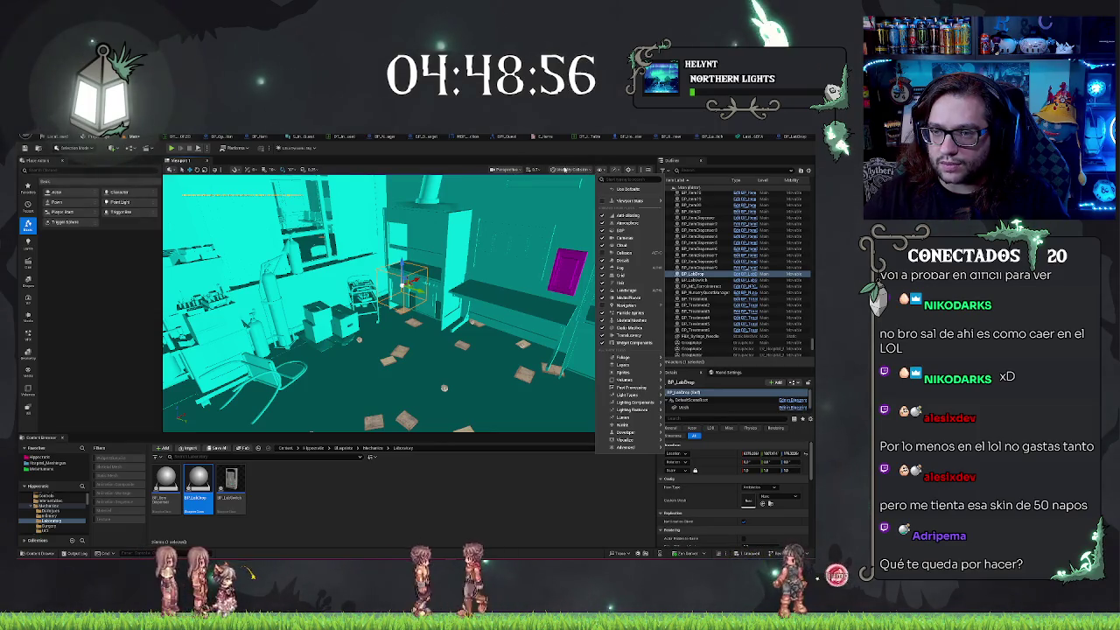
click(564, 169)
click(572, 193)
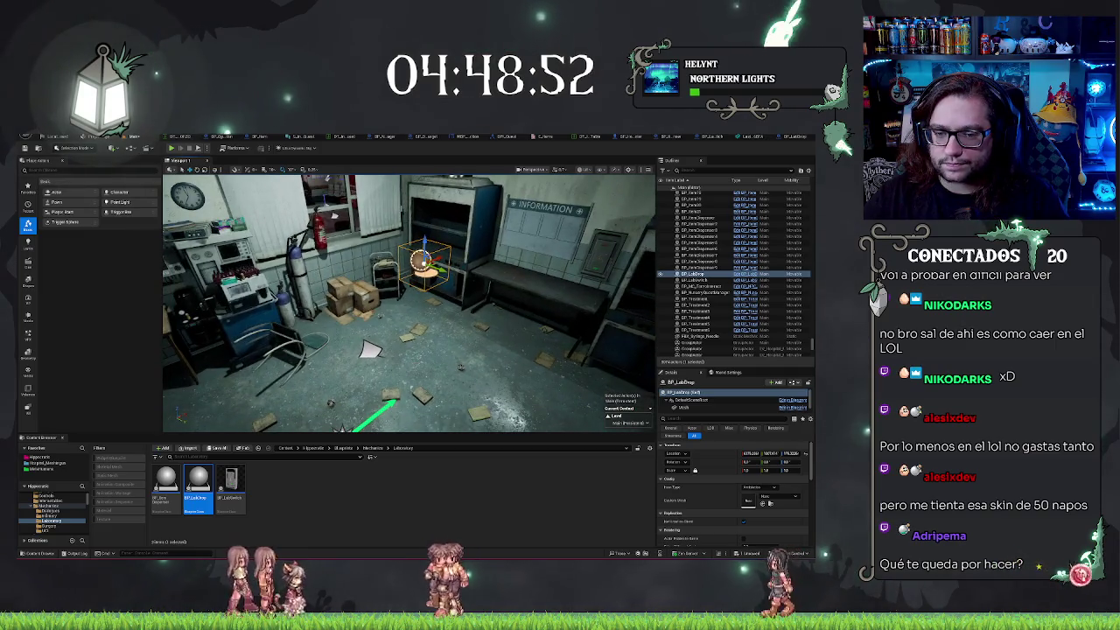
right_click(433, 361)
click(431, 356)
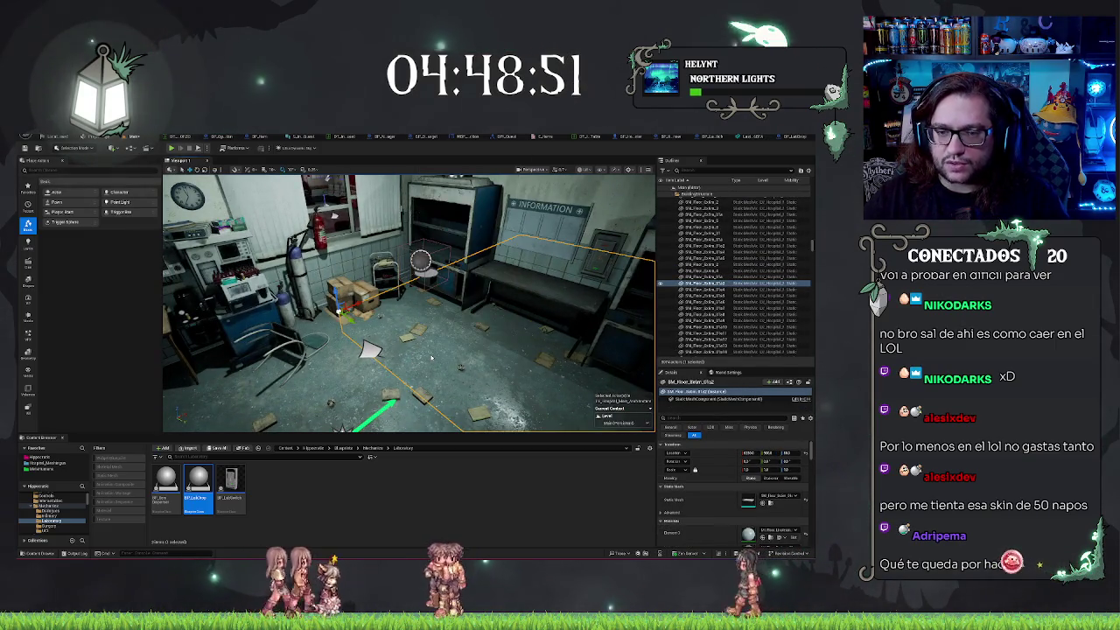
Play-test the level by walking through the room, then reopen the BP_LabDrop Blueprint editor
key(alt+p)
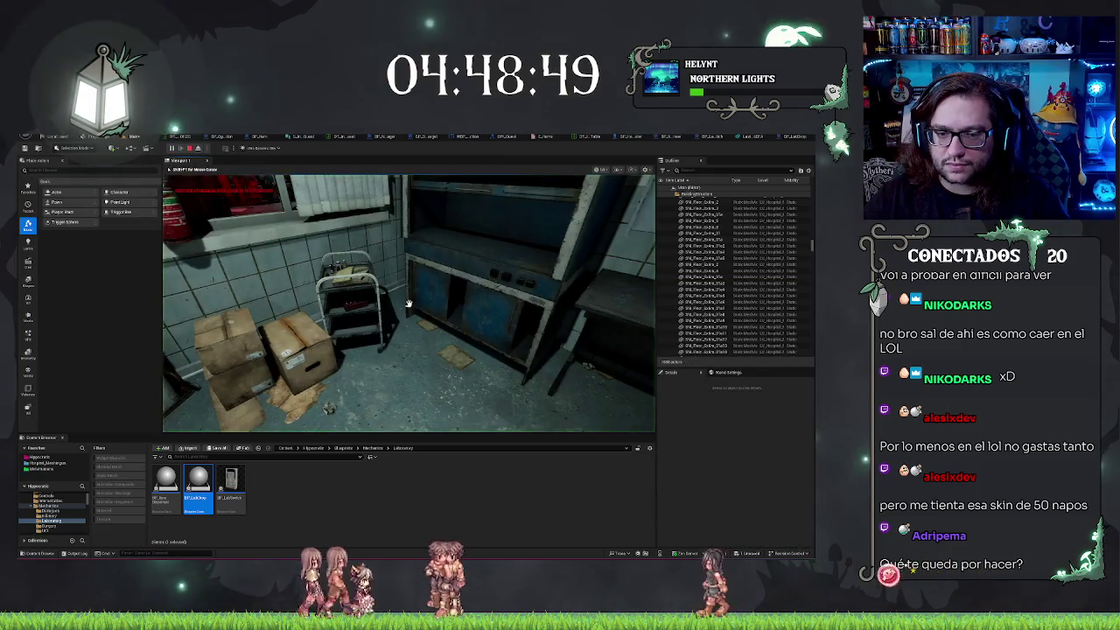
mouse_move(407, 304)
key(w)
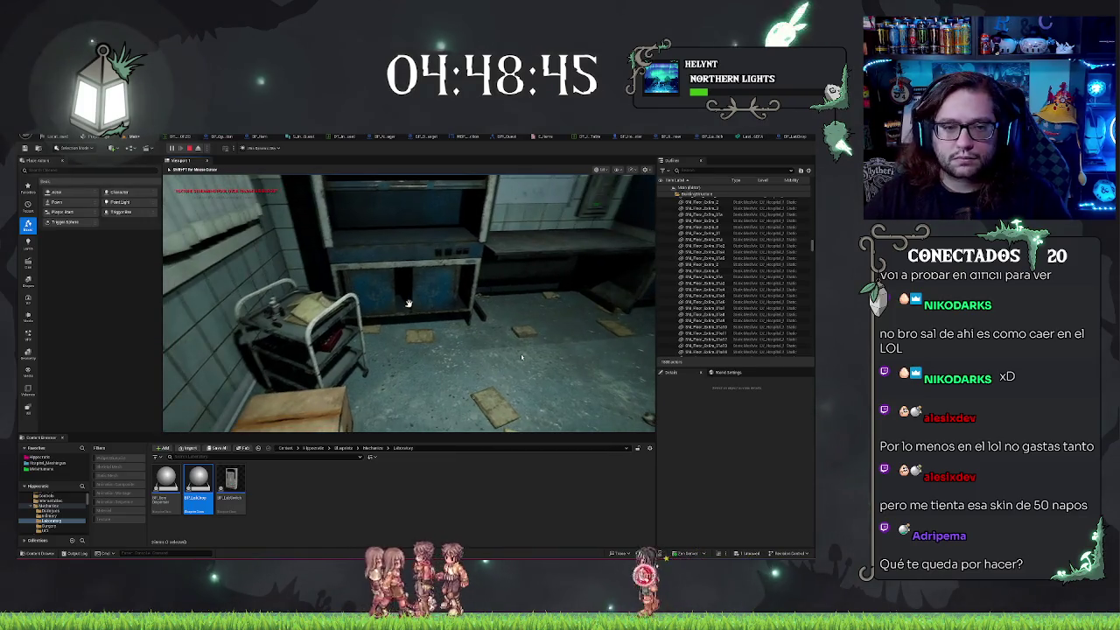
key(Escape)
click(450, 306)
click(429, 260)
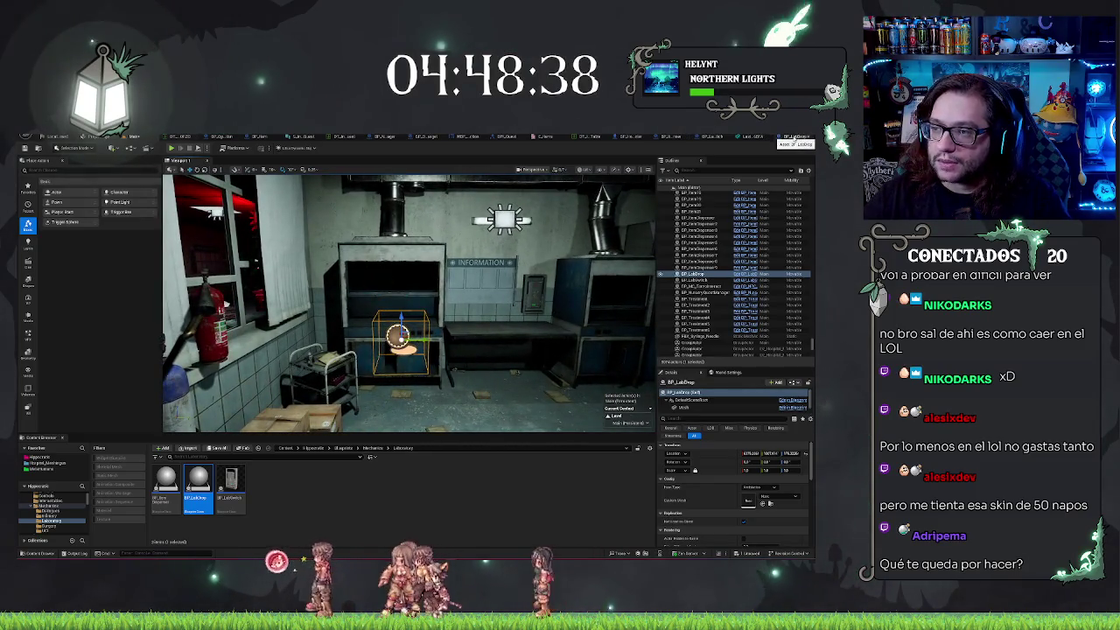
click(783, 138)
In the Blueprint viewport, widen the Box Extent Y and set Box Extent Z to 200
click(156, 159)
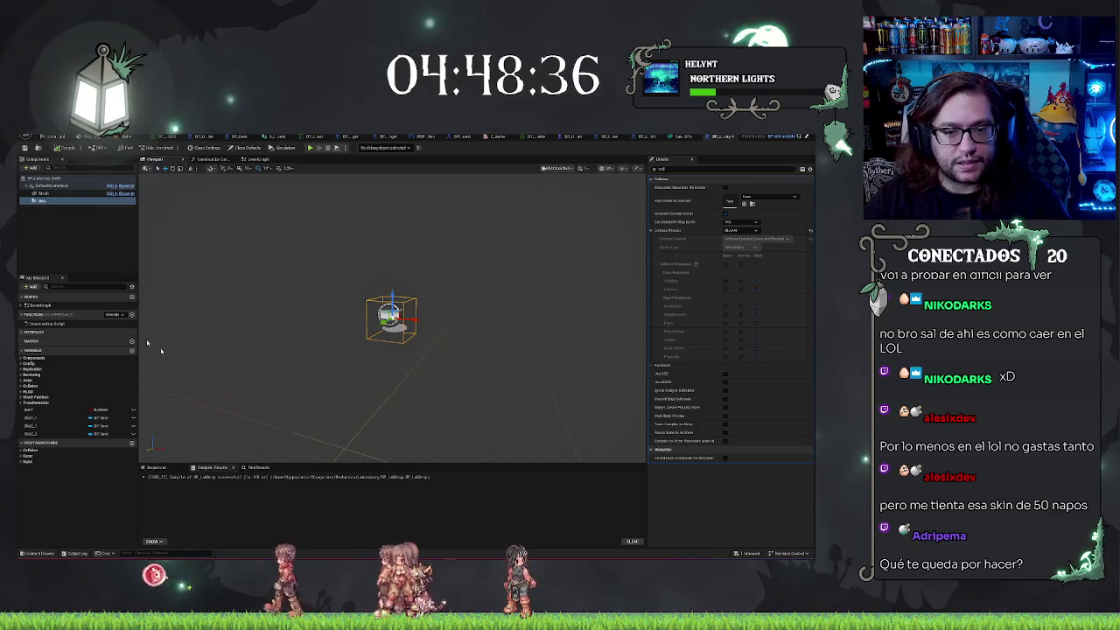
click(683, 169)
key(BackSpace)
key(BackSpace)
key(BackSpace)
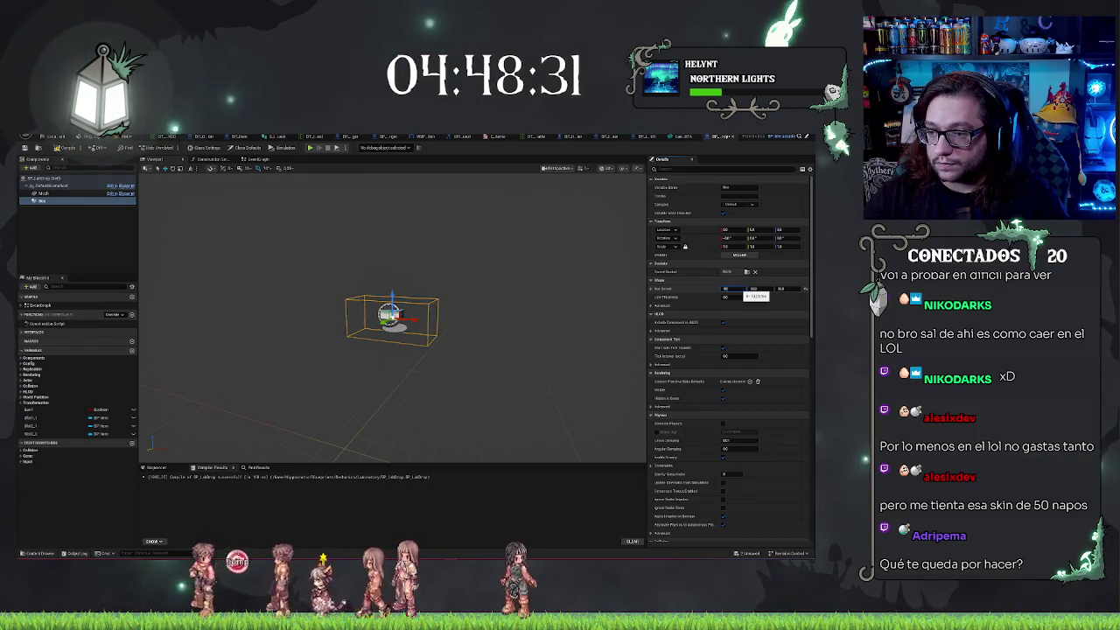
key(Tab)
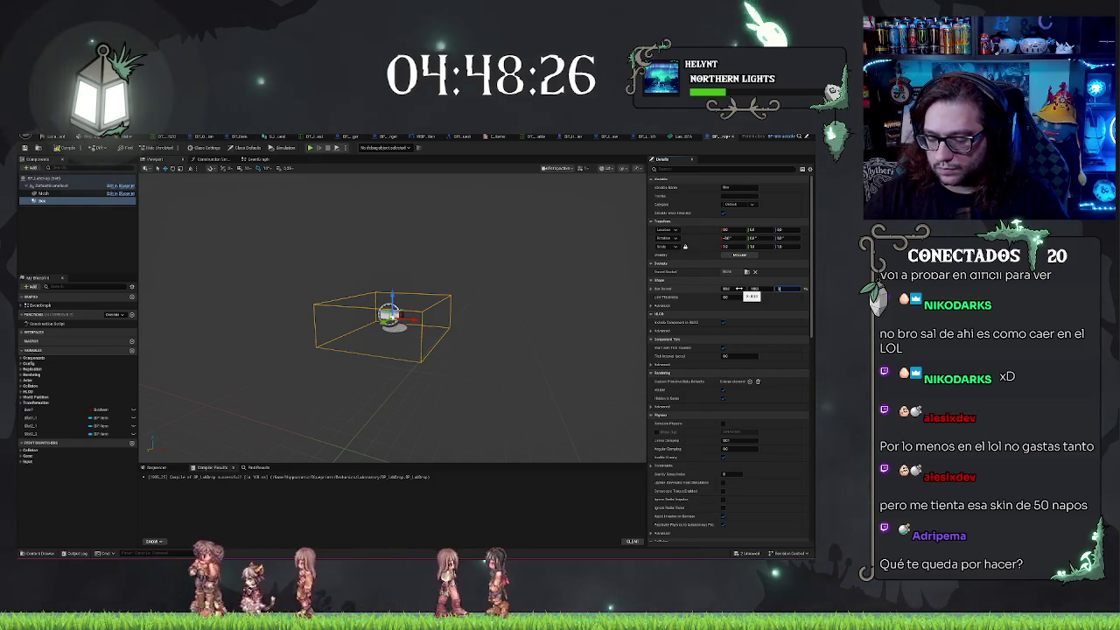
text(200)
key(Return)
scroll(529, 293, down, 5)
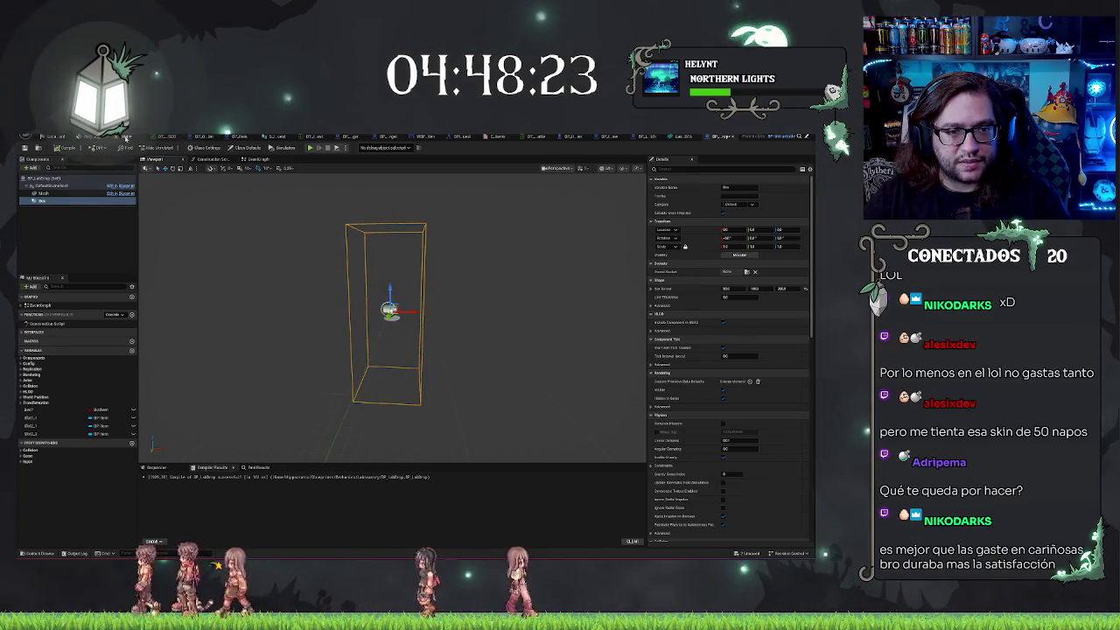
Slide the LabDrop actor along X toward the cabinet, shrink the box's Y extent, and save
click(125, 138)
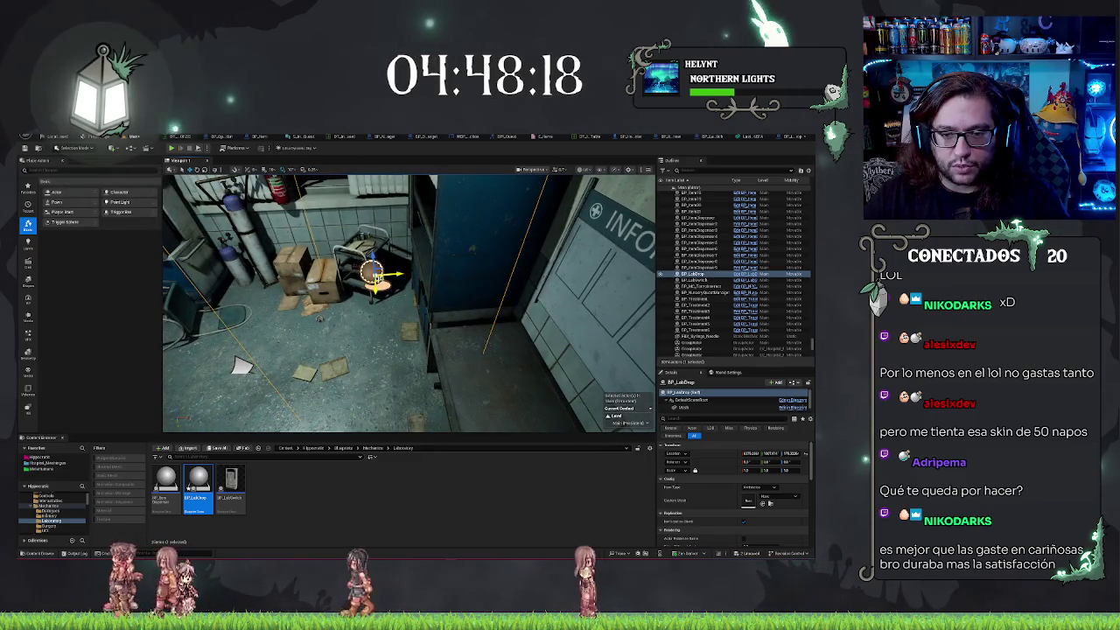
drag(389, 274, 429, 252)
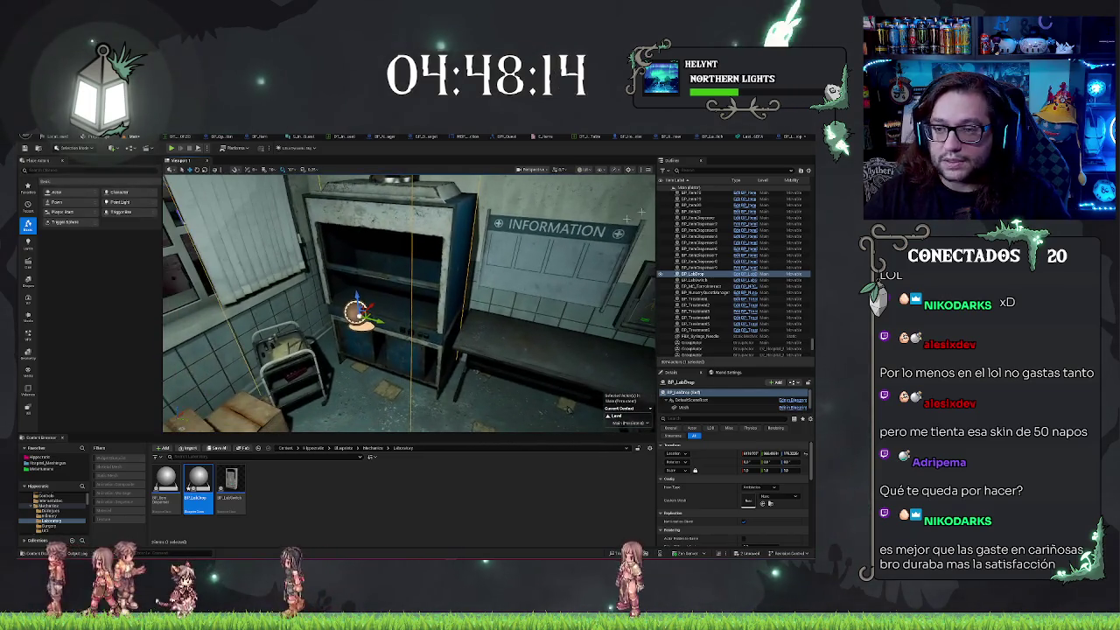
click(780, 138)
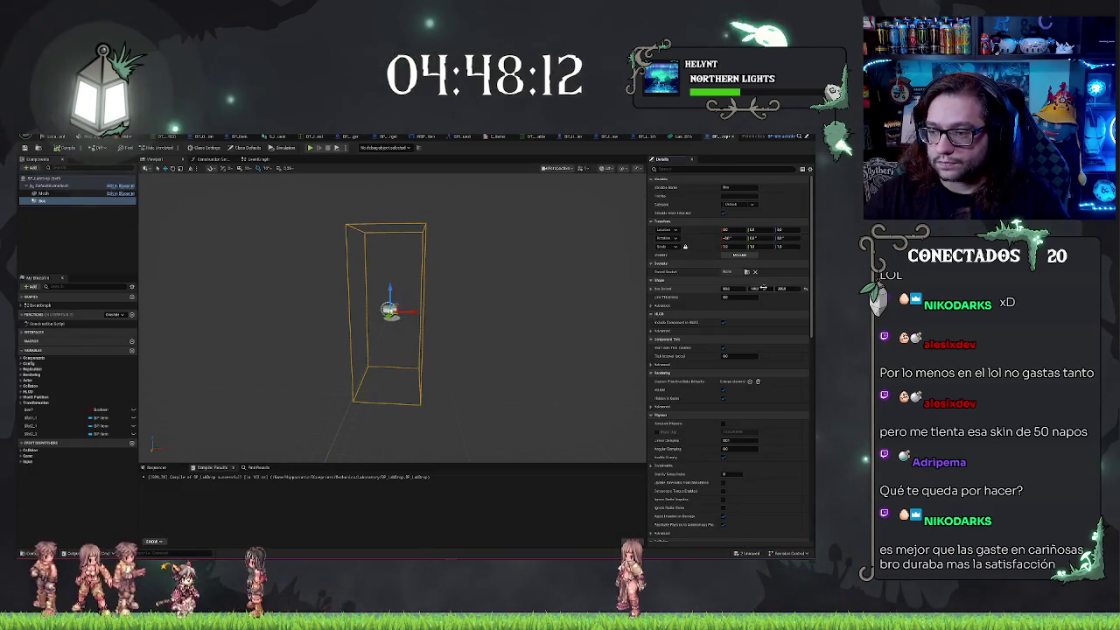
drag(754, 289, 757, 288)
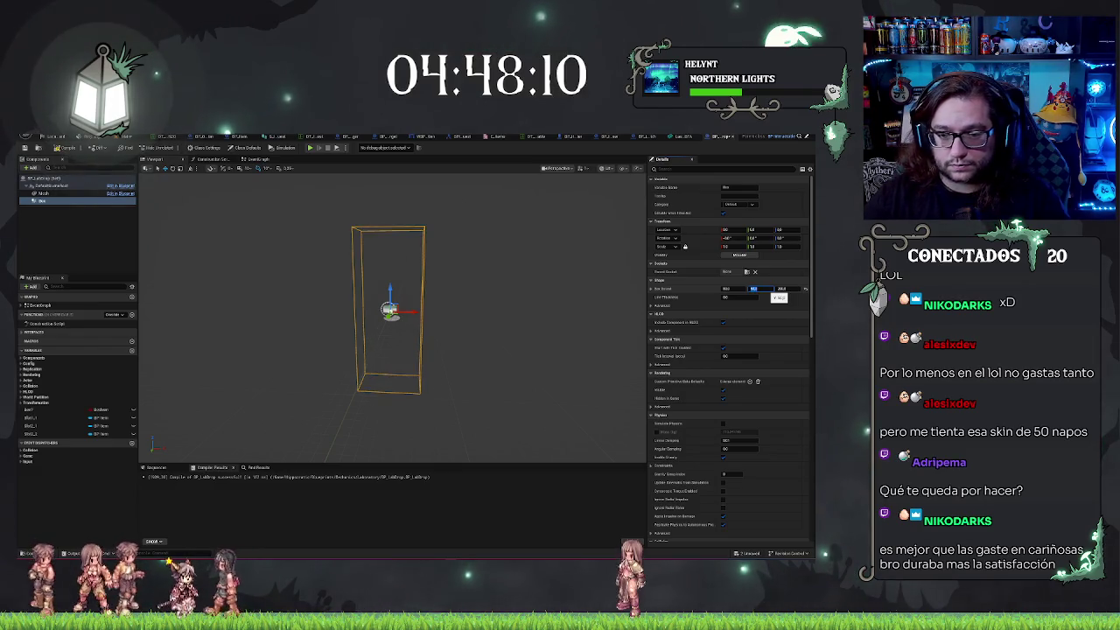
key(ctrl+s)
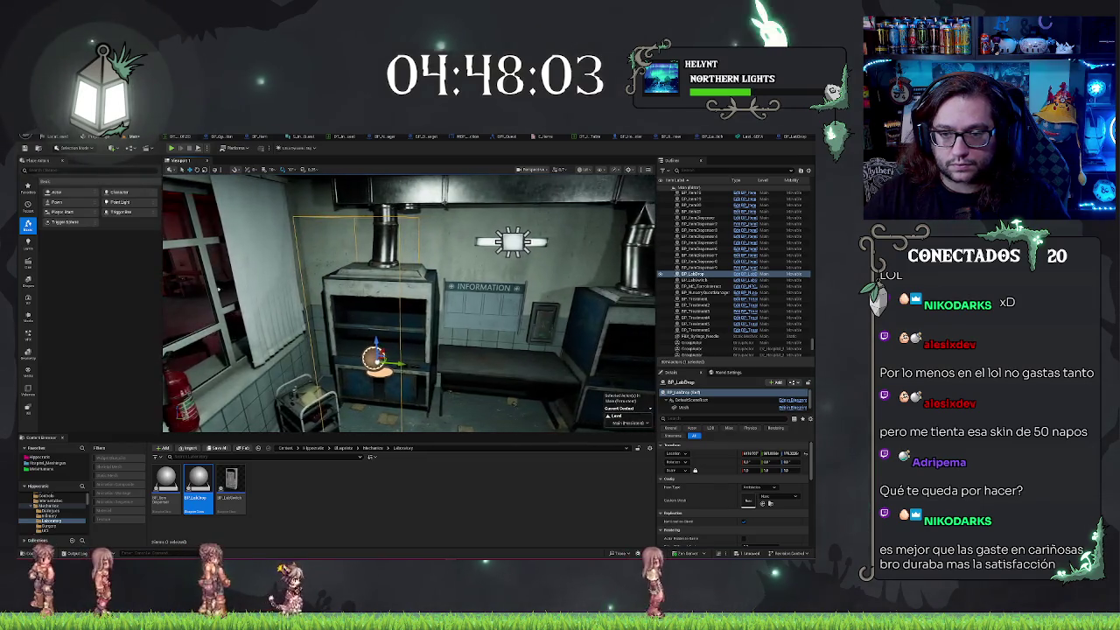
Fine-tune the trigger box's Y and X extents, then compile and save BP_LabDrop
click(785, 138)
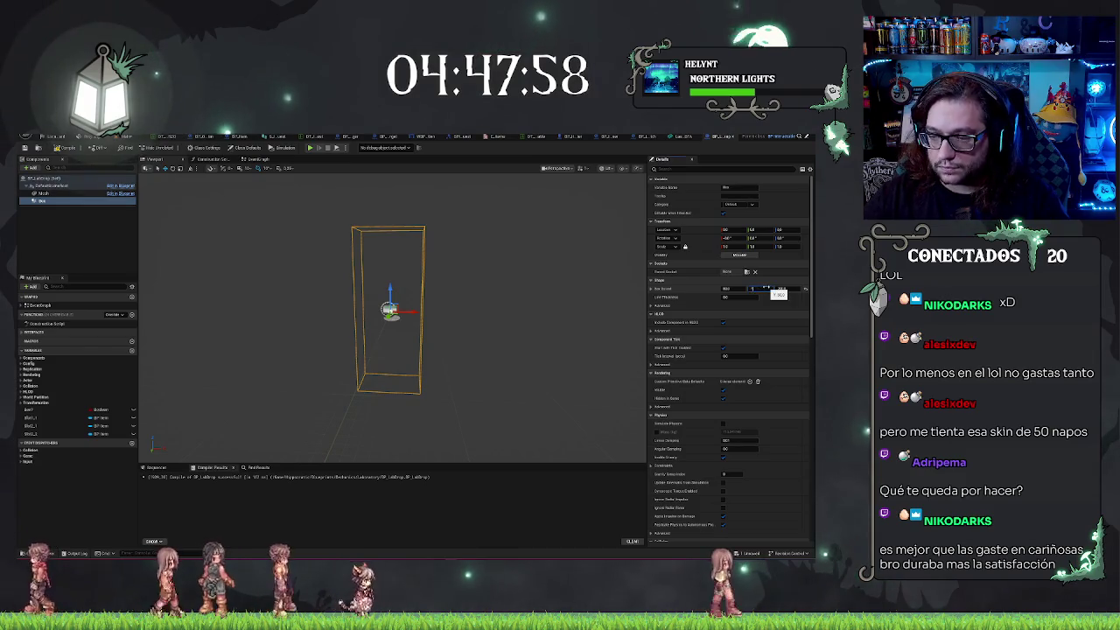
drag(765, 288, 766, 288)
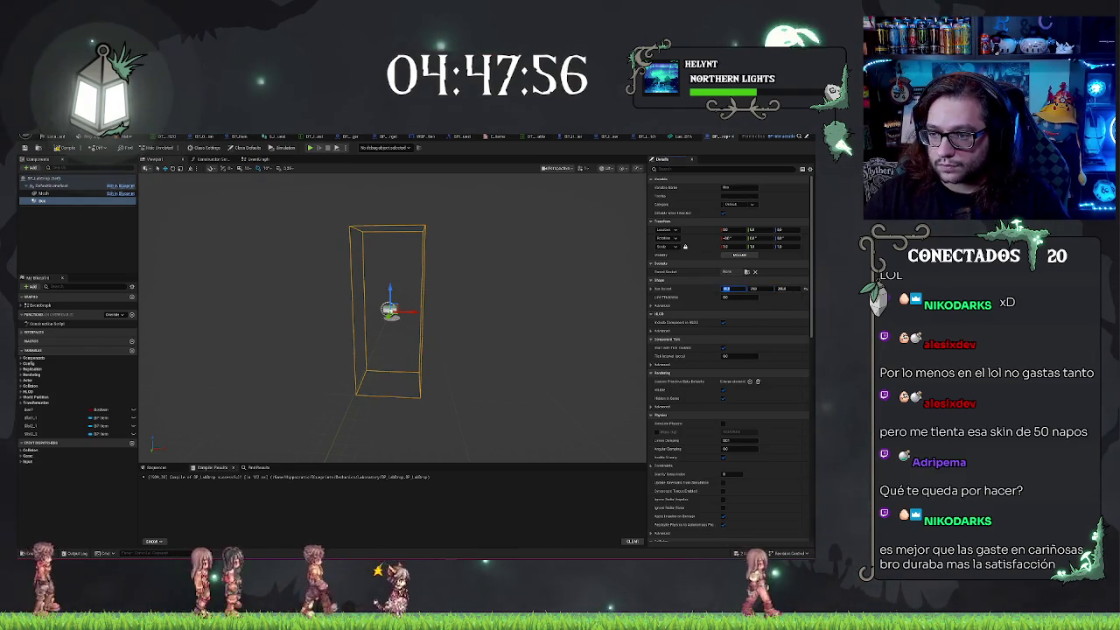
key(Return)
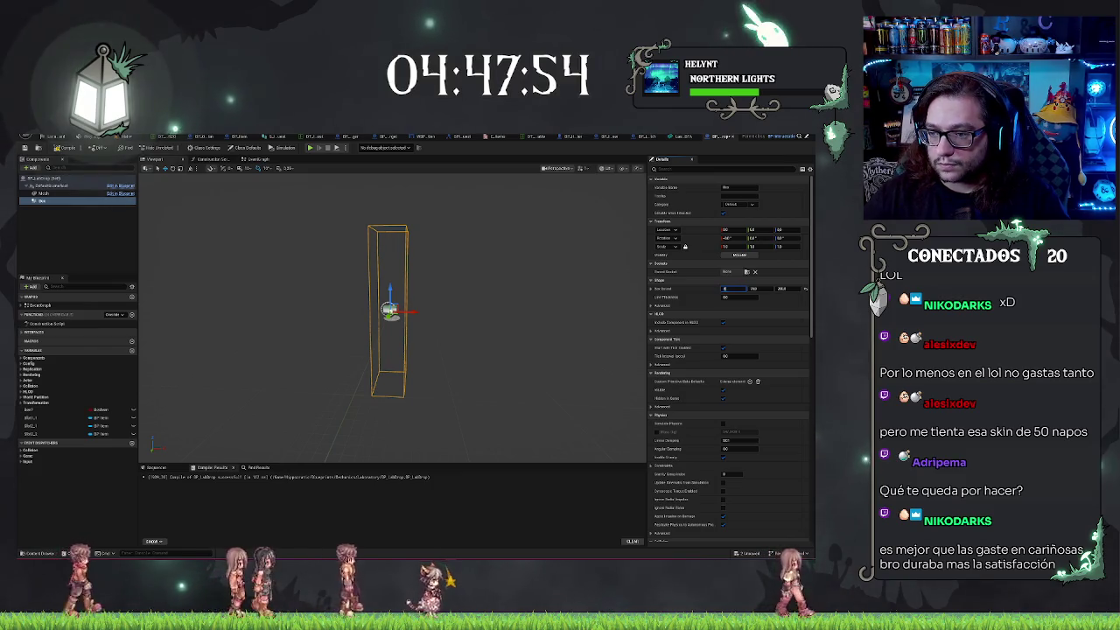
key(Return)
key(Return)
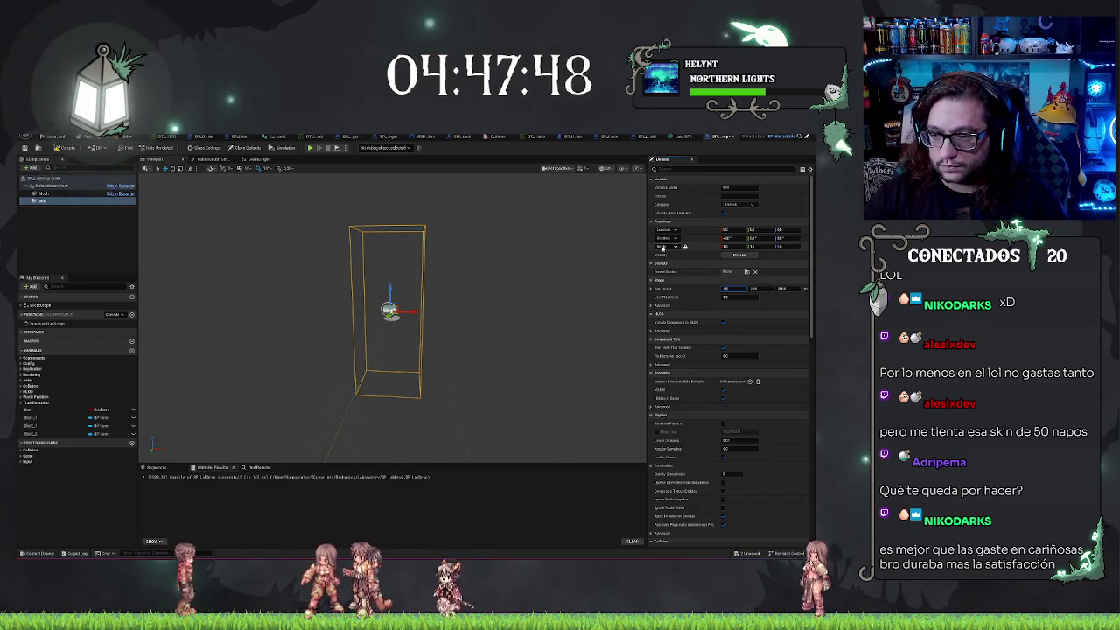
key(ctrl+s)
Lower the trigger box's Z extent, compile and save, and check its fit against the cabinet
key(ctrl+Tab)
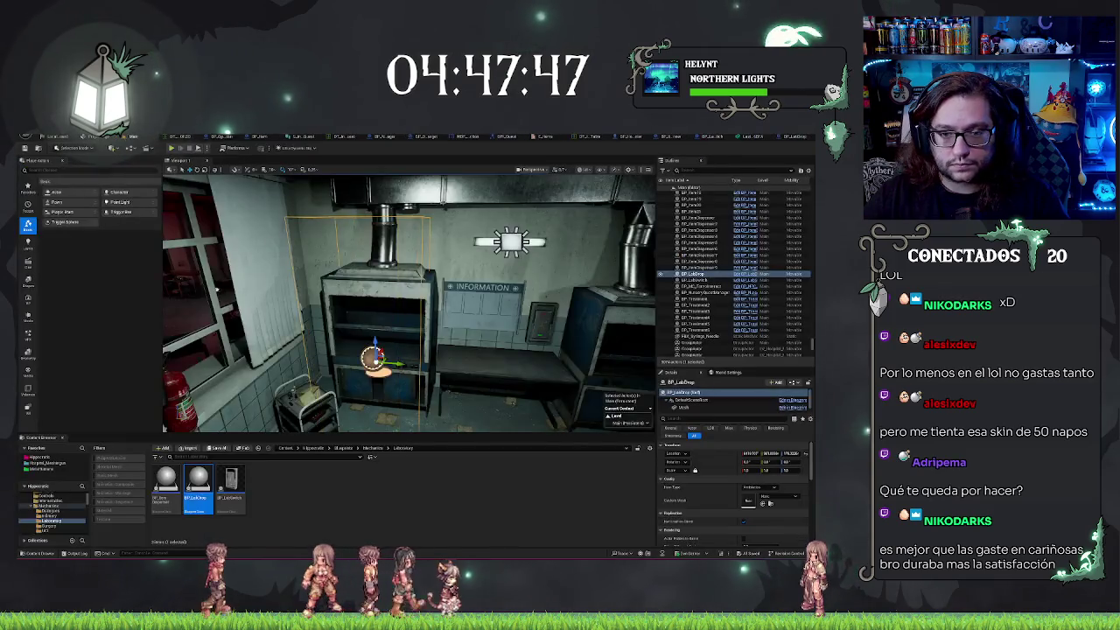
mouse_move(202, 304)
mouse_down()
mouse_move(305, 395)
mouse_move(303, 385)
mouse_up()
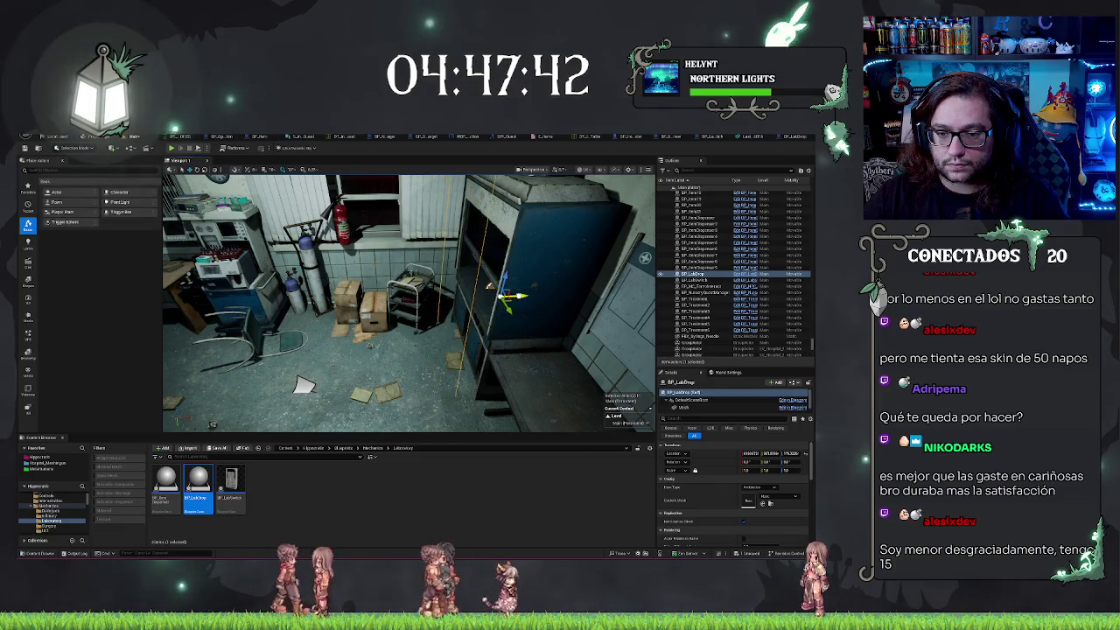
drag(304, 385, 612, 272)
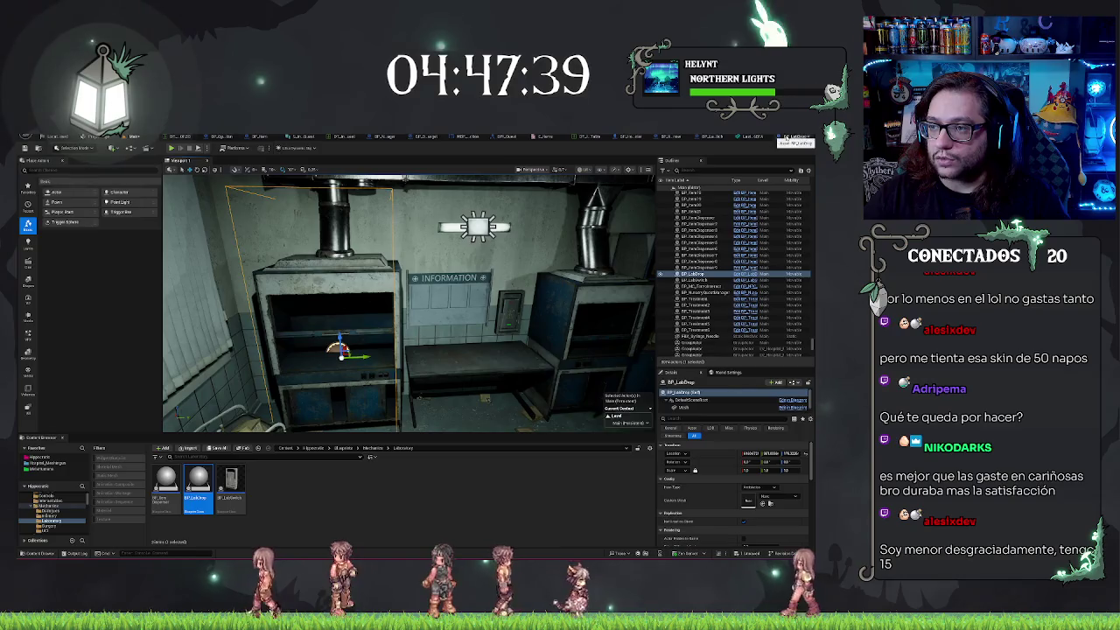
click(743, 274)
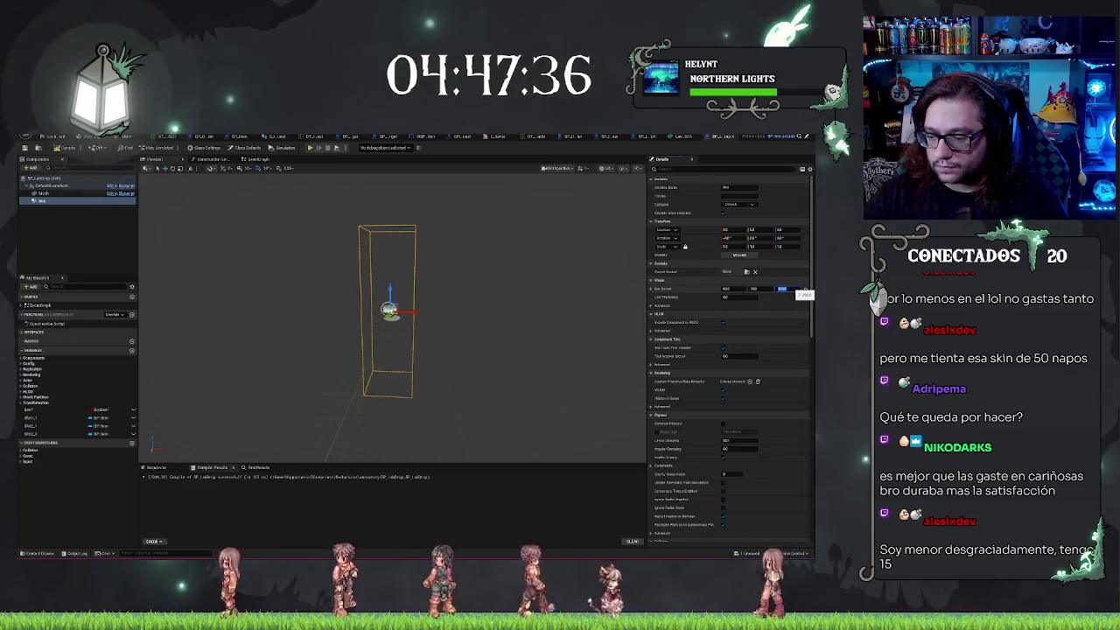
key(Return)
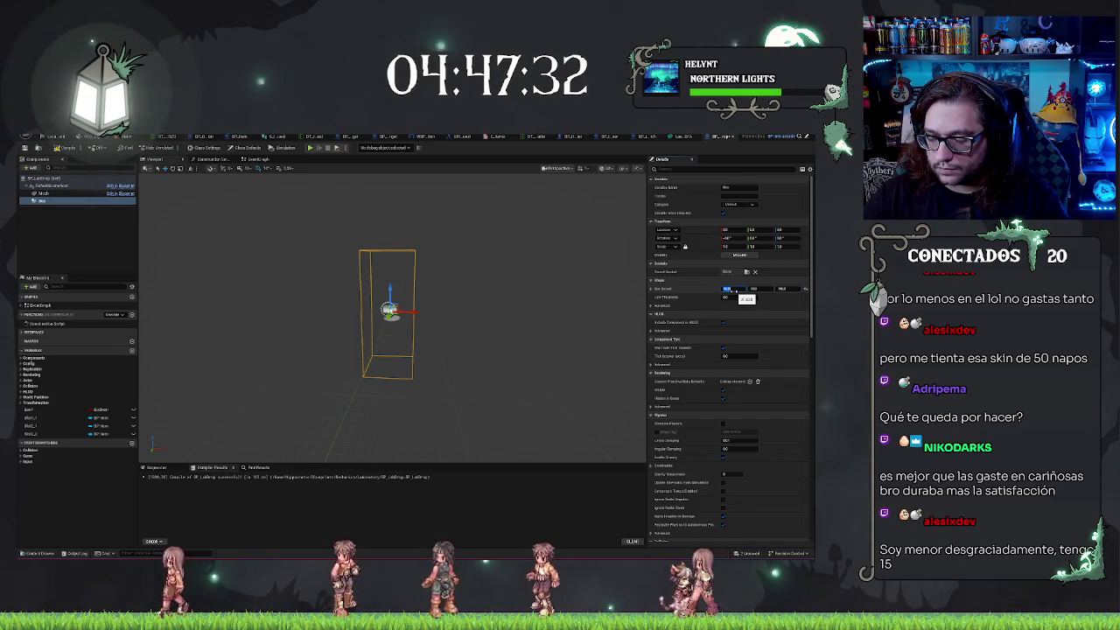
key(ctrl+s)
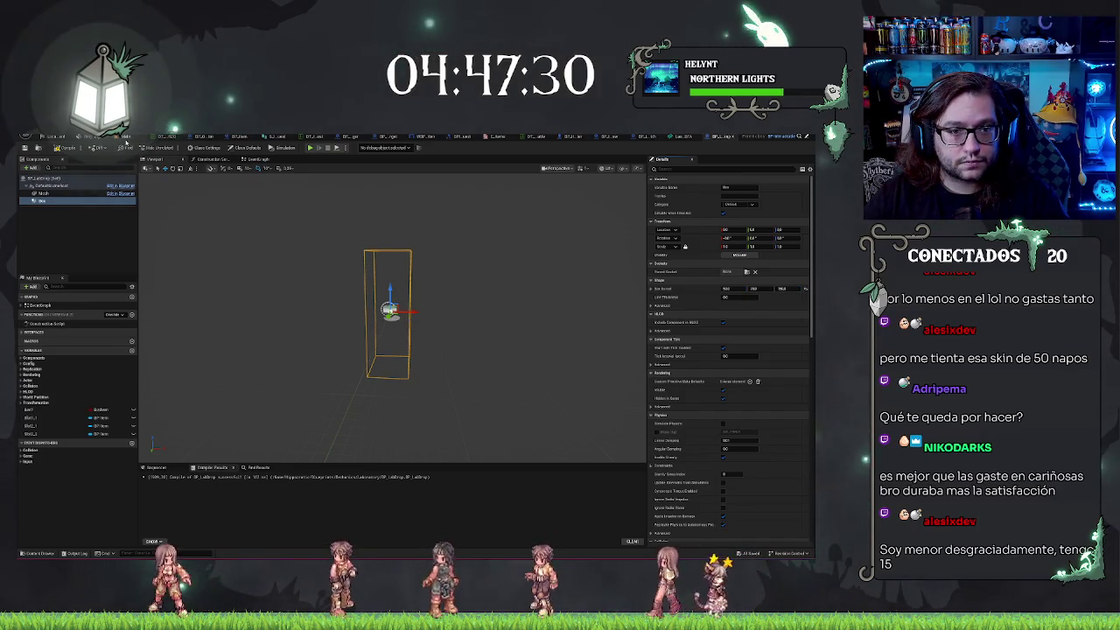
key(ctrl+Tab)
mouse_move(366, 384)
mouse_down()
mouse_move(366, 349)
mouse_move(254, 350)
mouse_up()
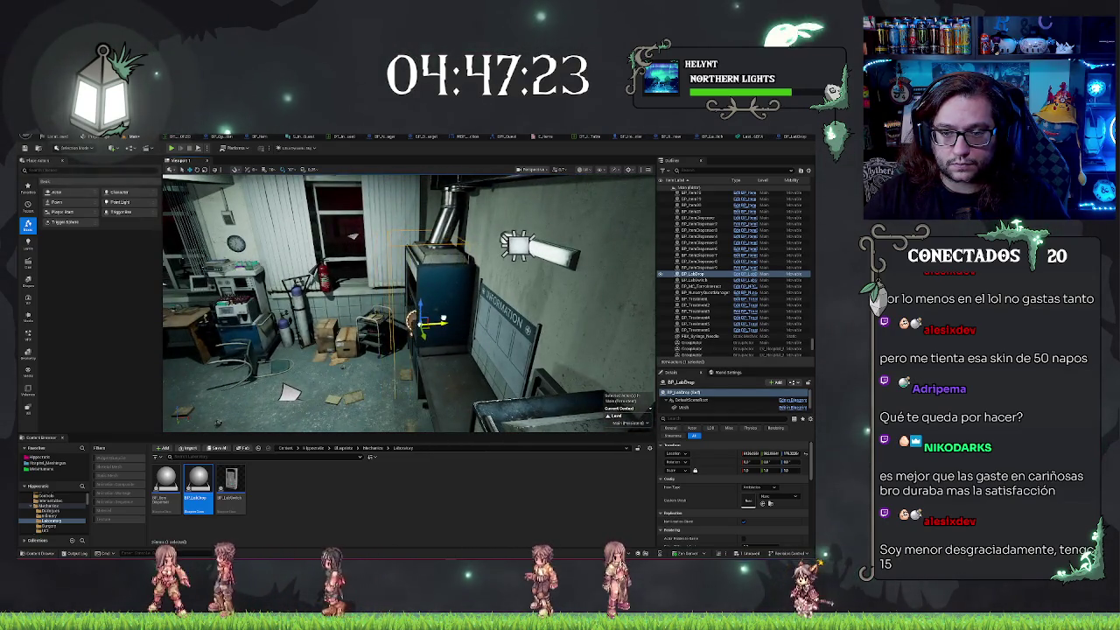
mouse_move(351, 237)
mouse_down()
mouse_move(254, 261)
mouse_move(461, 341)
mouse_move(360, 325)
mouse_up()
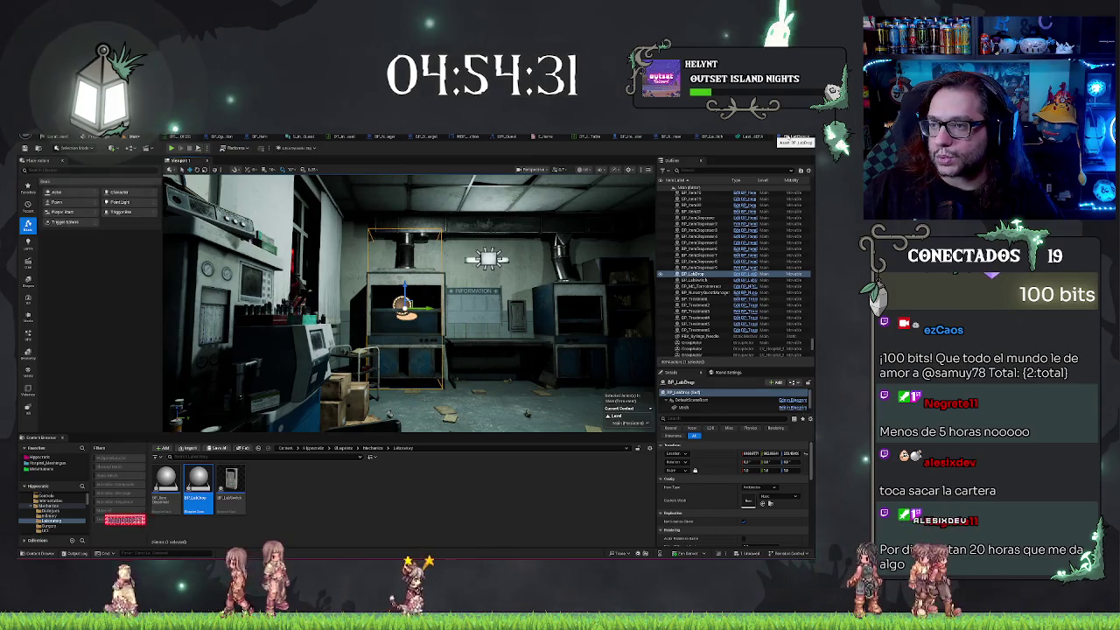
double_click(198, 481)
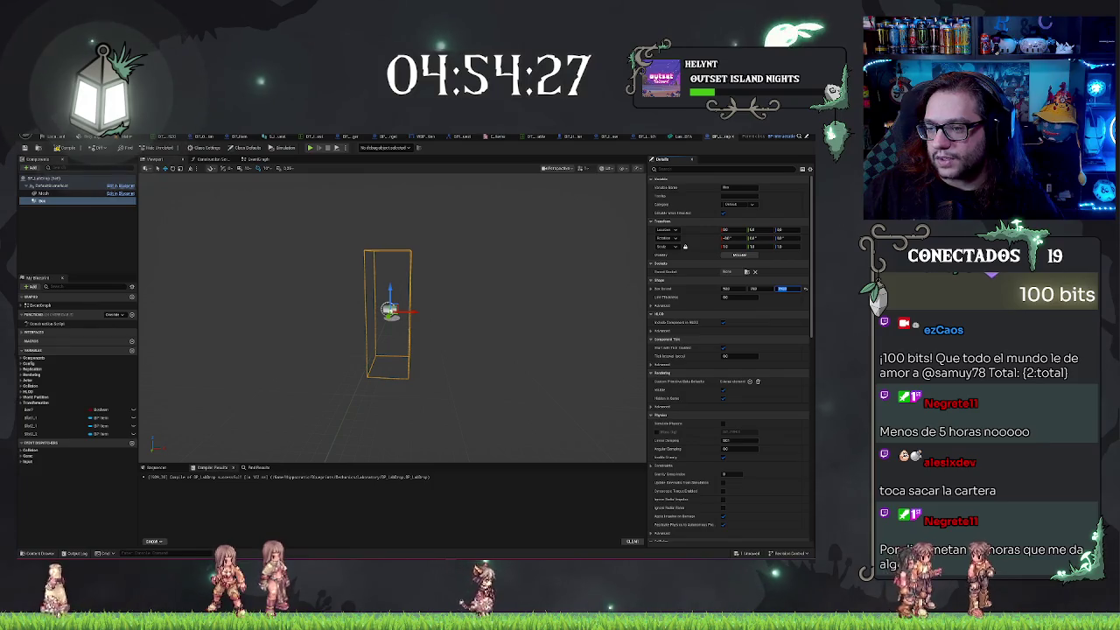
Set Box Extent Z to 50 and frame the drop actor inside the cabinet in the level
text(50)
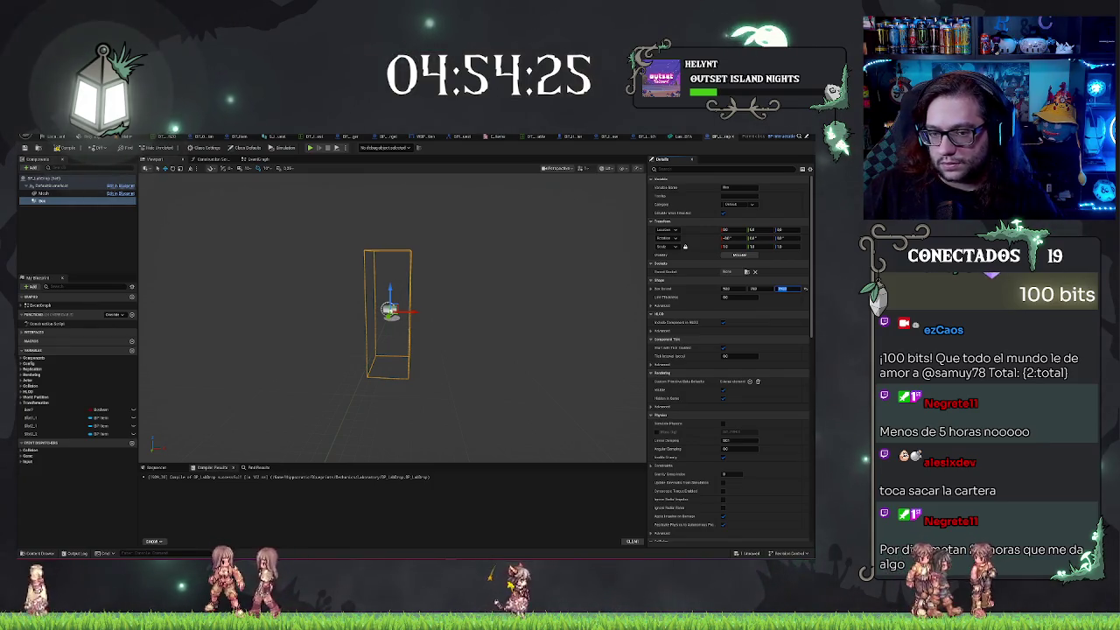
key(Return)
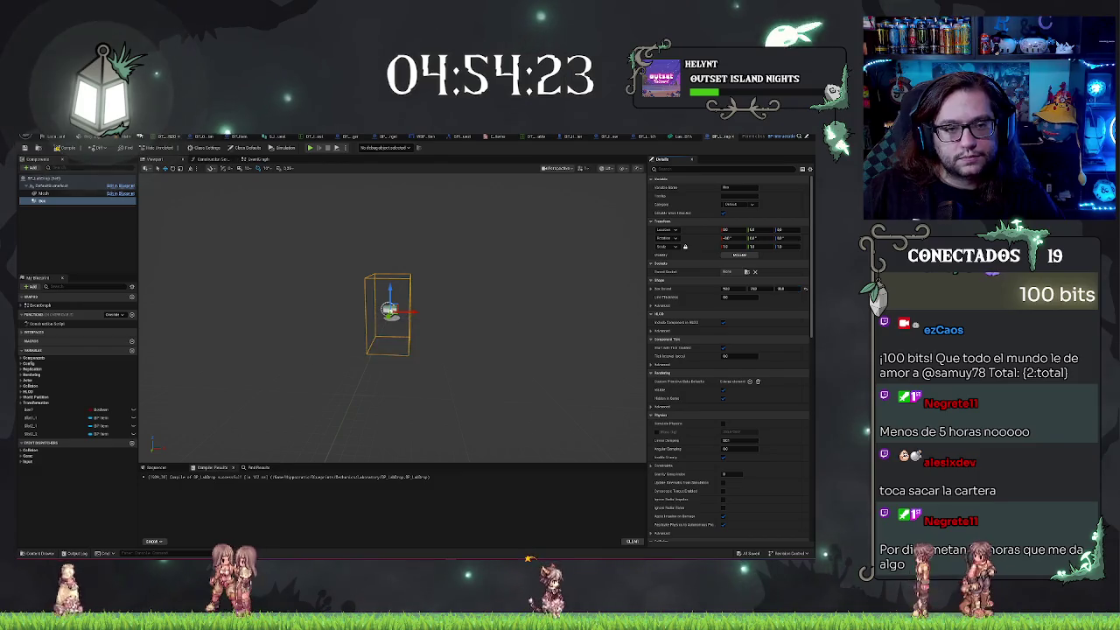
key(alt+Tab)
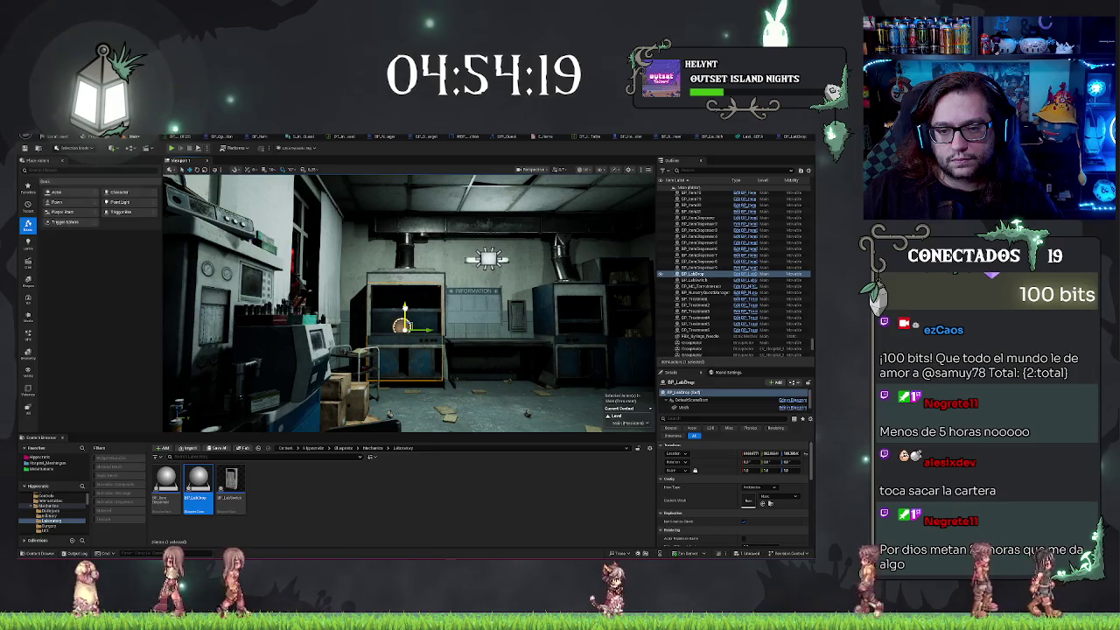
key(f)
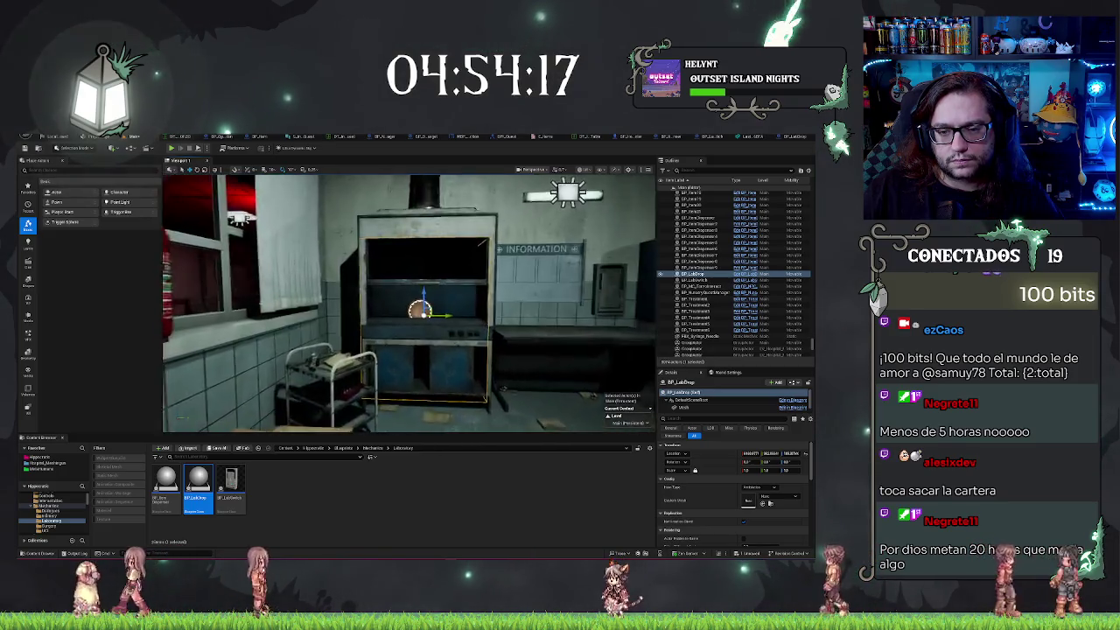
mouse_move(408, 302)
mouse_down()
mouse_move(437, 301)
mouse_move(420, 289)
mouse_move(468, 308)
mouse_move(411, 297)
mouse_move(550, 280)
mouse_up()
Narrow the BP_LabDrop collision box's X extent in the Details panel
key(ctrl+e)
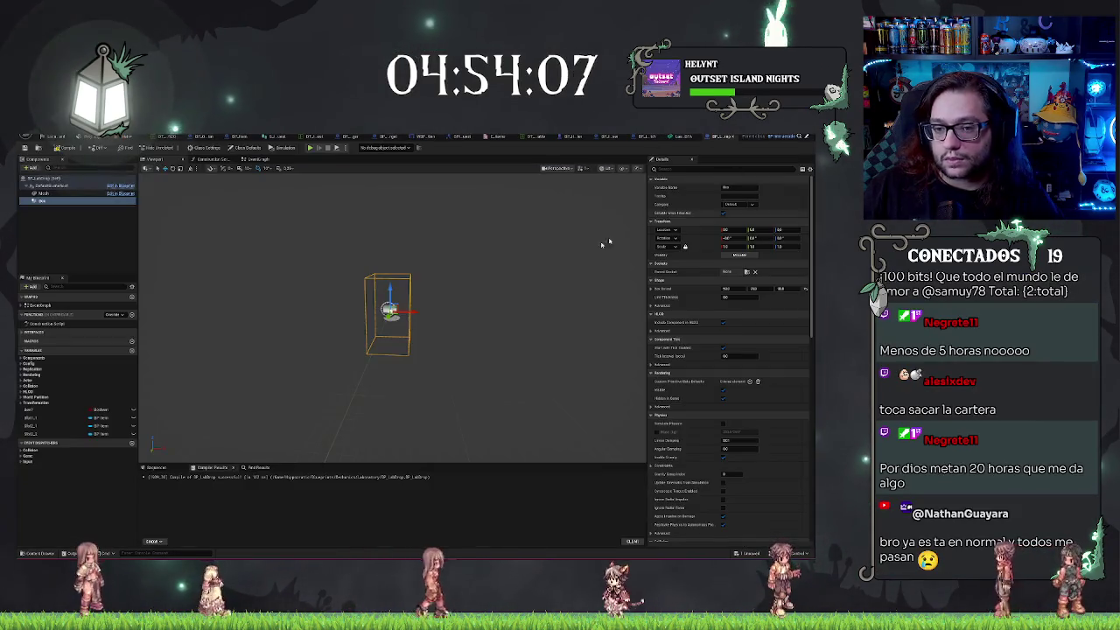
drag(437, 332, 490, 329)
drag(726, 288, 713, 288)
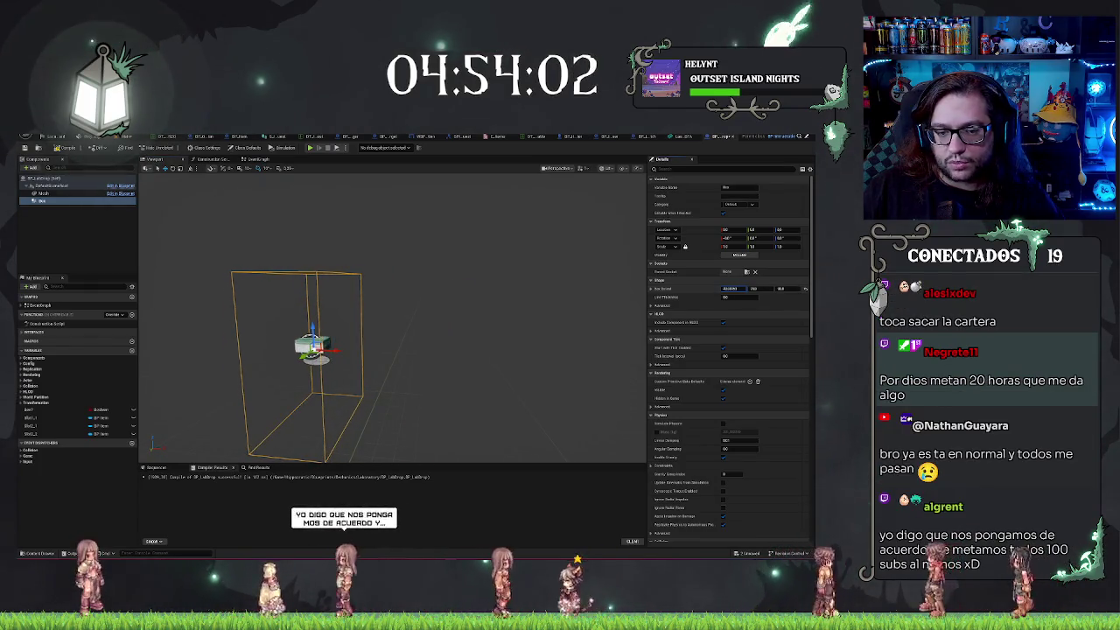
click(726, 287)
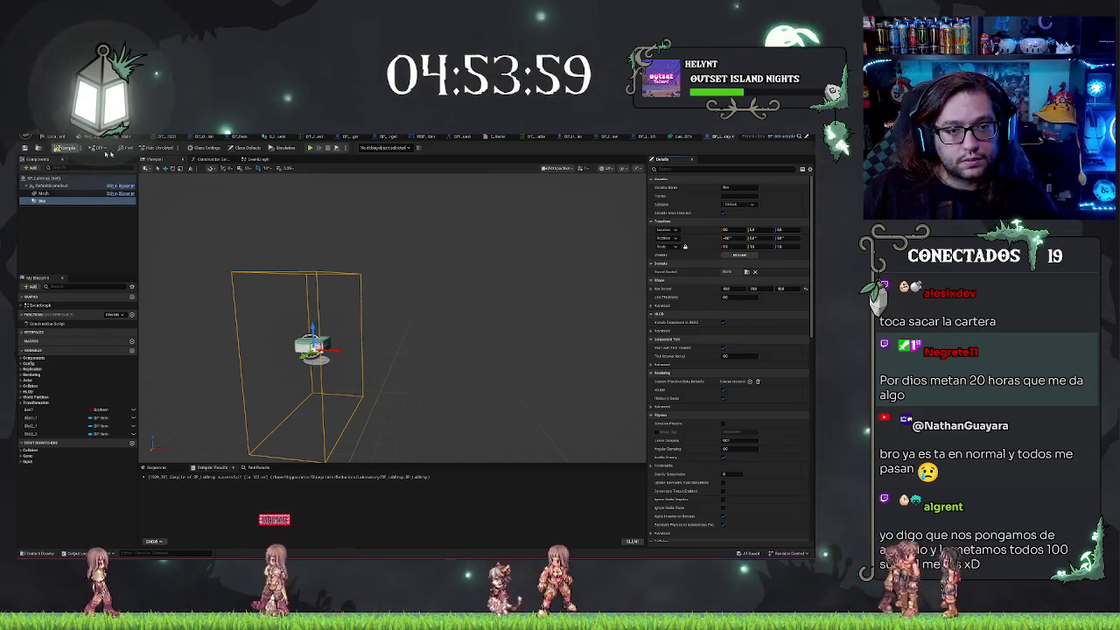
key(ctrl+Tab)
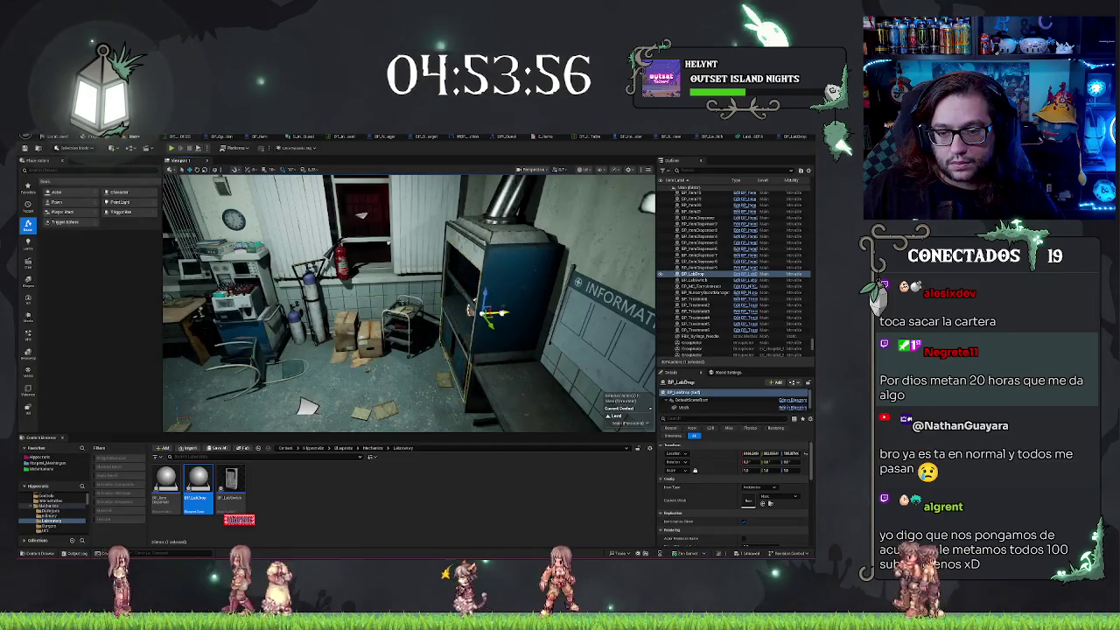
Move the drop actor toward the boxes in the blue cabinet and narrow its box along X again
mouse_move(477, 313)
mouse_down()
mouse_move(375, 319)
mouse_move(499, 322)
mouse_up()
key(f)
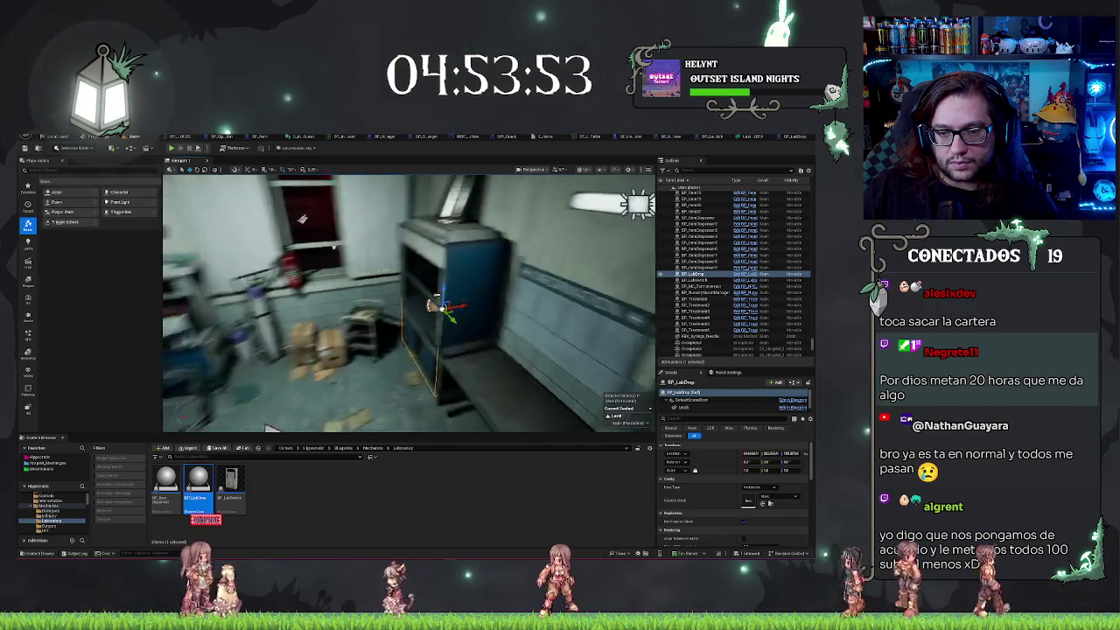
drag(450, 367, 477, 401)
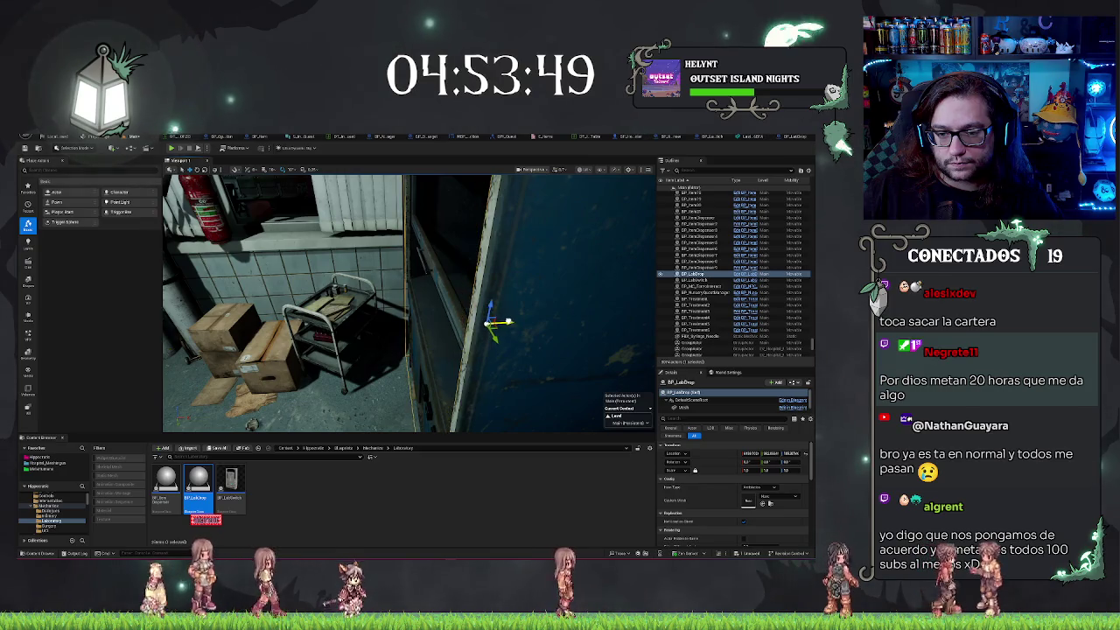
drag(632, 351, 643, 234)
key(ctrl+e)
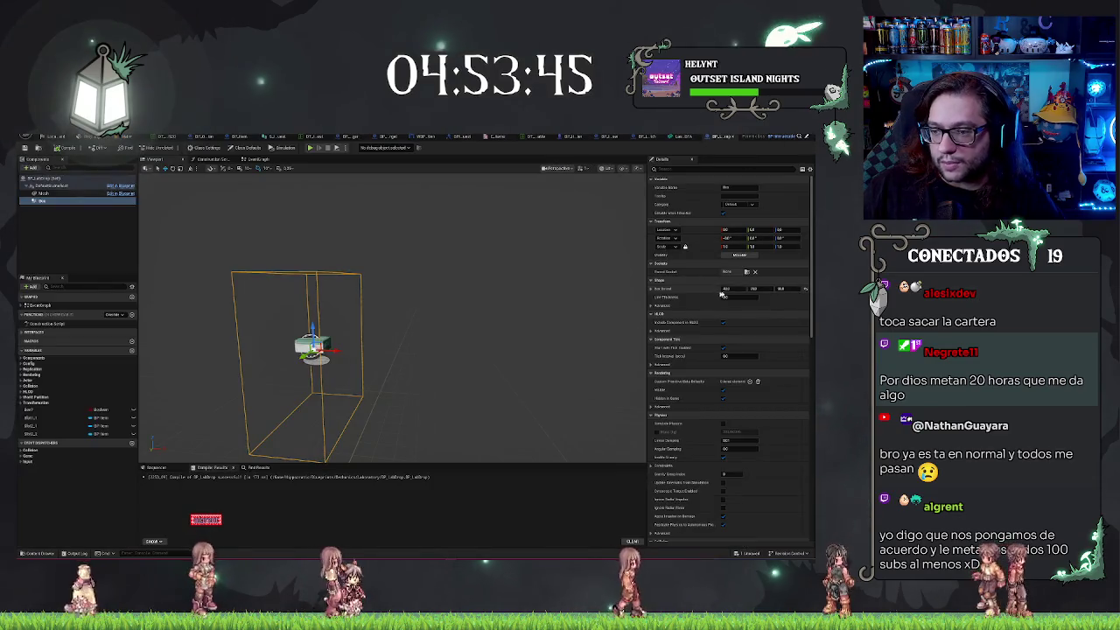
drag(735, 287, 699, 287)
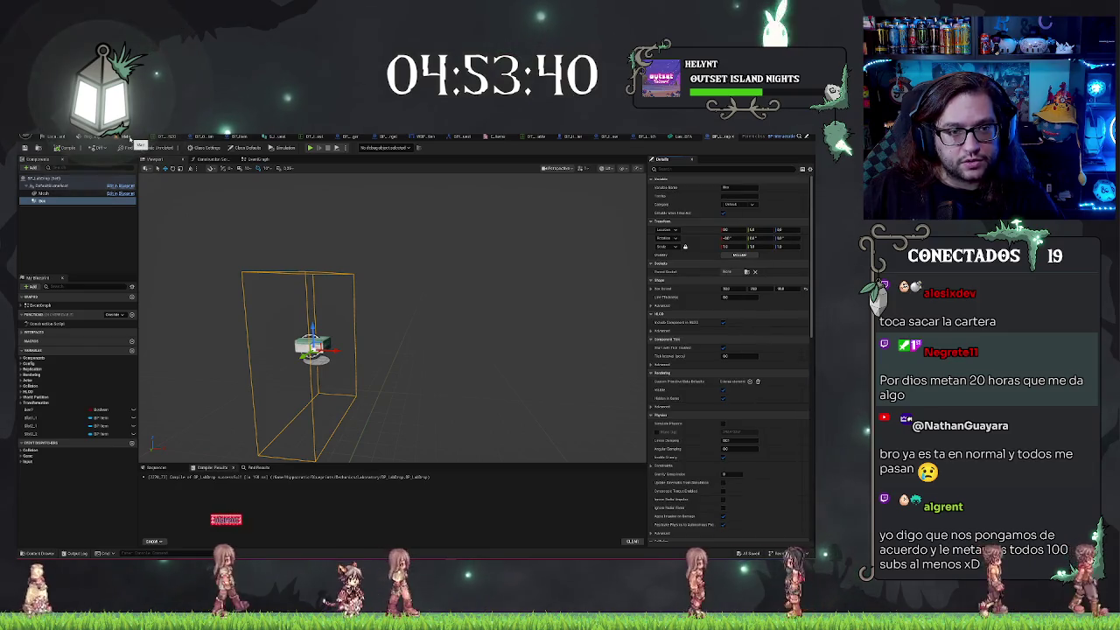
click(130, 140)
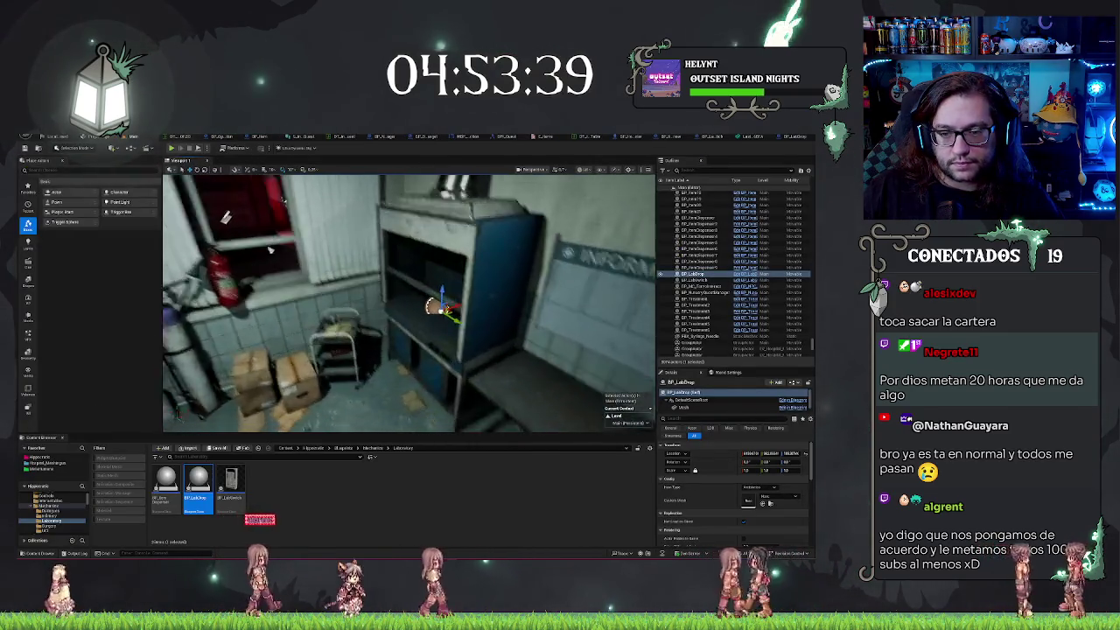
Alt-drag the drop point into the right-hand cabinet to create BP_LabDrop2 and frame it
drag(242, 232, 236, 210)
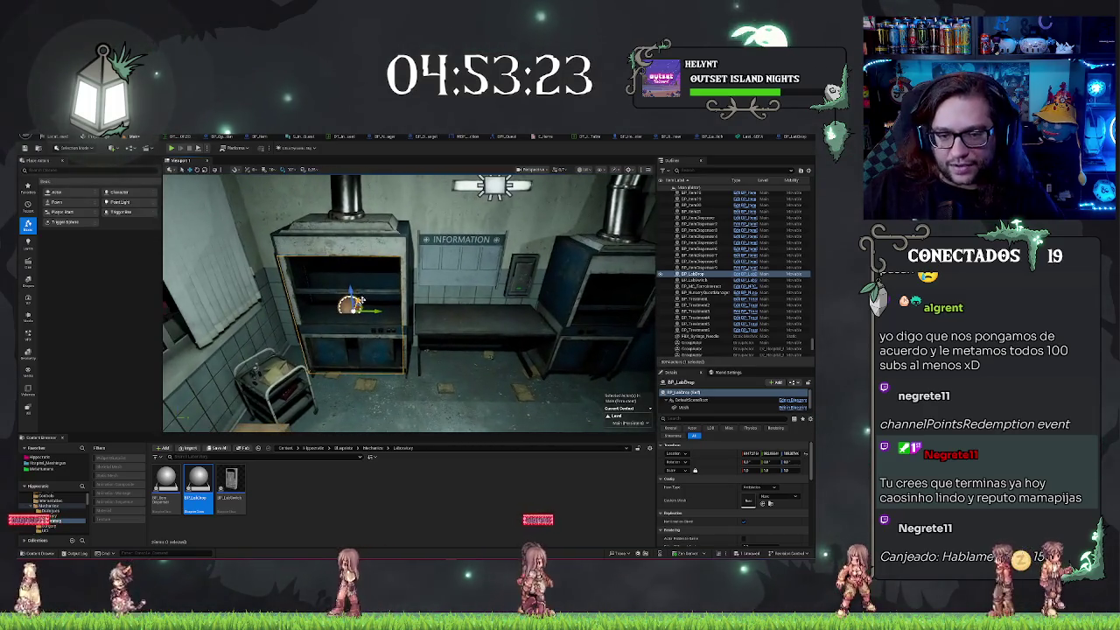
drag(350, 303, 595, 304)
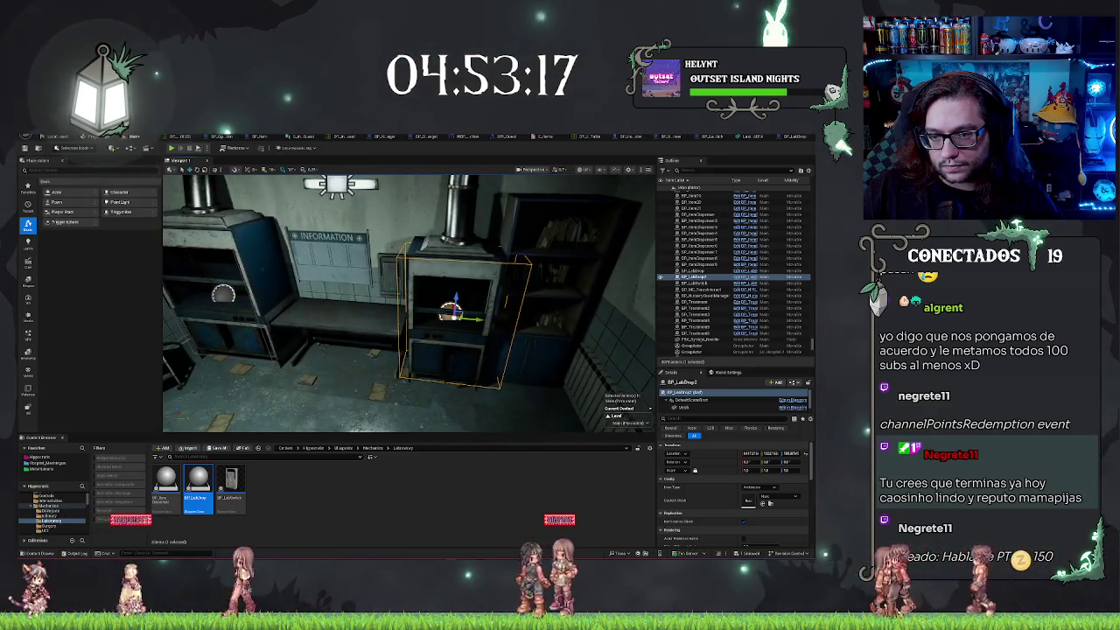
scroll(409, 302, up, 3)
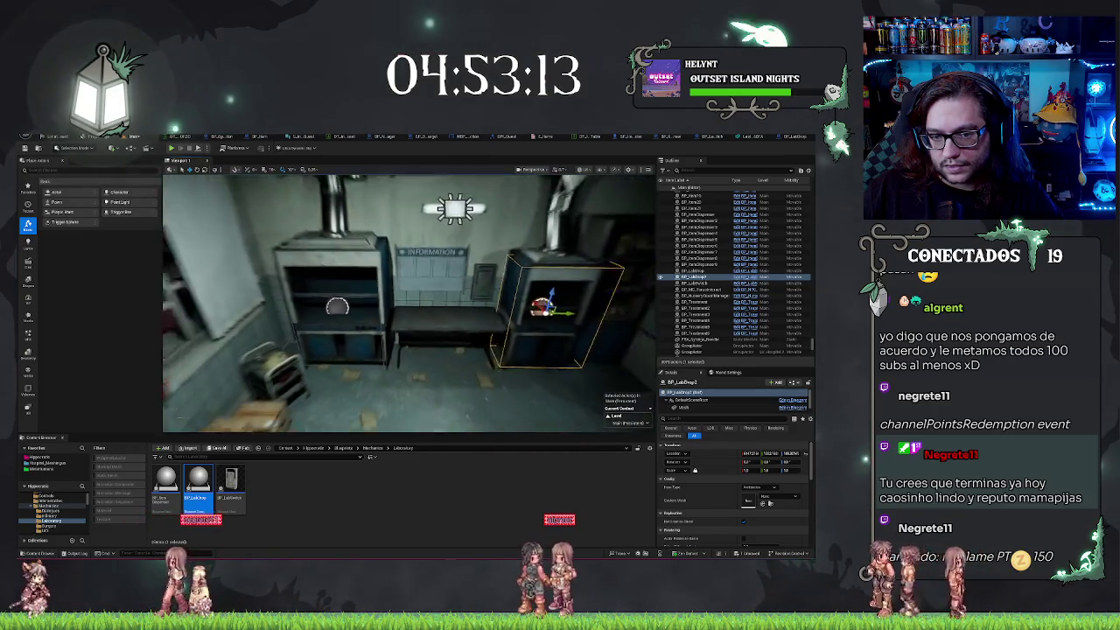
key(f)
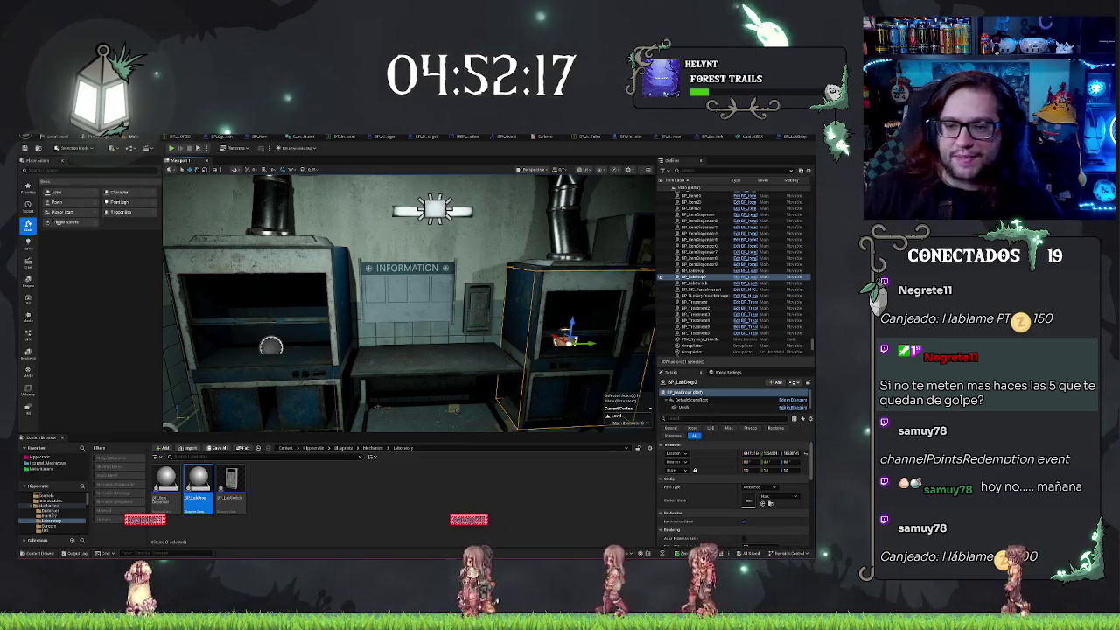
Fly toward the right cabinet and centre the view on the selected drop point
key(w)
key(s)
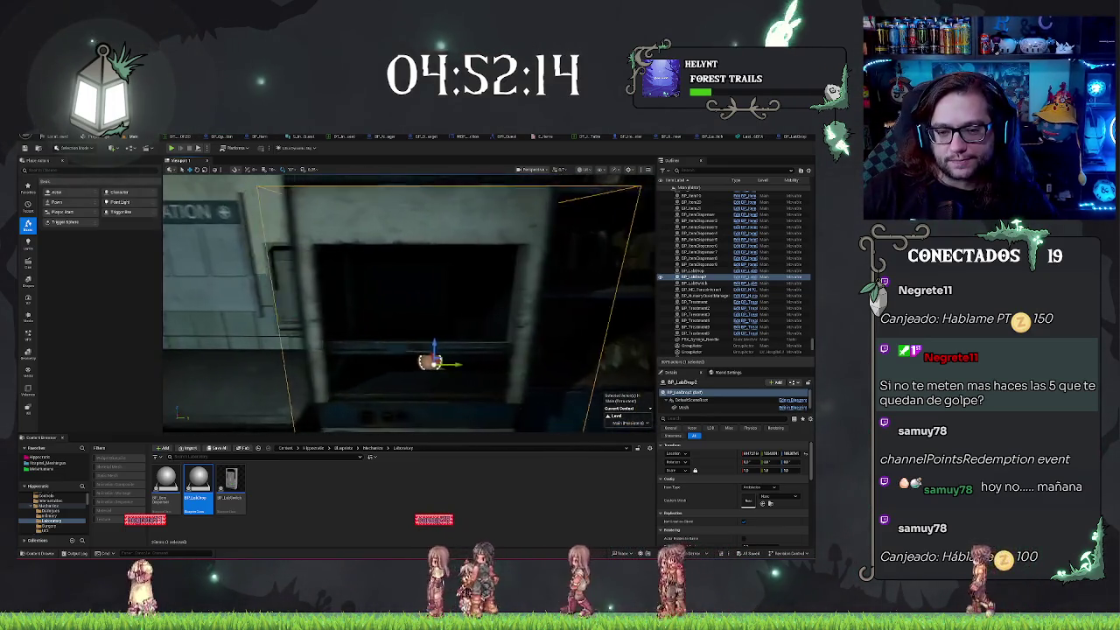
key(f)
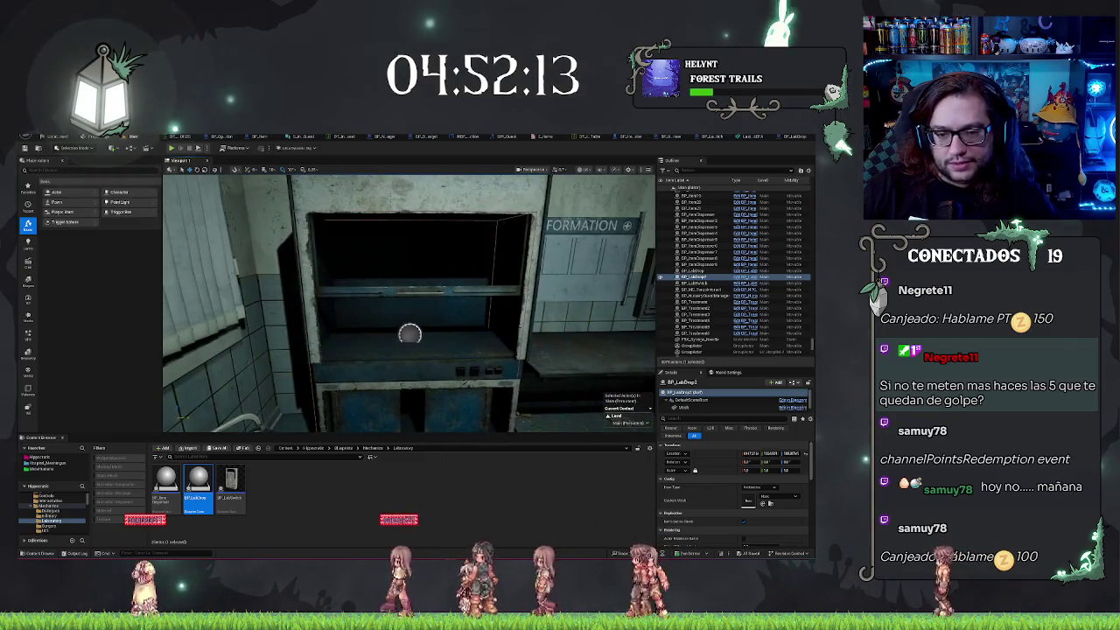
Reopen BP_LabDrop, select the Mesh component, and view the ItemType variable under Config
key(ctrl+e)
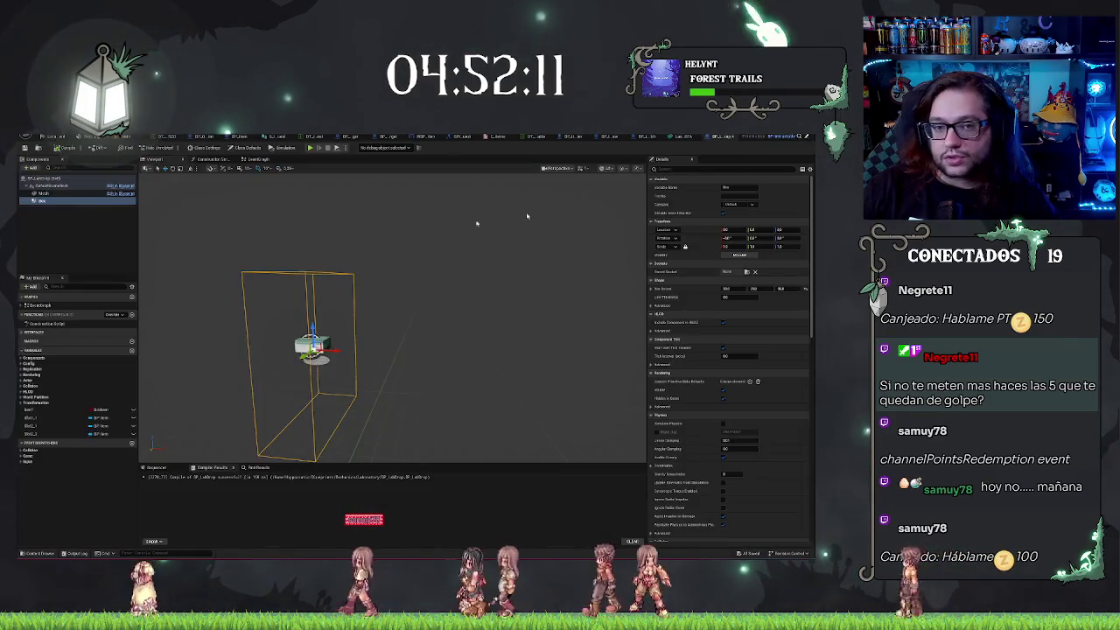
click(39, 192)
key(f)
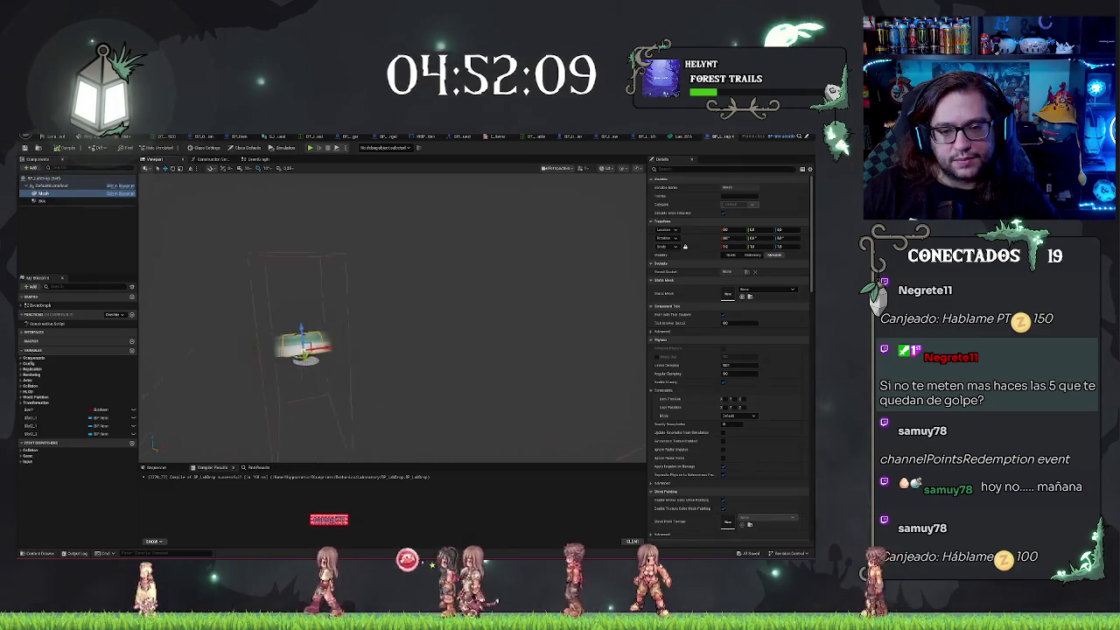
scroll(609, 310, down, 3)
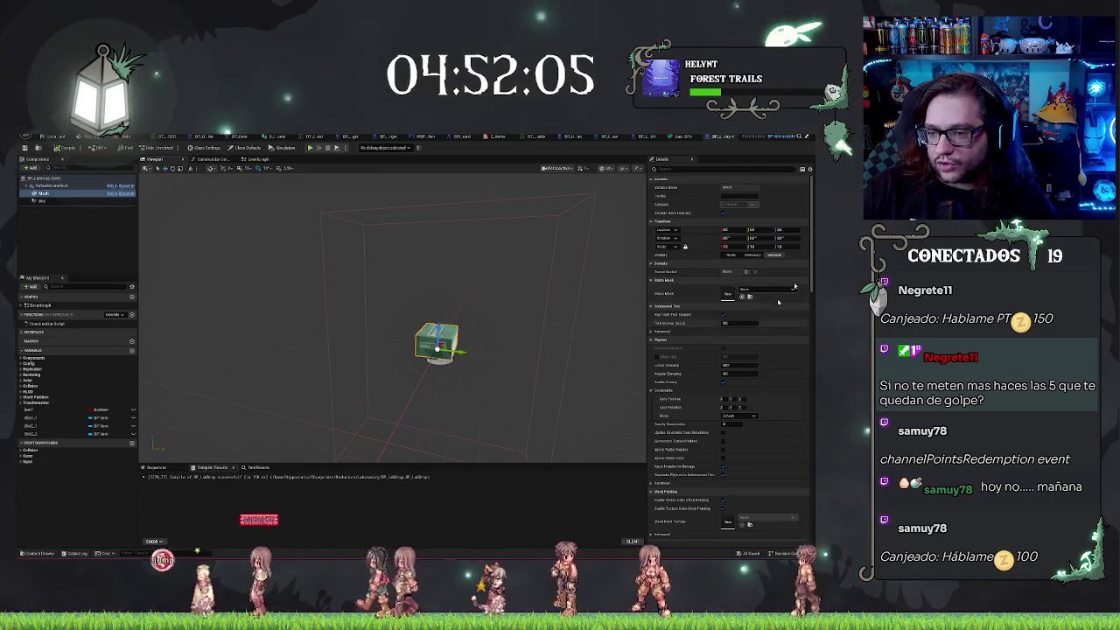
click(213, 159)
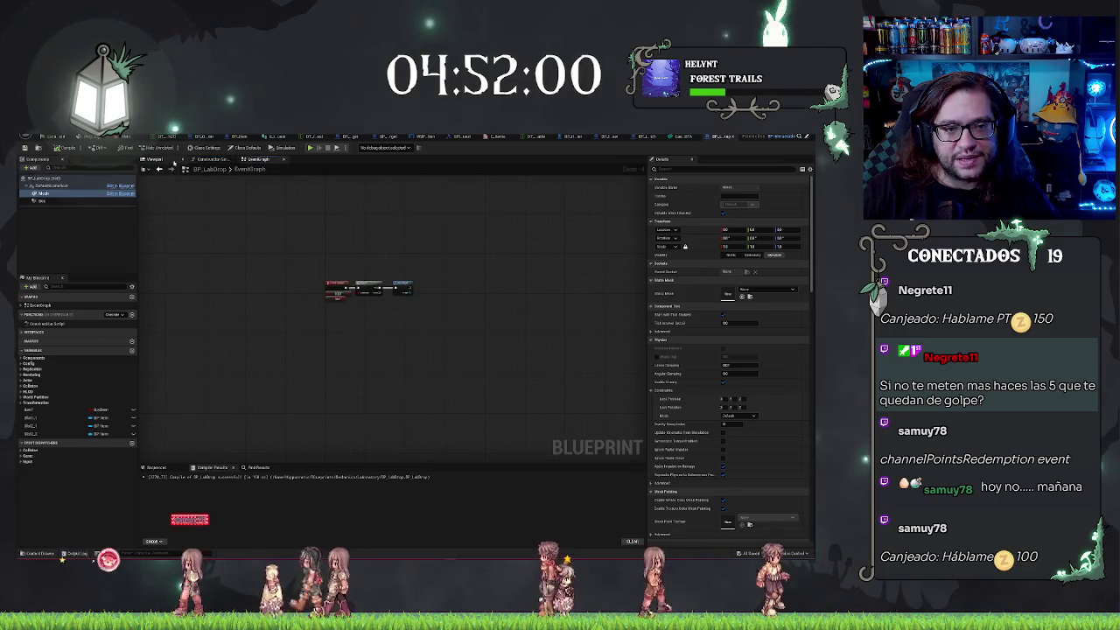
click(154, 159)
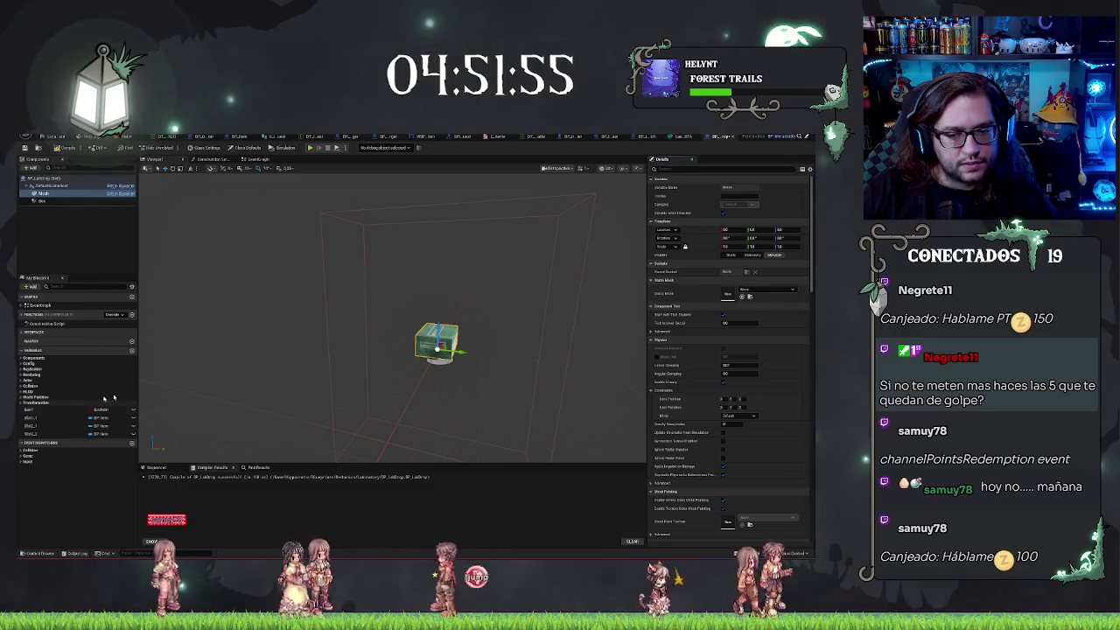
click(21, 364)
click(49, 371)
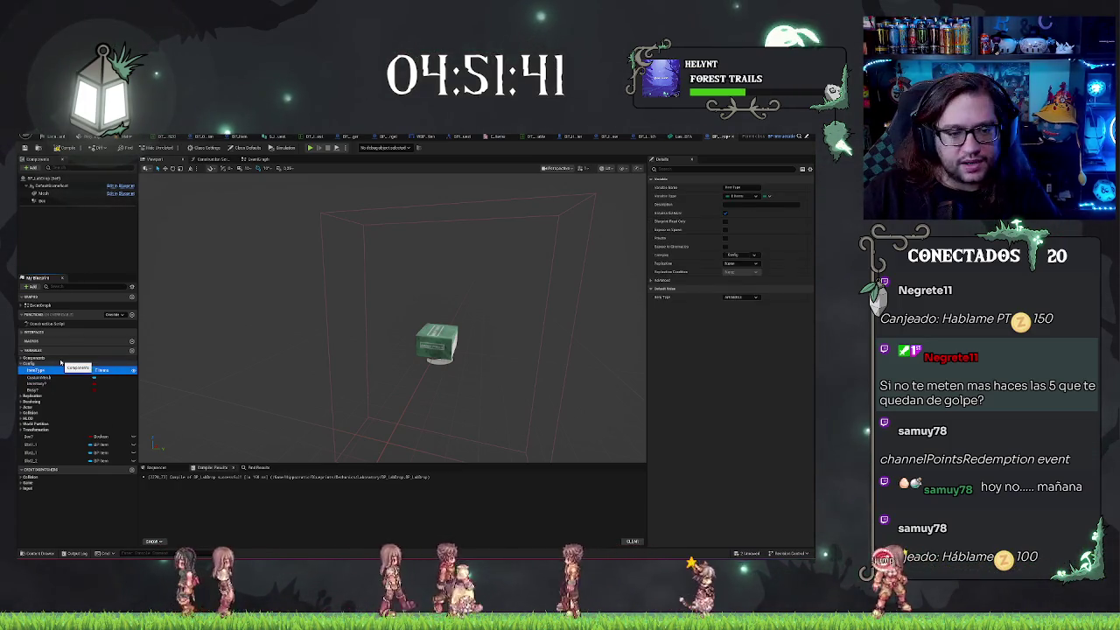
Delete the ItemType variable and set ConsumeMesh's default value to a mesh asset
key(Delete)
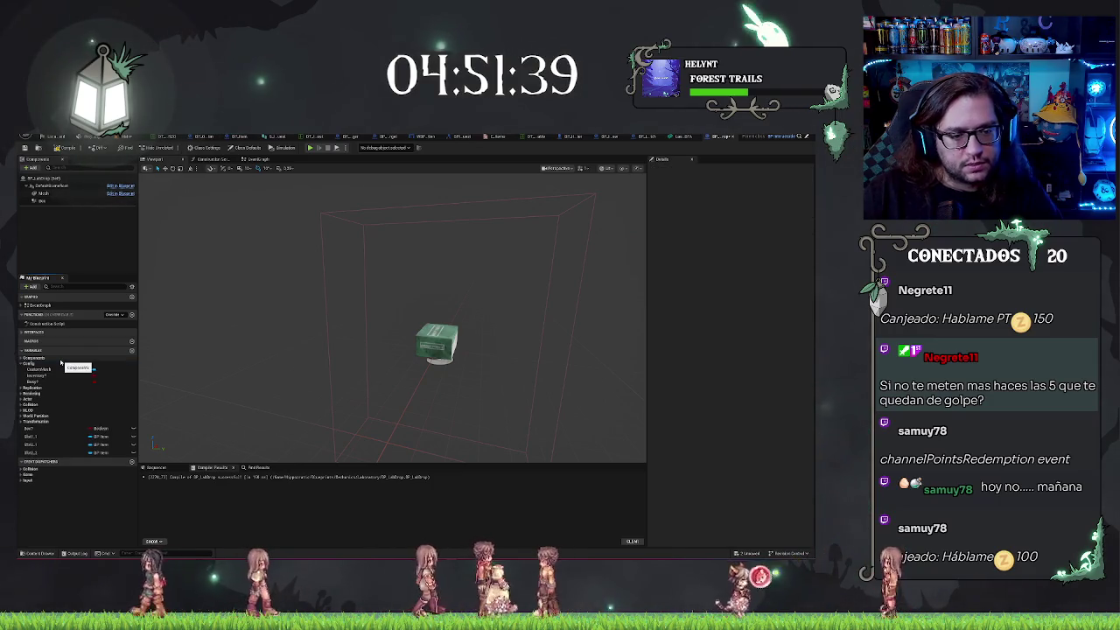
click(40, 370)
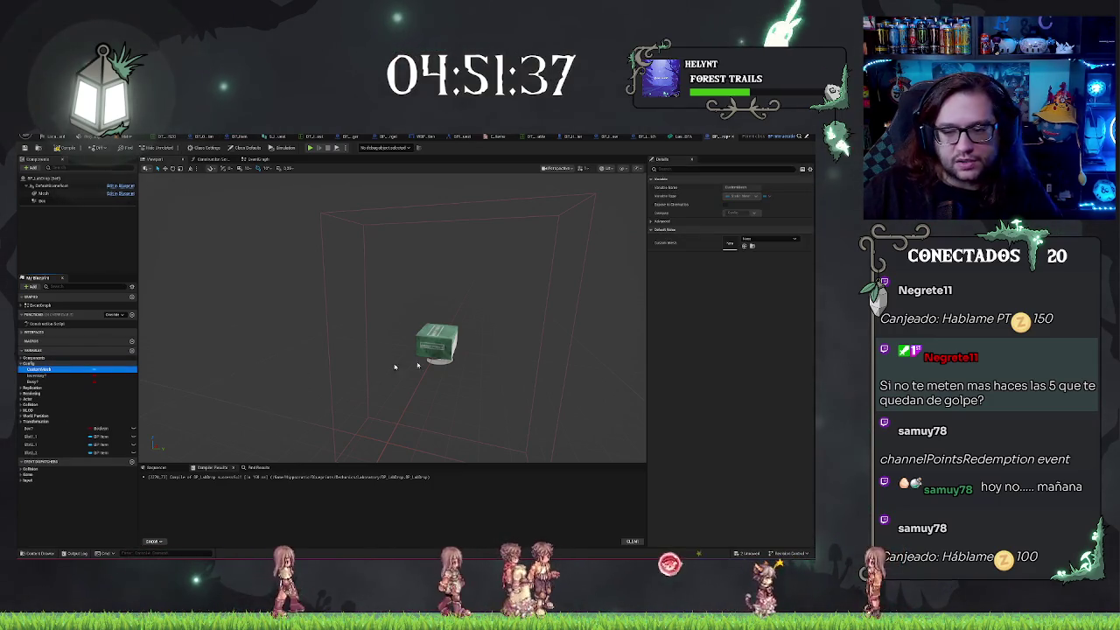
click(768, 238)
click(761, 280)
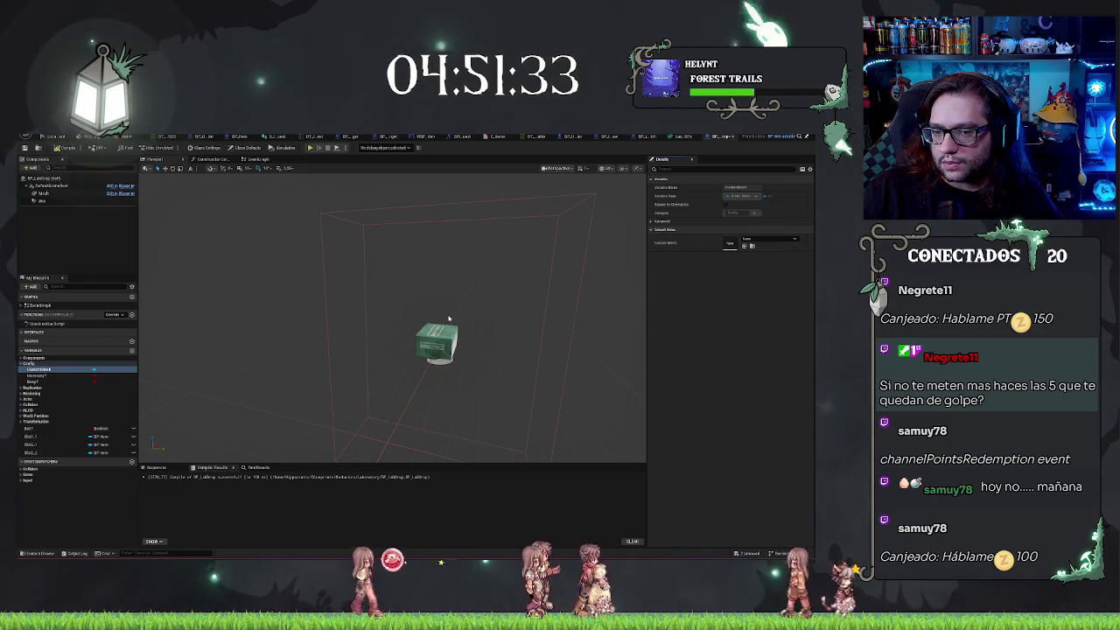
Adjust the Mesh component's Y location, compile, and inspect the cardboard box in the preview
click(40, 192)
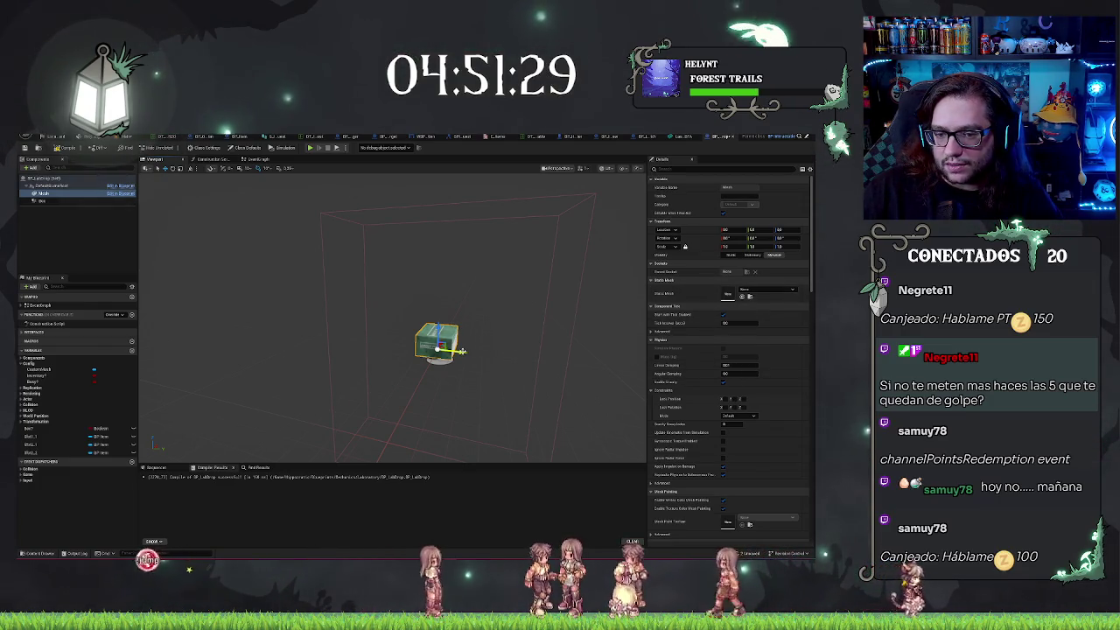
click(754, 229)
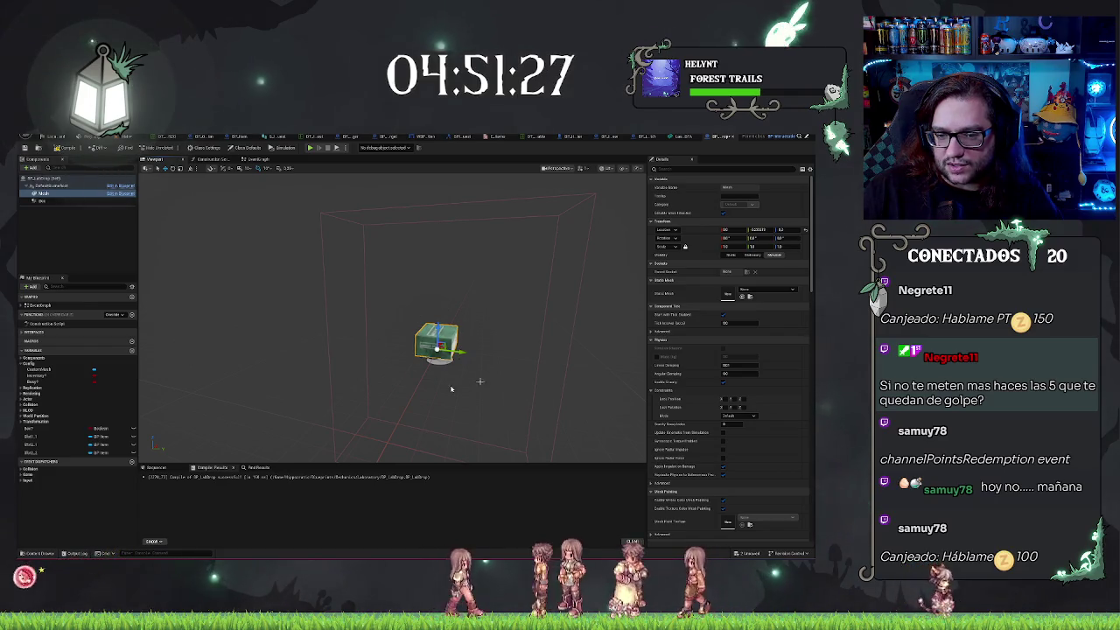
key(F7)
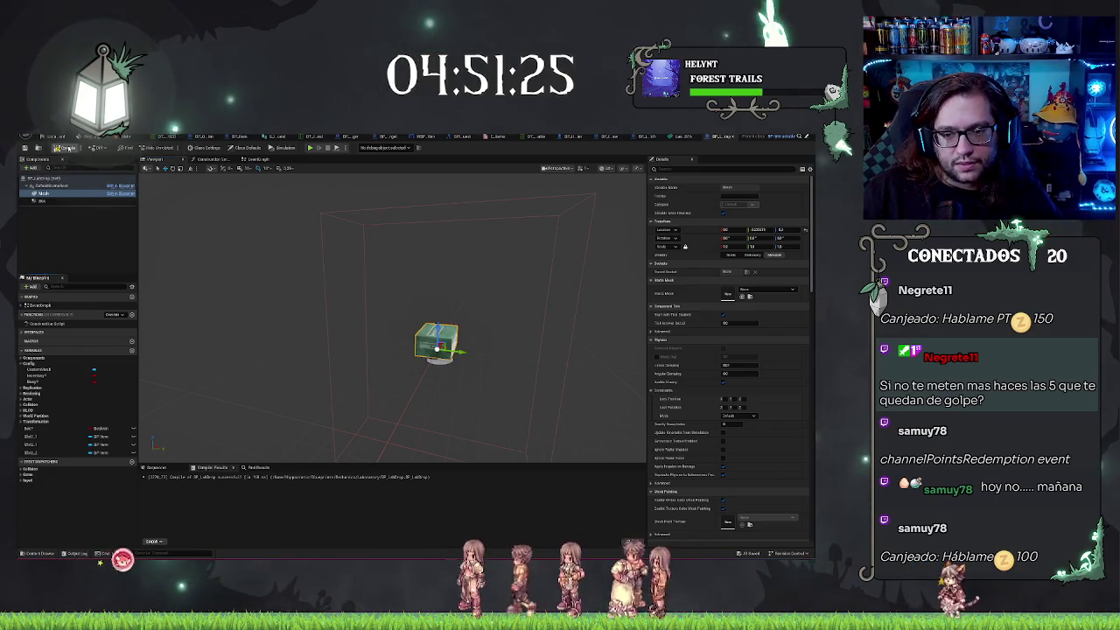
mouse_move(161, 200)
mouse_down()
mouse_move(201, 210)
mouse_move(201, 175)
mouse_move(227, 201)
mouse_up()
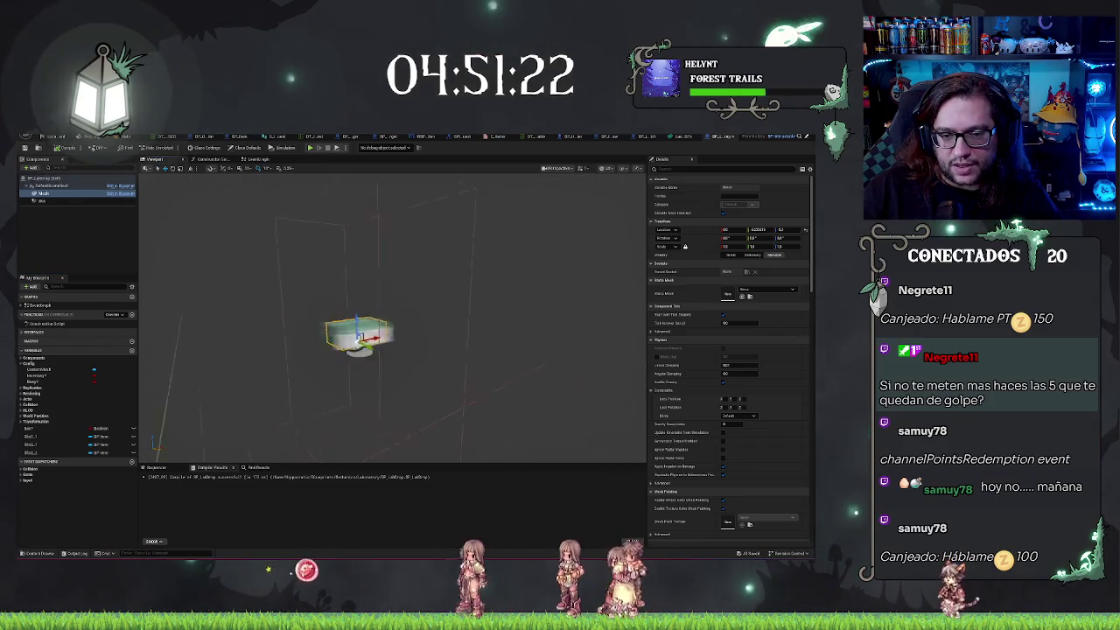
mouse_move(393, 315)
mouse_down()
mouse_move(411, 289)
mouse_move(411, 341)
mouse_move(454, 350)
mouse_move(385, 345)
mouse_move(437, 332)
mouse_move(398, 331)
mouse_up()
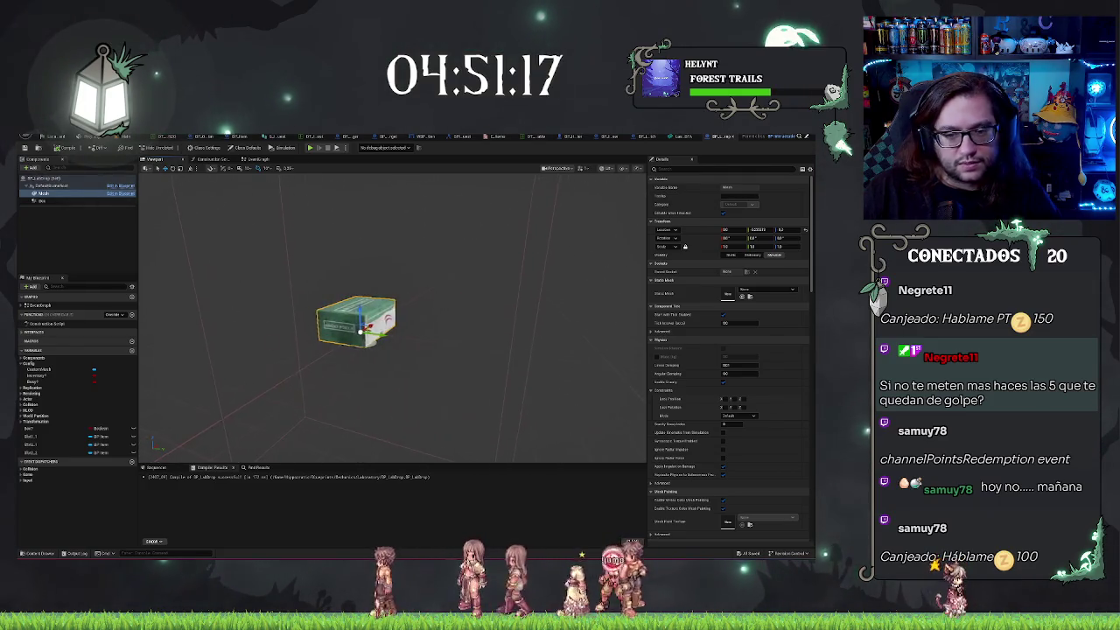
click(38, 201)
click(40, 193)
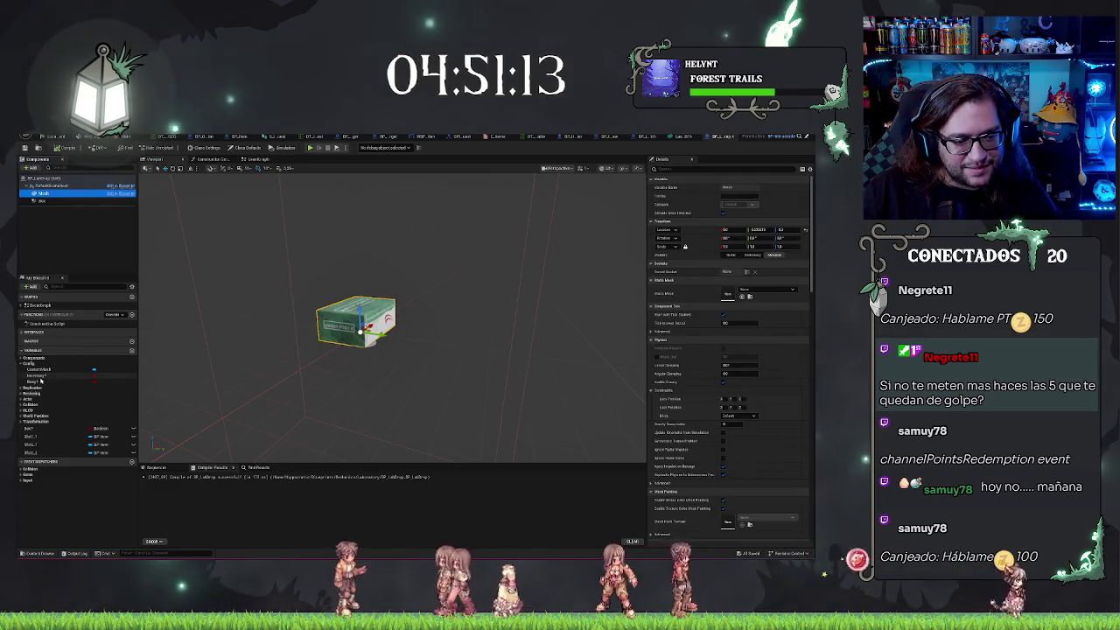
click(40, 381)
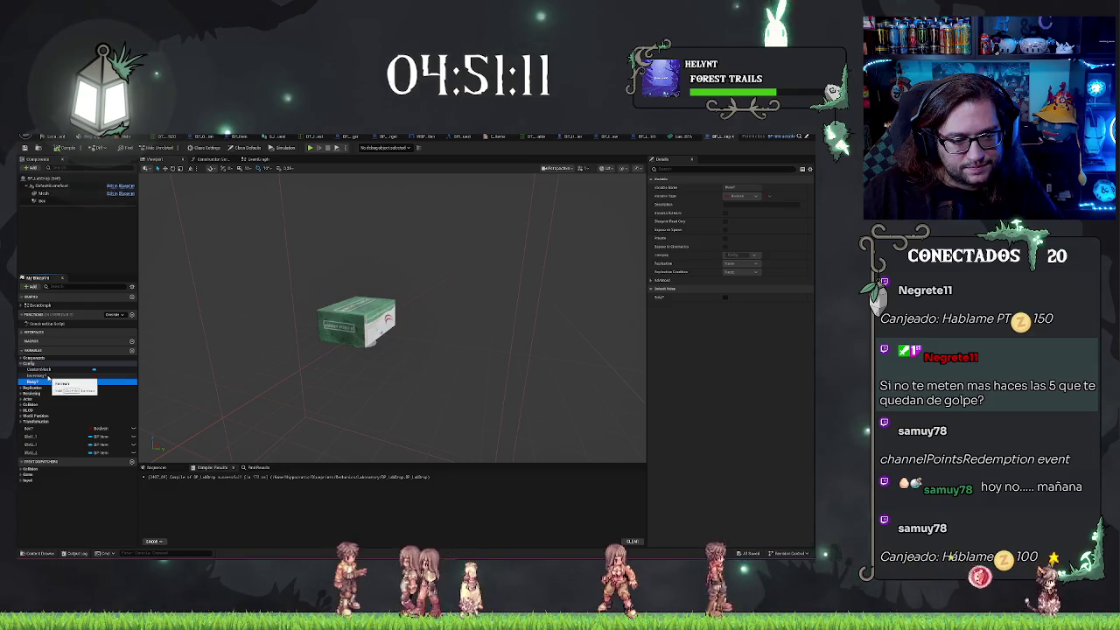
click(39, 375)
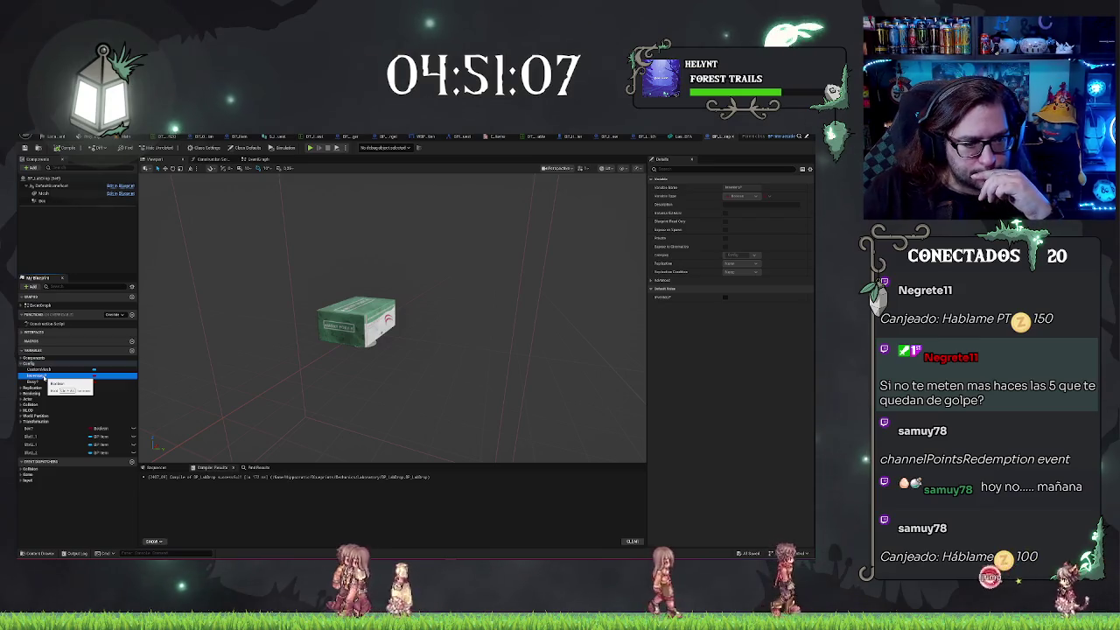
click(37, 382)
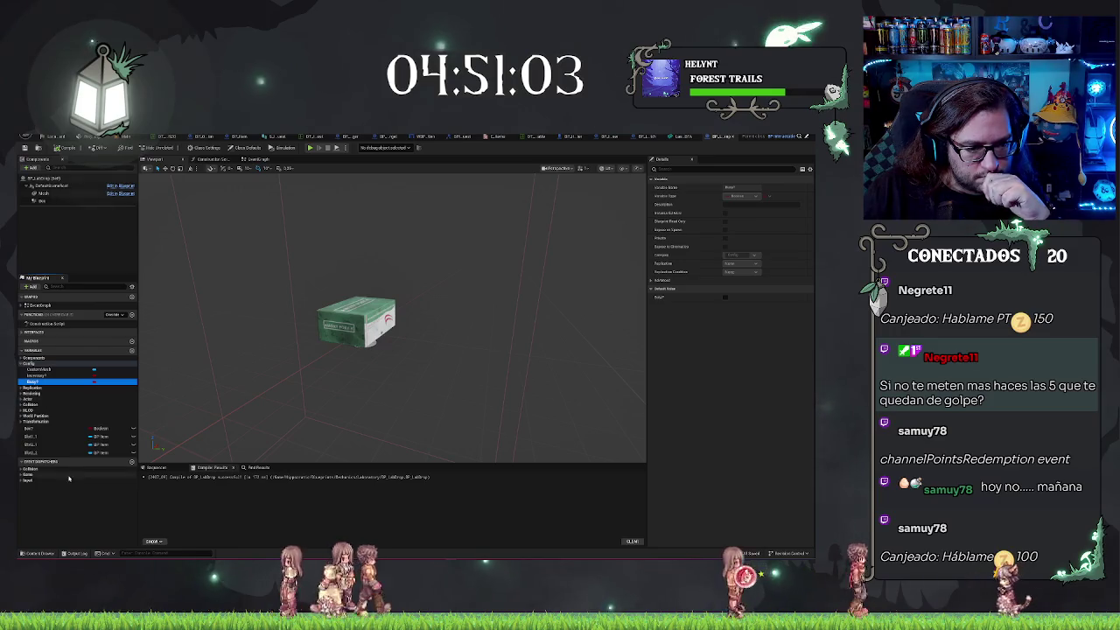
click(53, 436)
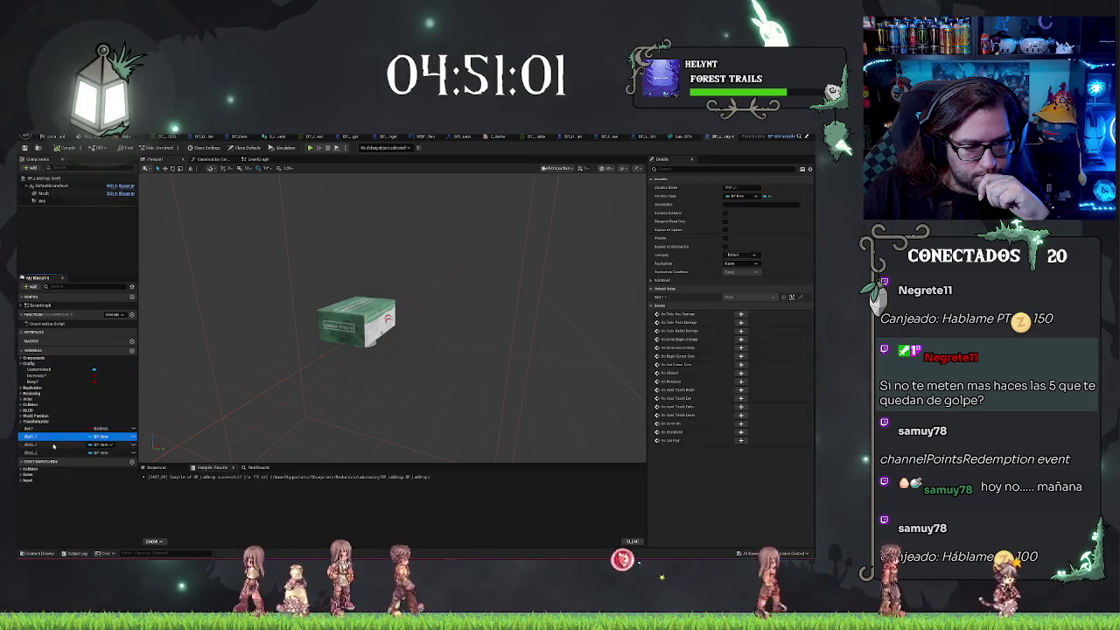
click(53, 445)
click(52, 452)
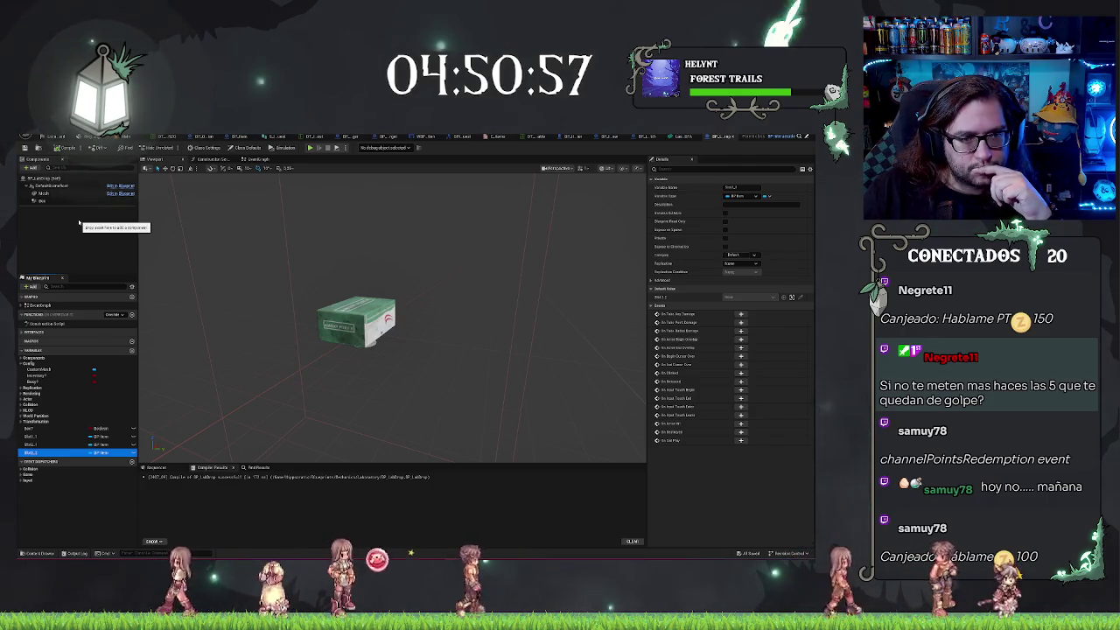
click(79, 223)
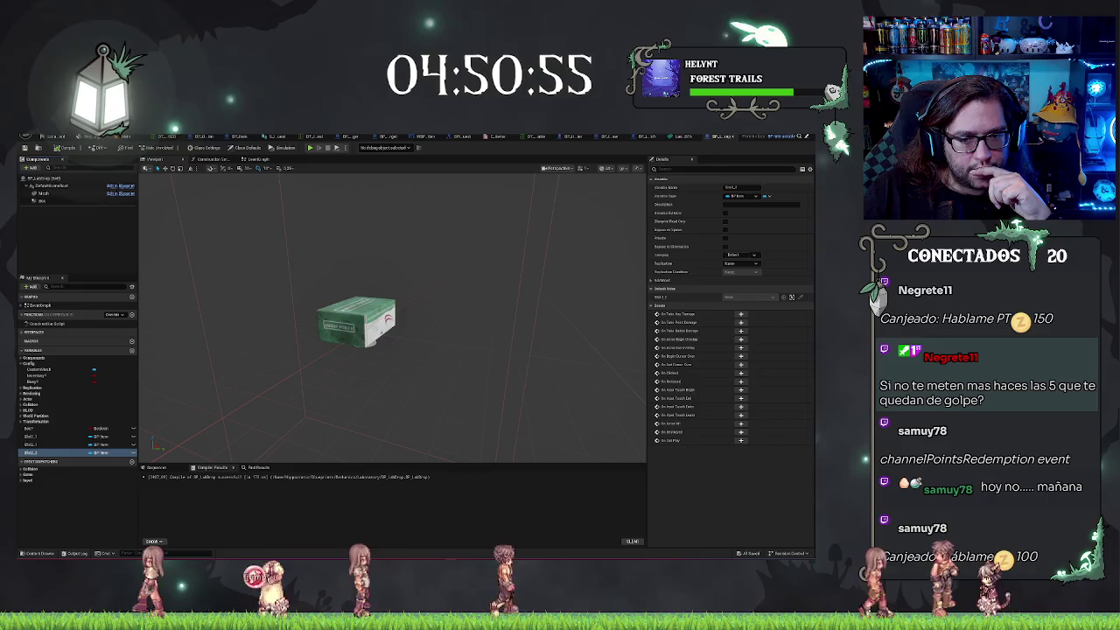
click(44, 194)
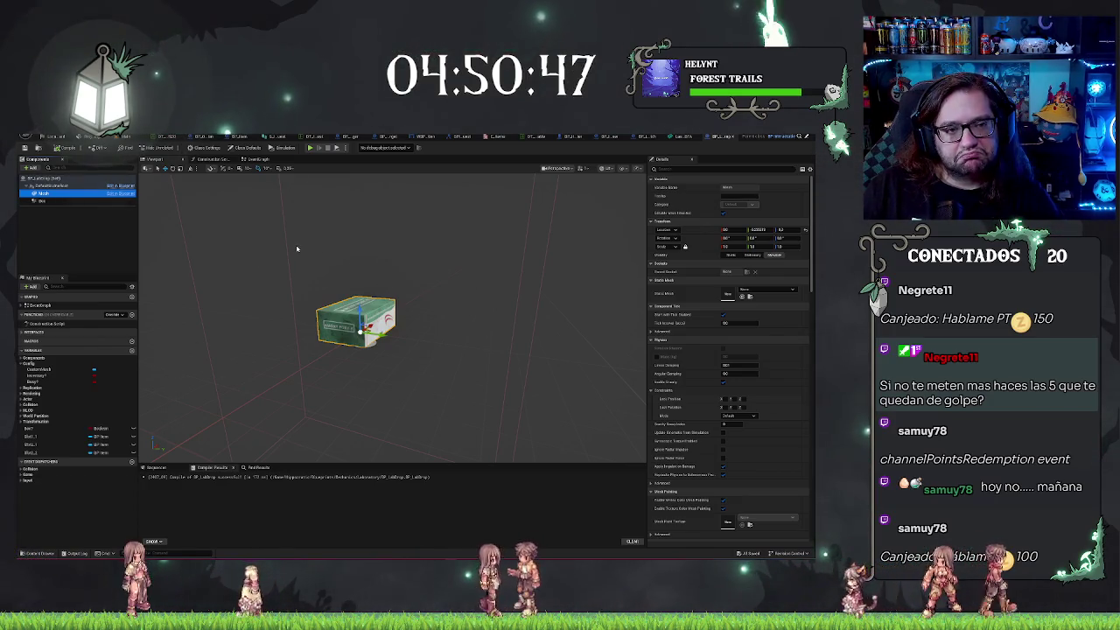
mouse_move(367, 332)
mouse_down()
mouse_move(280, 332)
mouse_move(297, 247)
mouse_up()
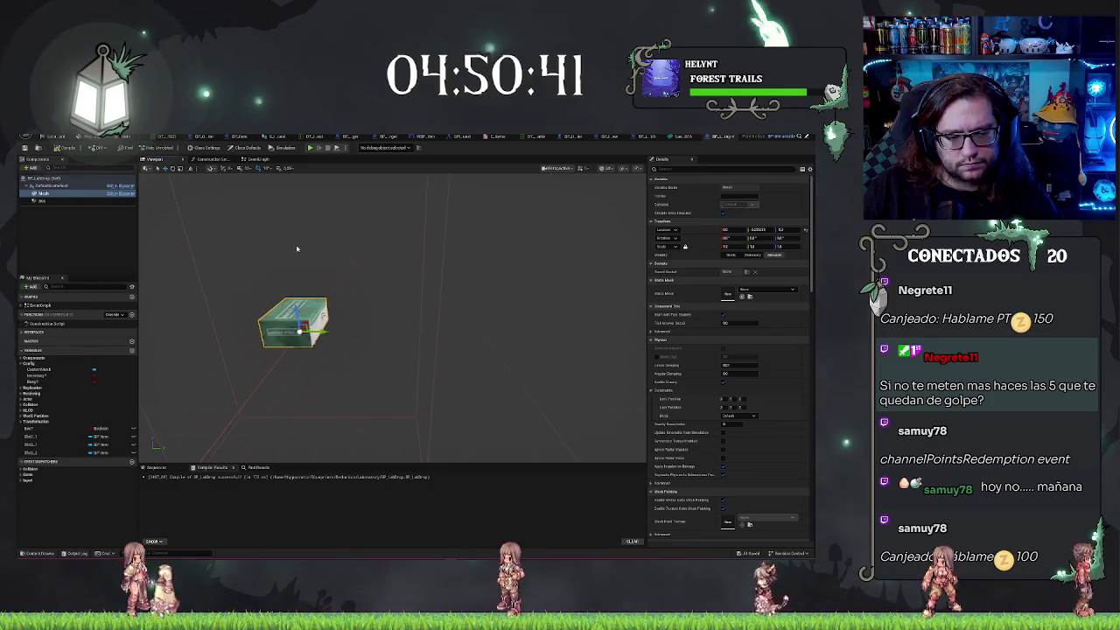
In the Event Graph, add a Branch after Set Player, fed by a Bool? getter
click(258, 159)
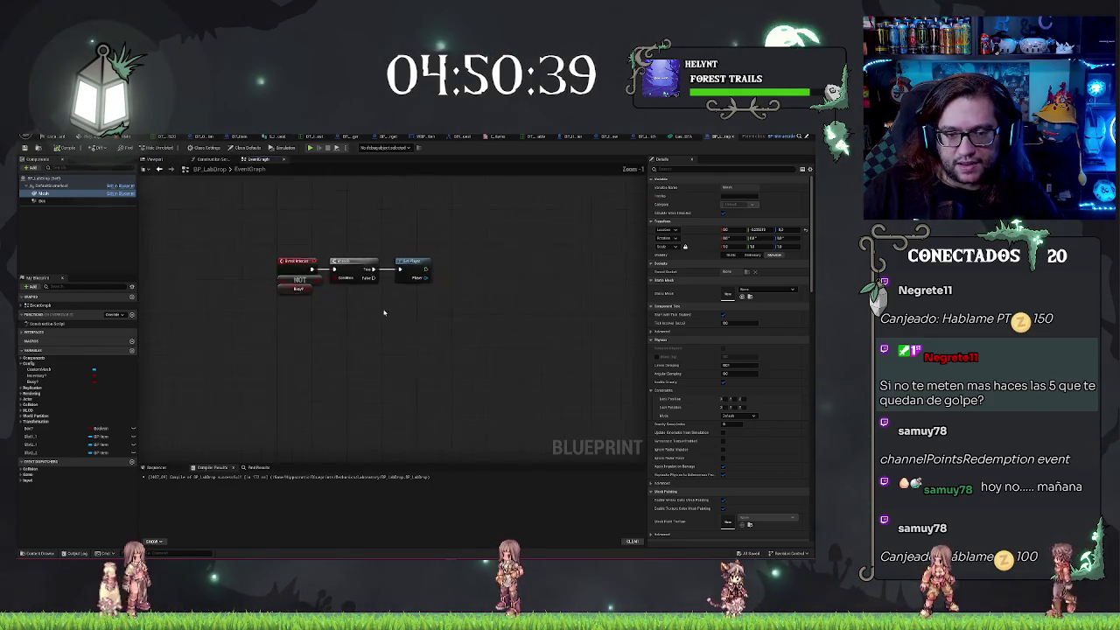
click(287, 232)
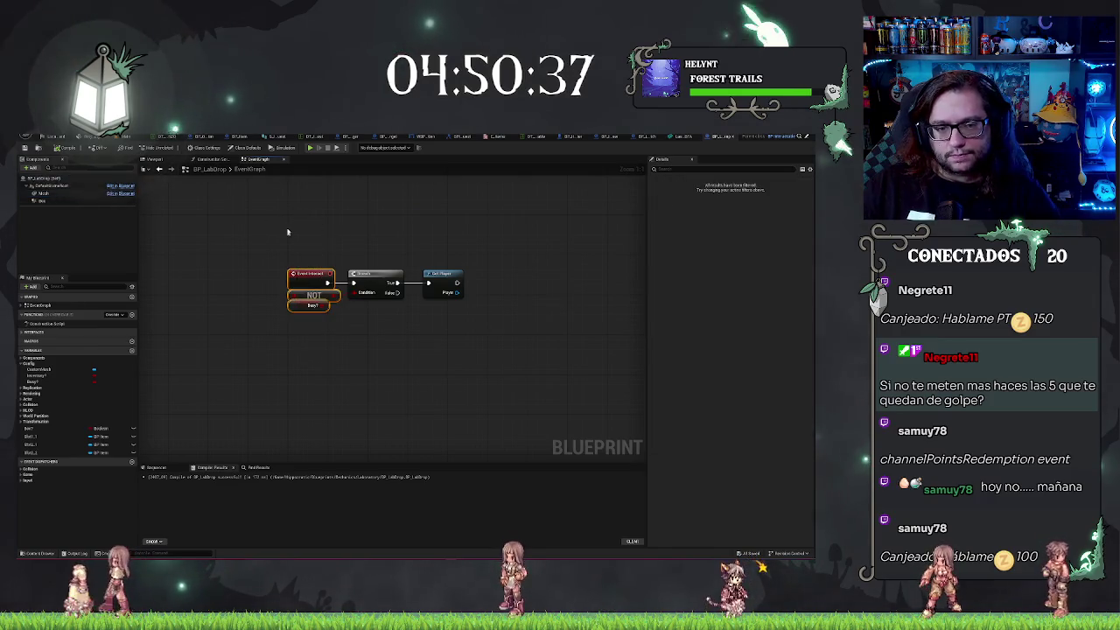
click(377, 281)
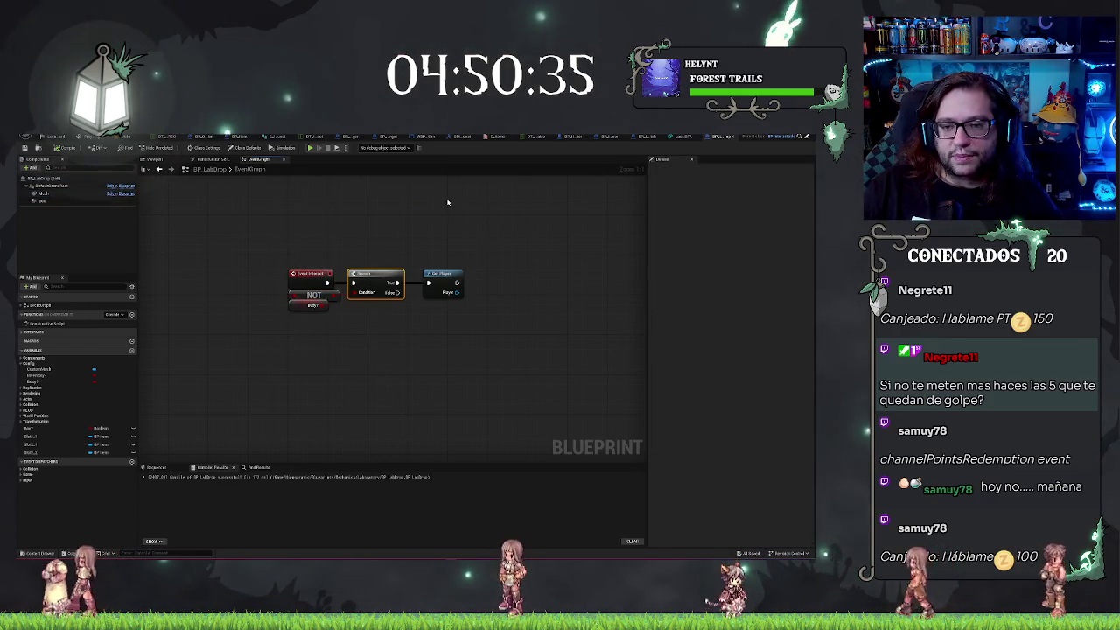
drag(512, 318, 336, 301)
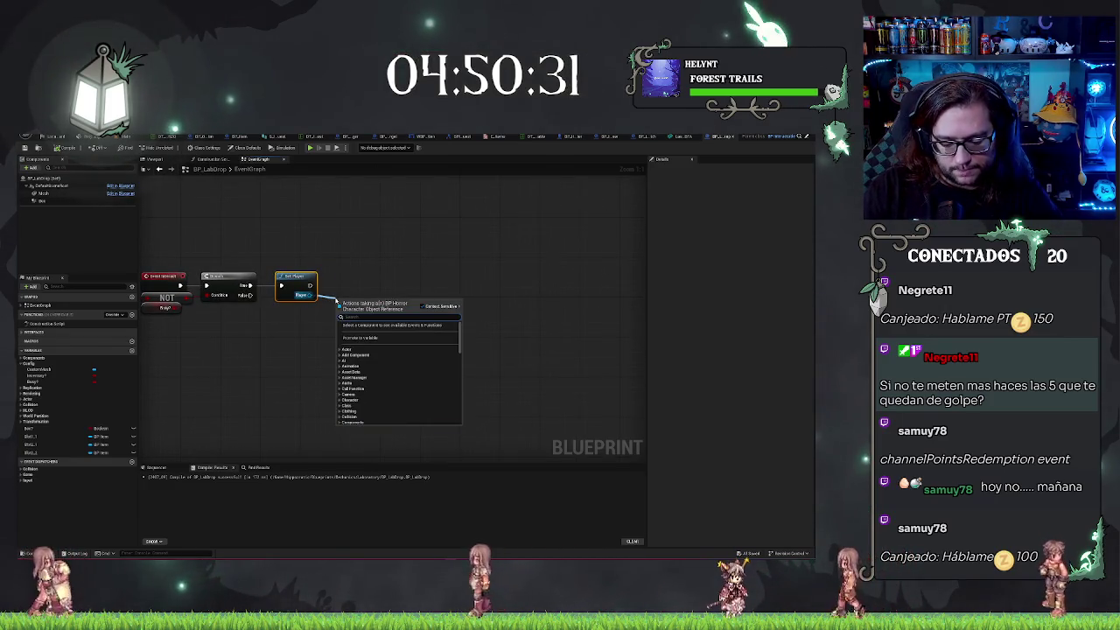
text(da)
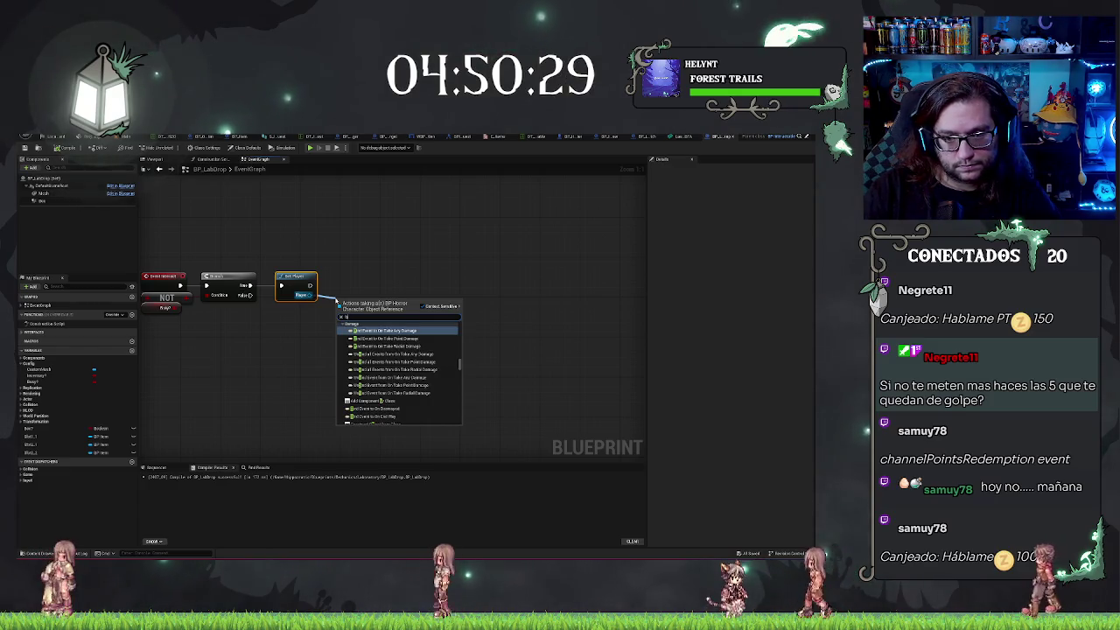
key(BackSpace)
key(BackSpace)
key(Escape)
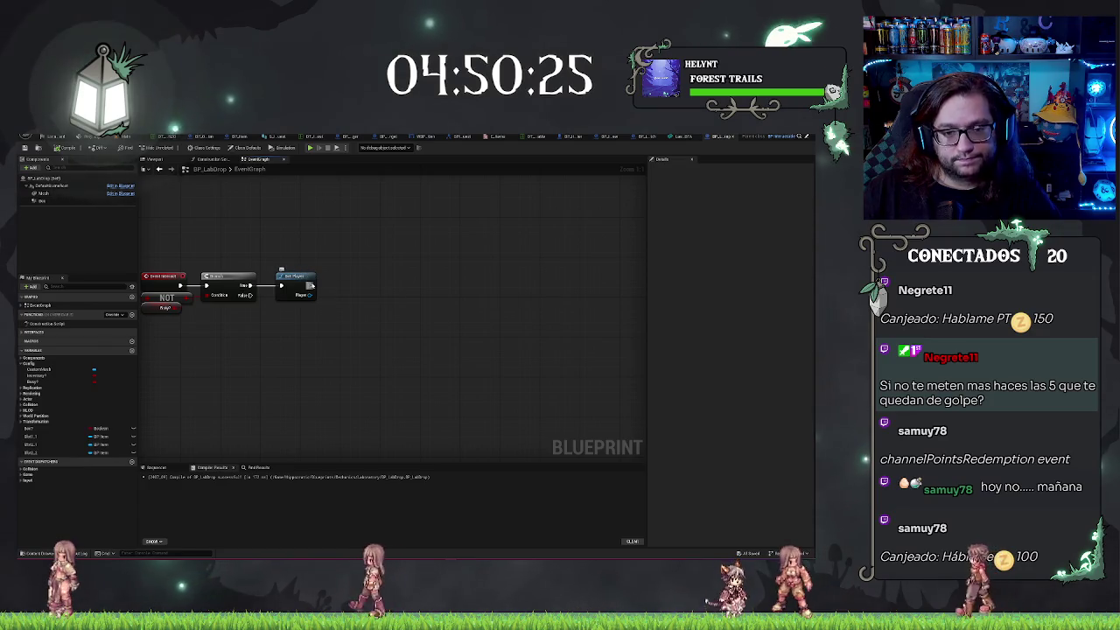
mouse_move(101, 428)
mouse_down()
mouse_move(319, 324)
mouse_move(349, 297)
mouse_move(312, 287)
mouse_up()
click(334, 276)
drag(298, 338, 293, 308)
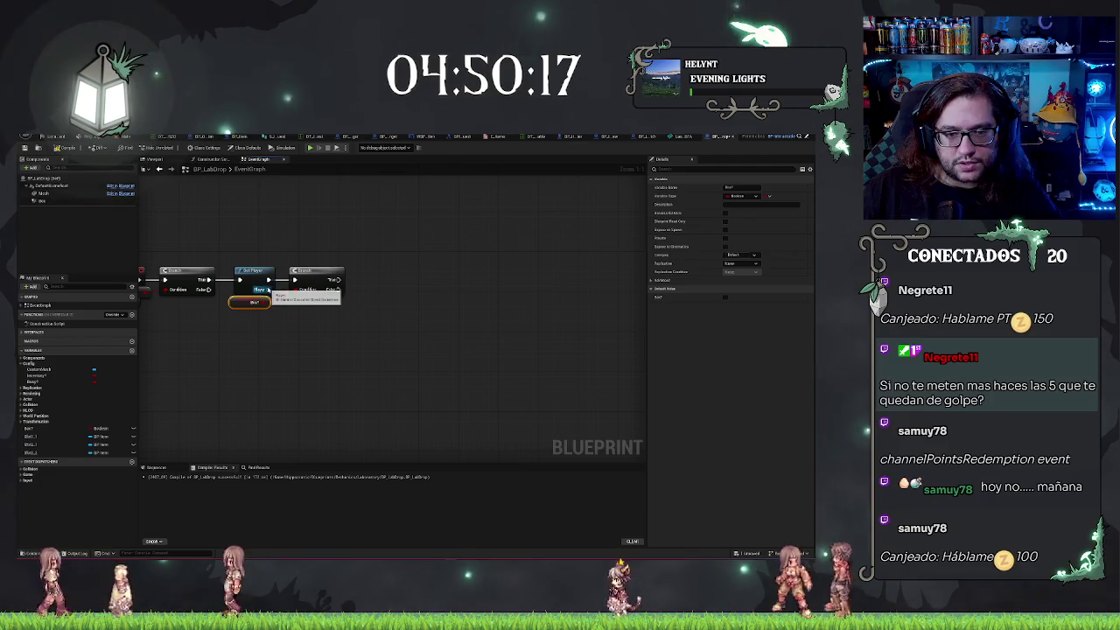
Pull a getter from Player, convert it to a validated get, and add a duplicate beneath it
drag(269, 290, 310, 329)
text(enable)
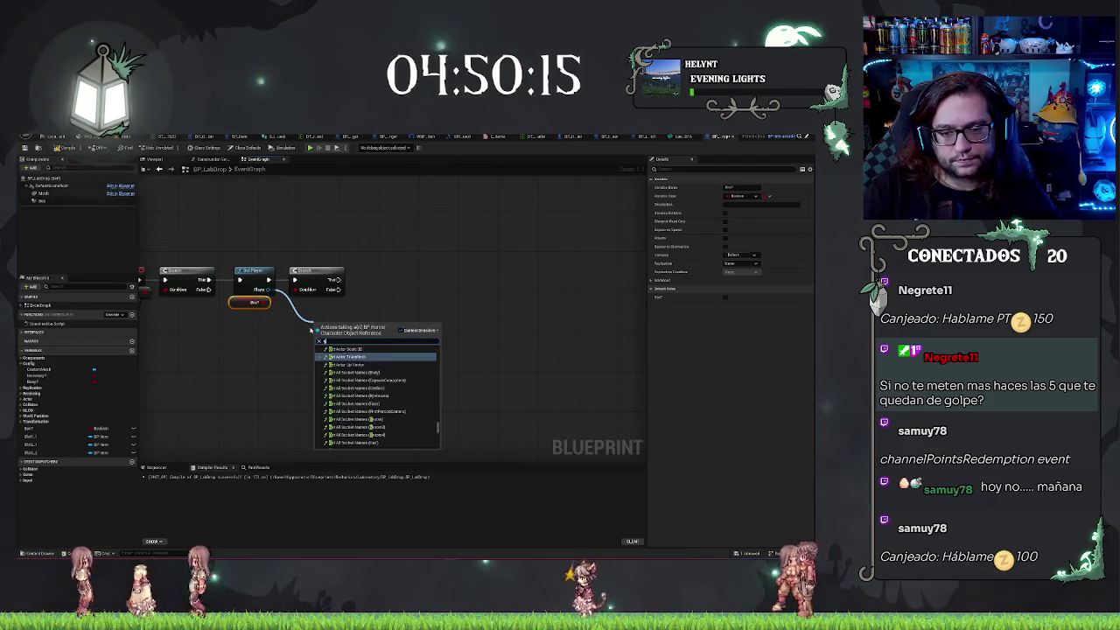
key(Return)
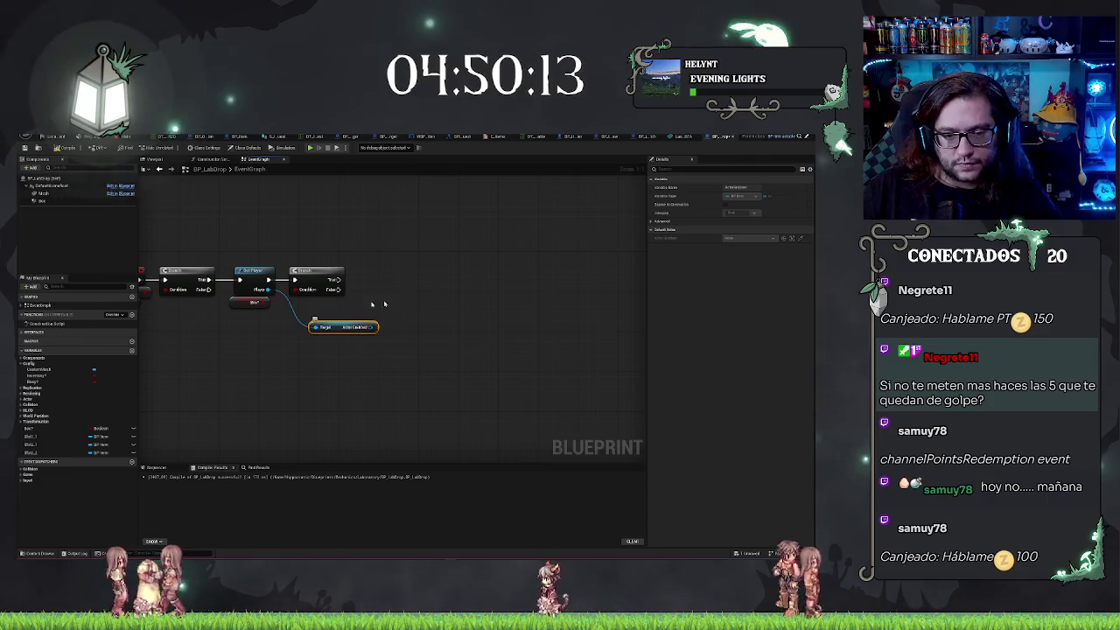
right_click(341, 325)
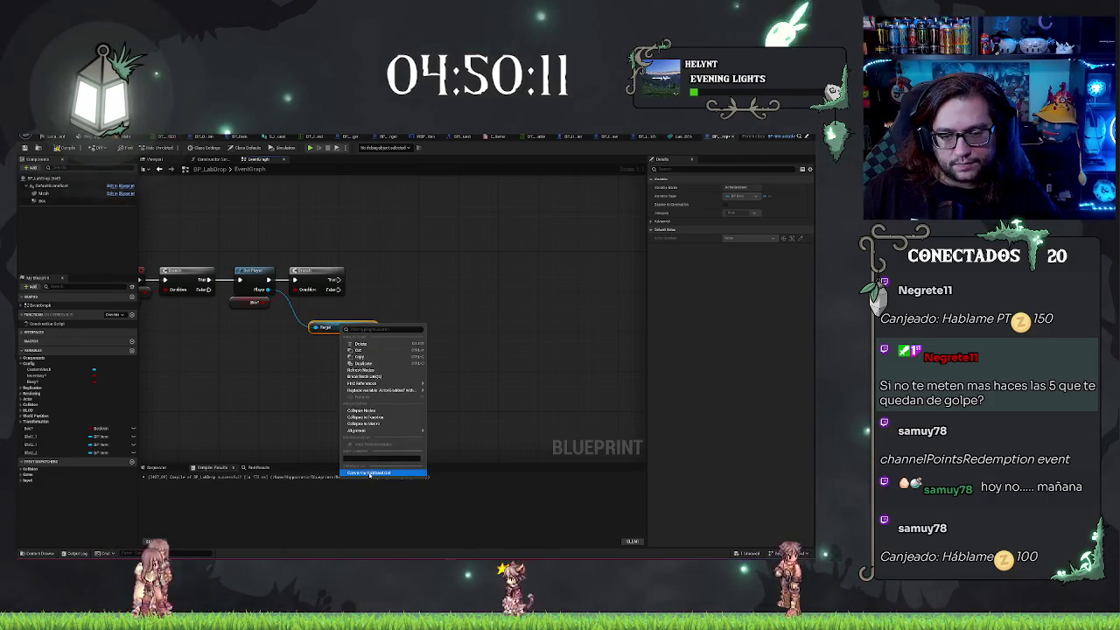
click(370, 473)
drag(401, 277, 393, 269)
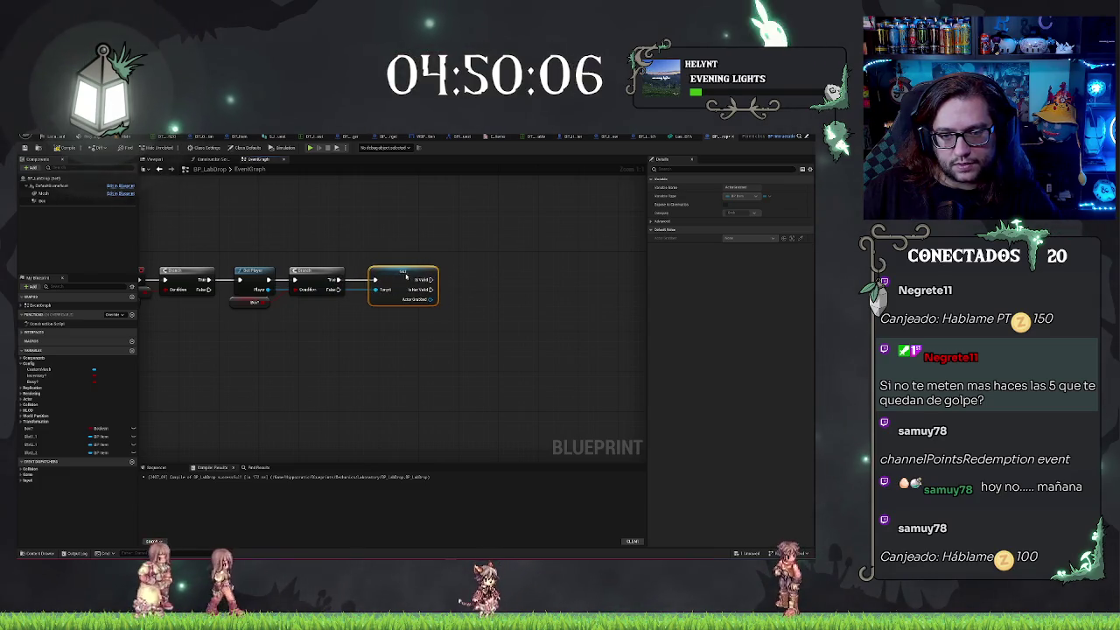
key(ctrl+v)
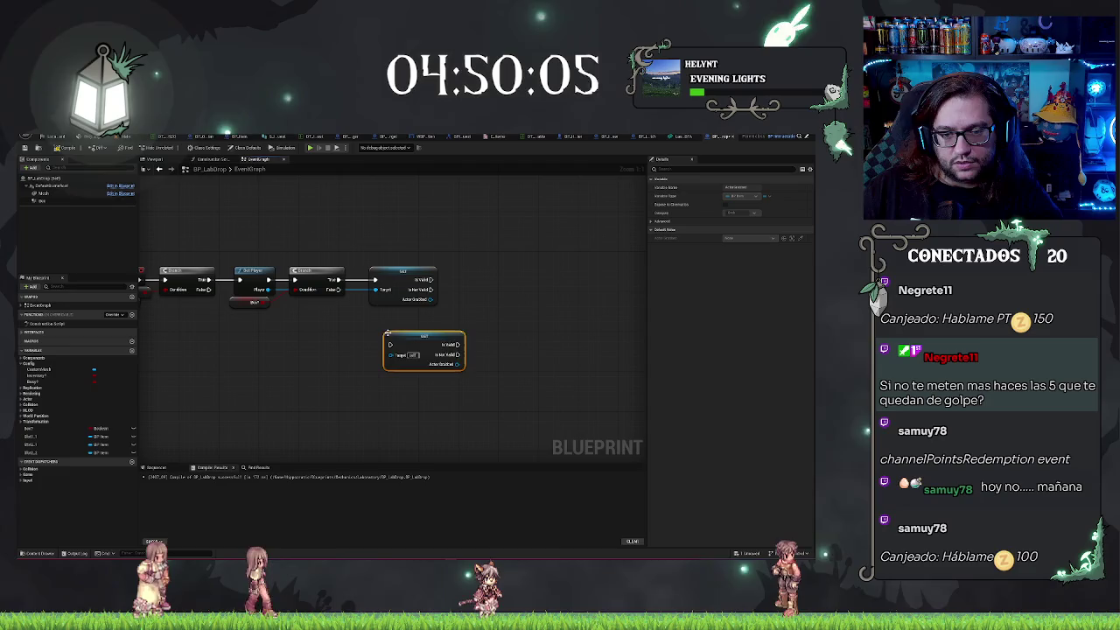
drag(415, 344, 392, 332)
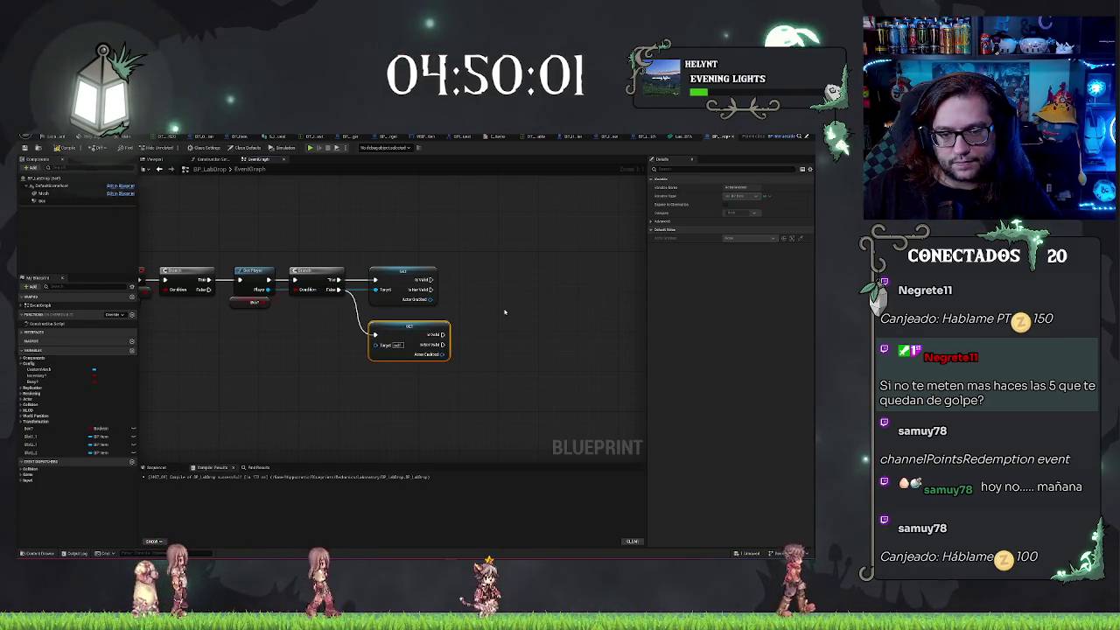
drag(504, 311, 397, 298)
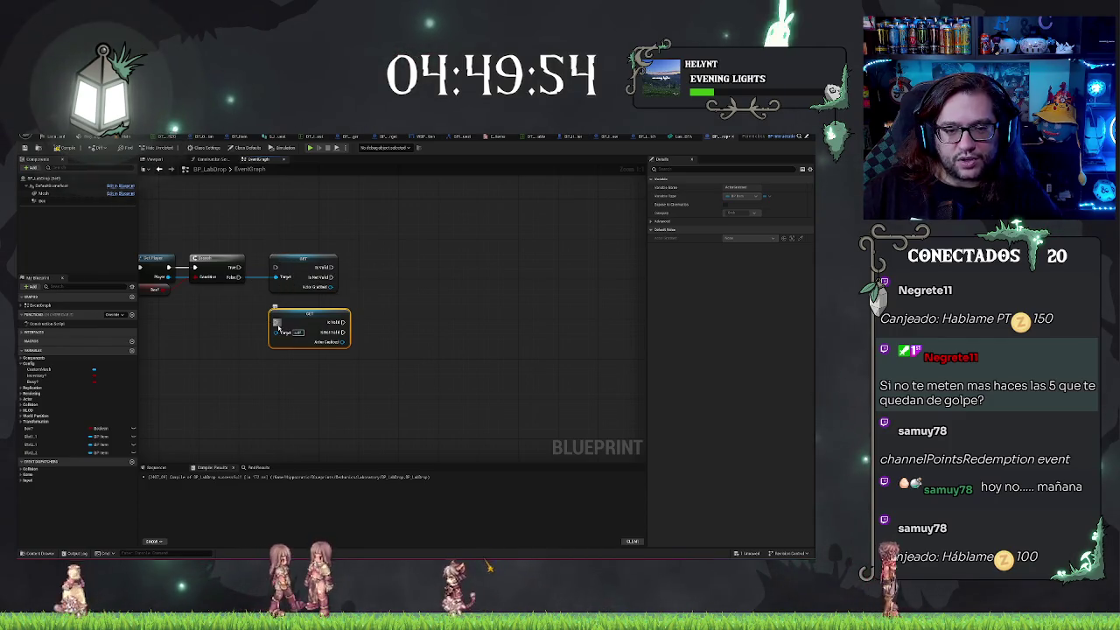
drag(263, 227, 330, 394)
key(Right)
key(Right)
key(Right)
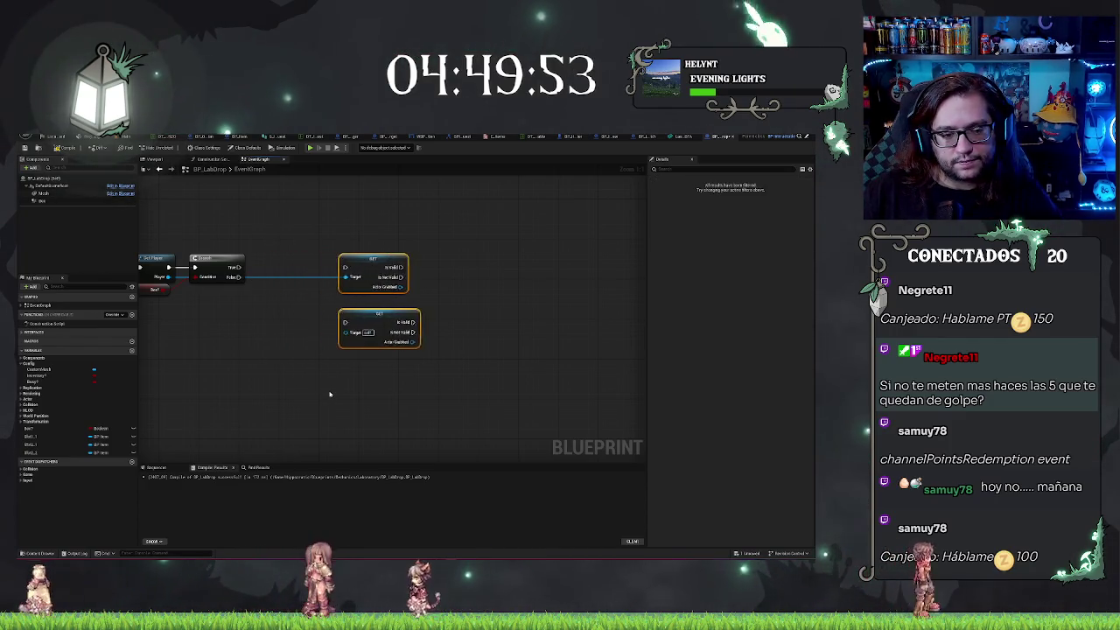
Replace an accidental Slot 1 setter with a validated Slot 1 get lined up after the Branch
mouse_move(35, 436)
mouse_down()
mouse_move(256, 347)
mouse_move(354, 353)
mouse_up()
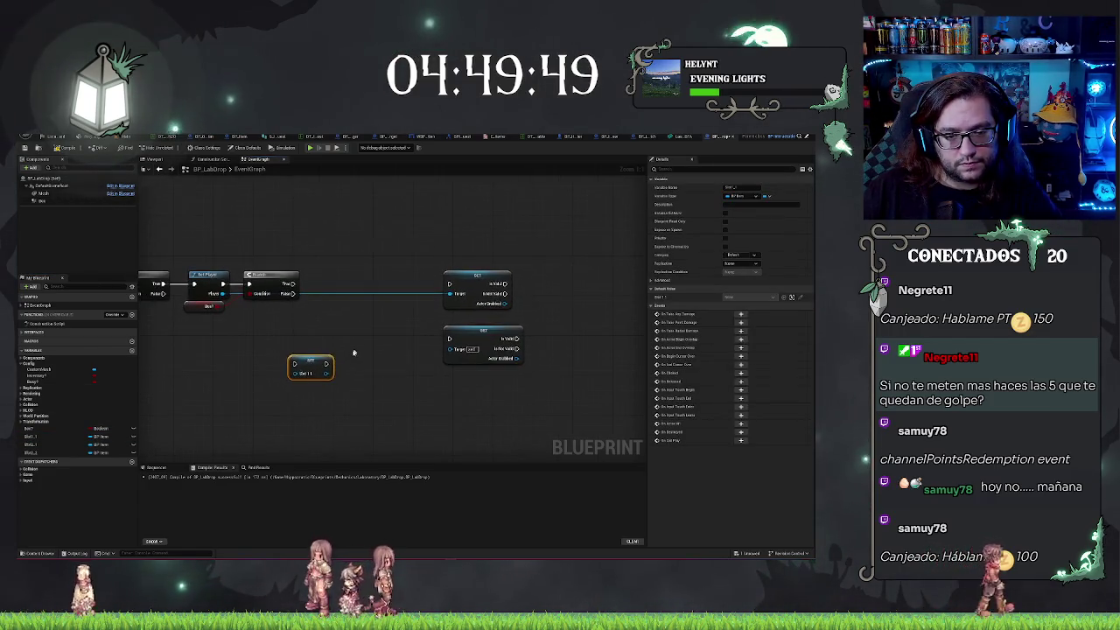
right_click(319, 361)
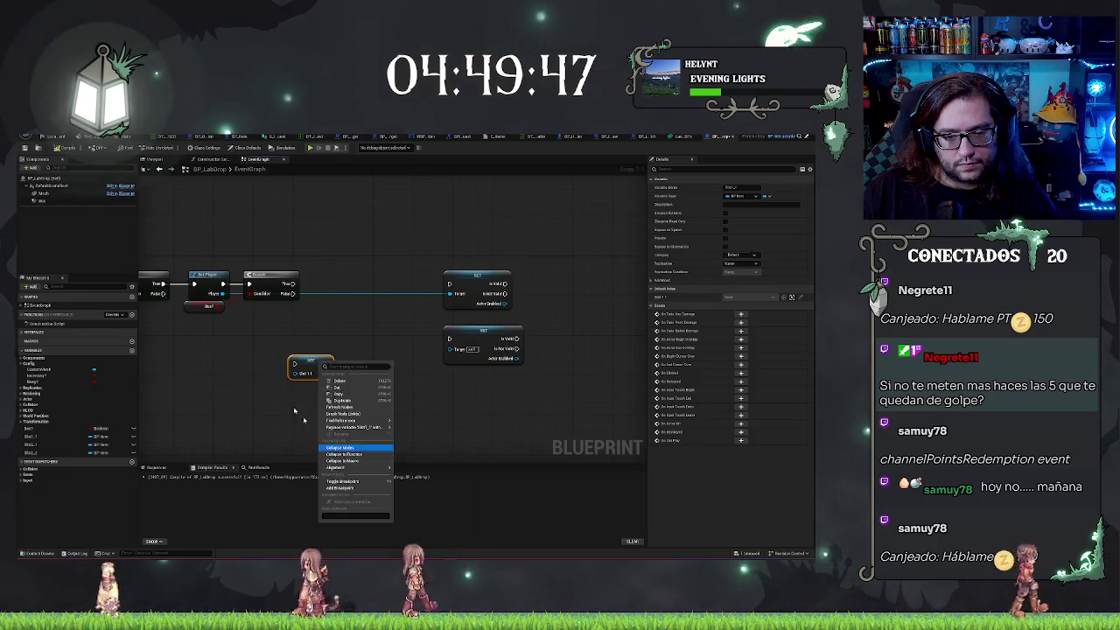
click(297, 368)
click(296, 365)
key(Delete)
drag(35, 435, 281, 359)
right_click(312, 356)
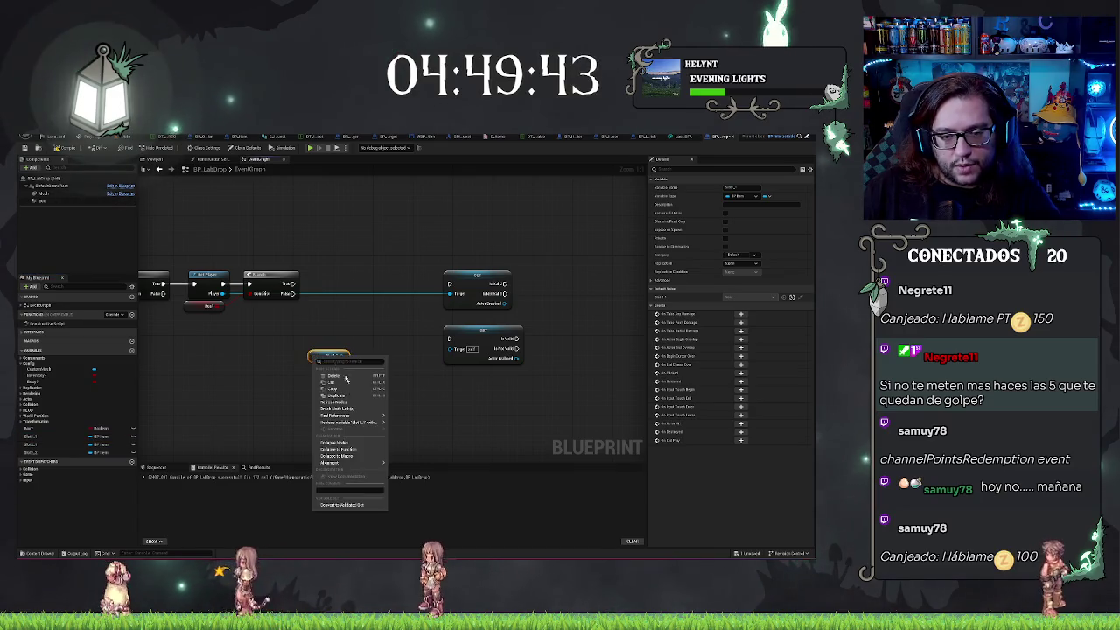
click(349, 505)
drag(331, 354, 340, 275)
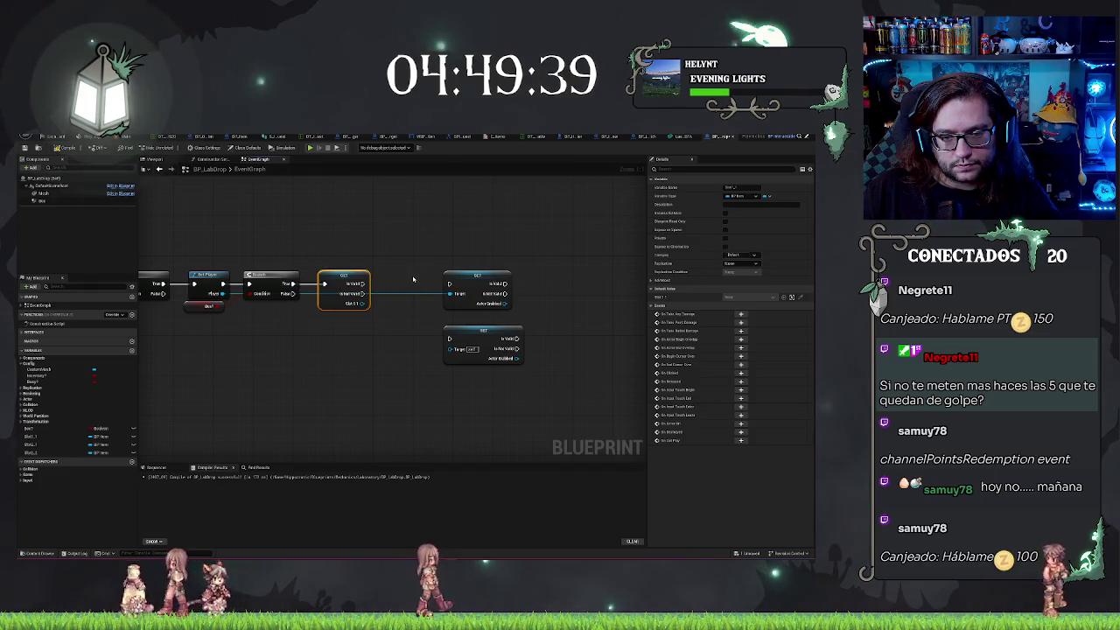
mouse_move(413, 279)
mouse_down()
mouse_move(344, 284)
mouse_move(345, 206)
mouse_up()
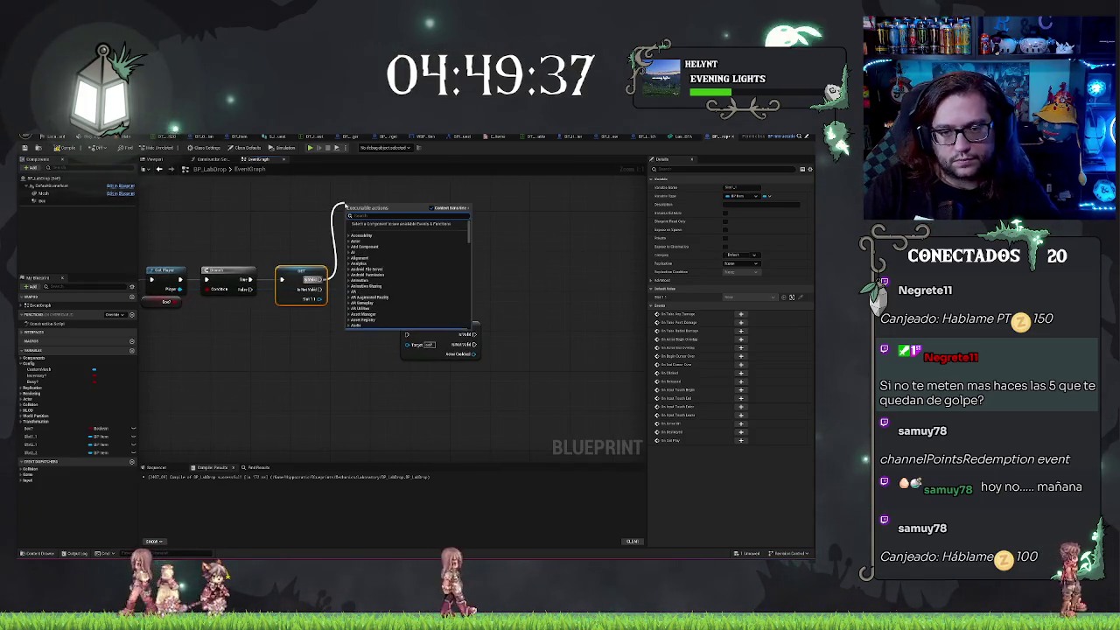
Add a Print String on Slot 1's Is Valid output with the 'Es Valido' debug message, placed above the chain
text(print)
key(Return)
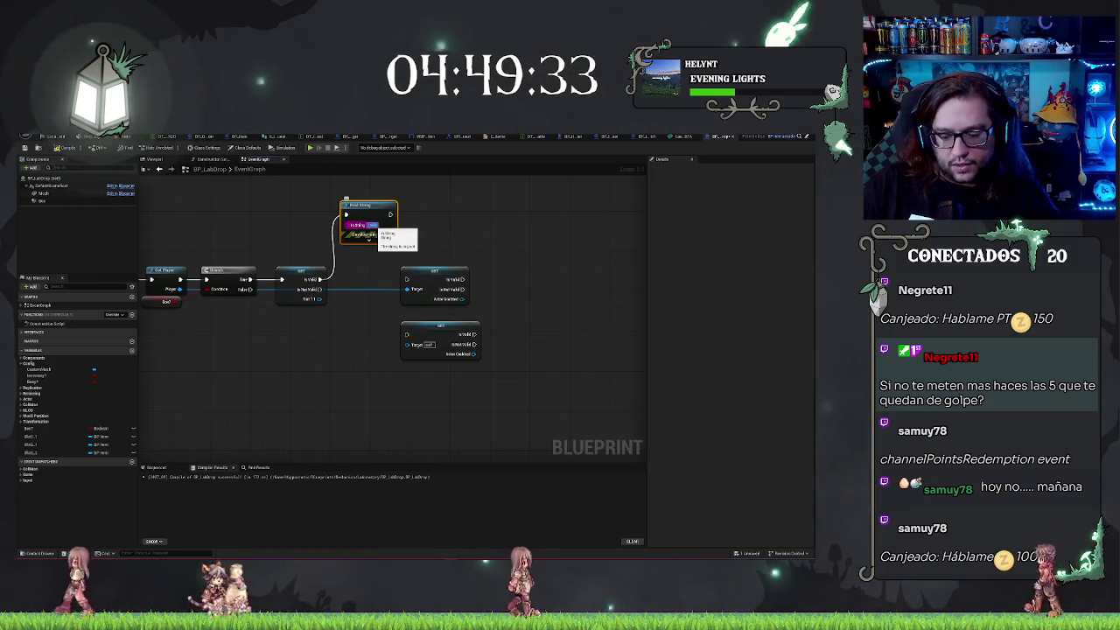
text(Es Valido)
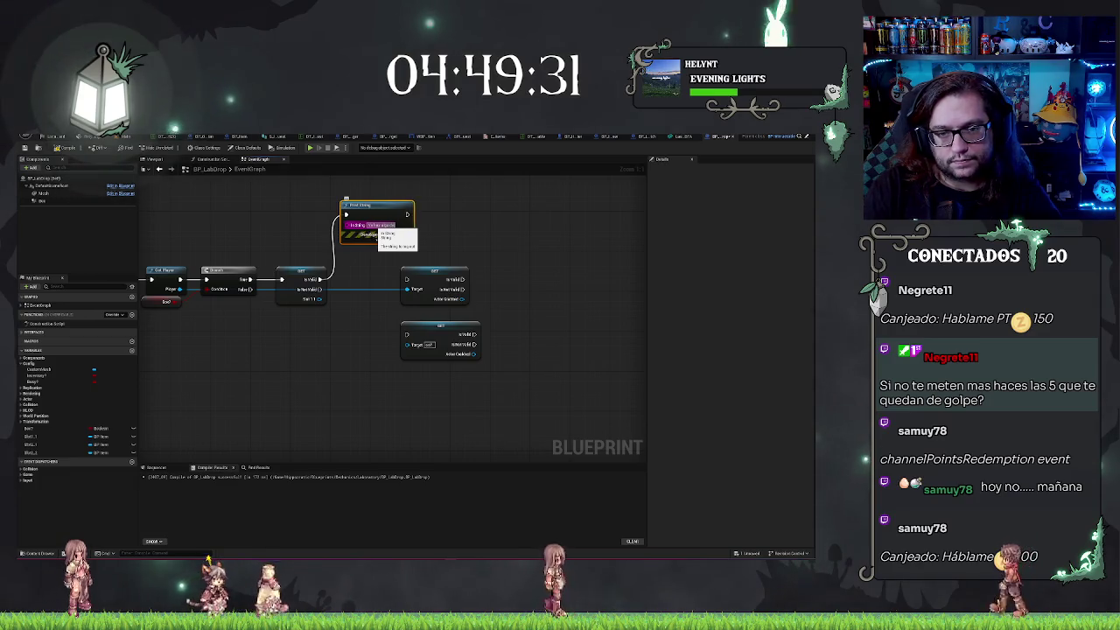
key(BackSpace)
key(BackSpace)
mouse_move(379, 350)
mouse_down()
mouse_move(613, 357)
mouse_move(460, 359)
mouse_move(311, 406)
mouse_up()
mouse_move(320, 296)
mouse_down()
mouse_move(320, 260)
mouse_move(464, 232)
mouse_up()
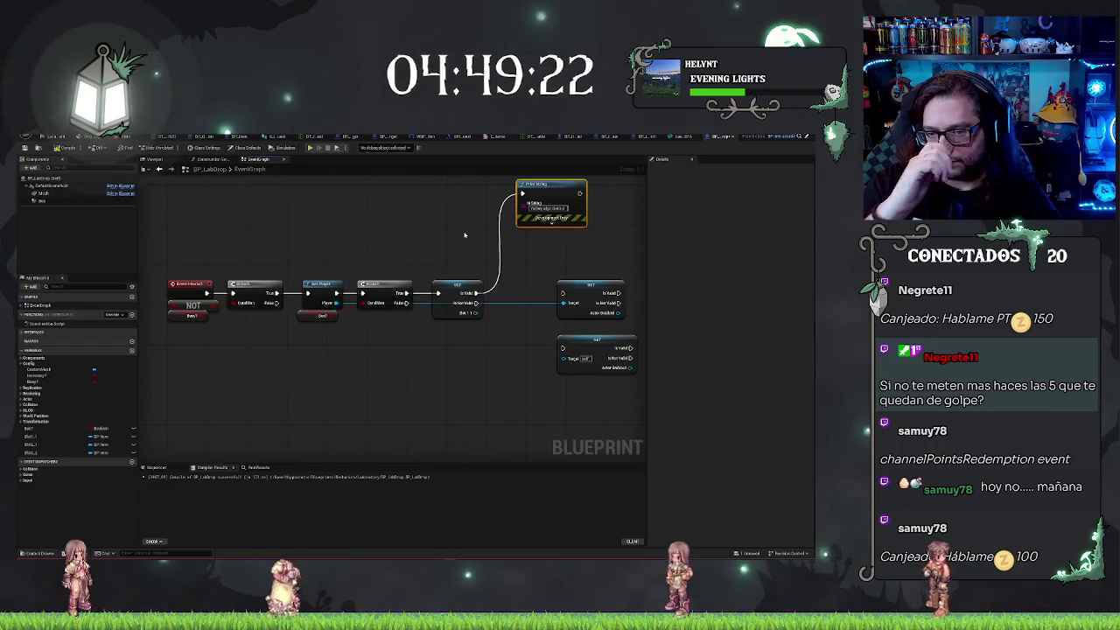
drag(590, 251, 429, 281)
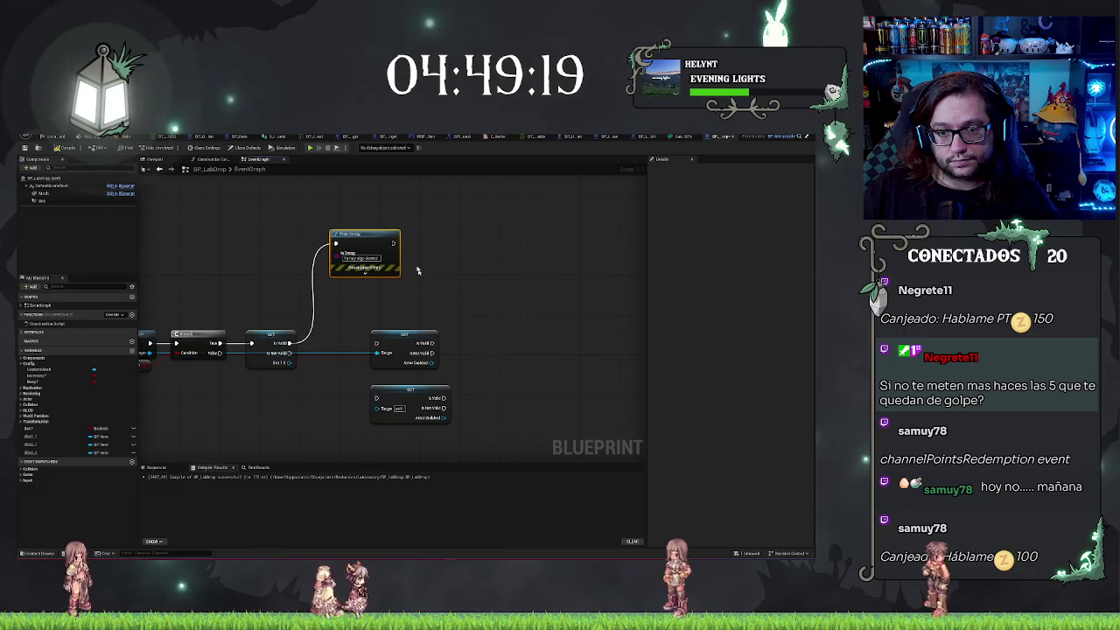
mouse_move(395, 243)
mouse_down()
mouse_move(473, 249)
mouse_move(428, 248)
mouse_up()
mouse_move(199, 278)
mouse_down()
mouse_move(335, 260)
mouse_move(327, 275)
mouse_up()
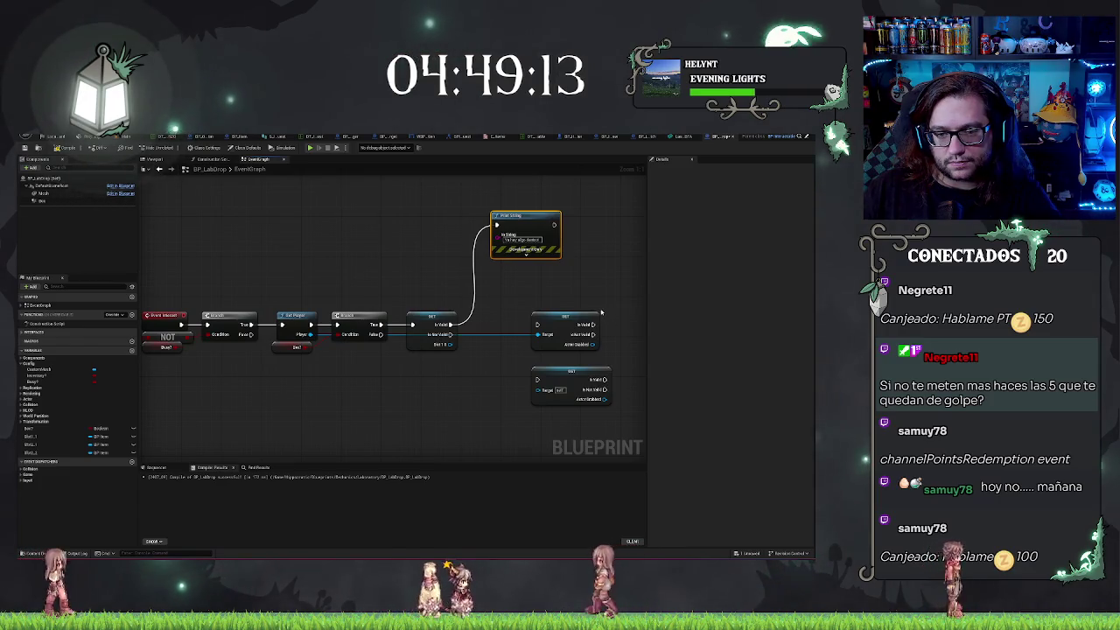
click(579, 315)
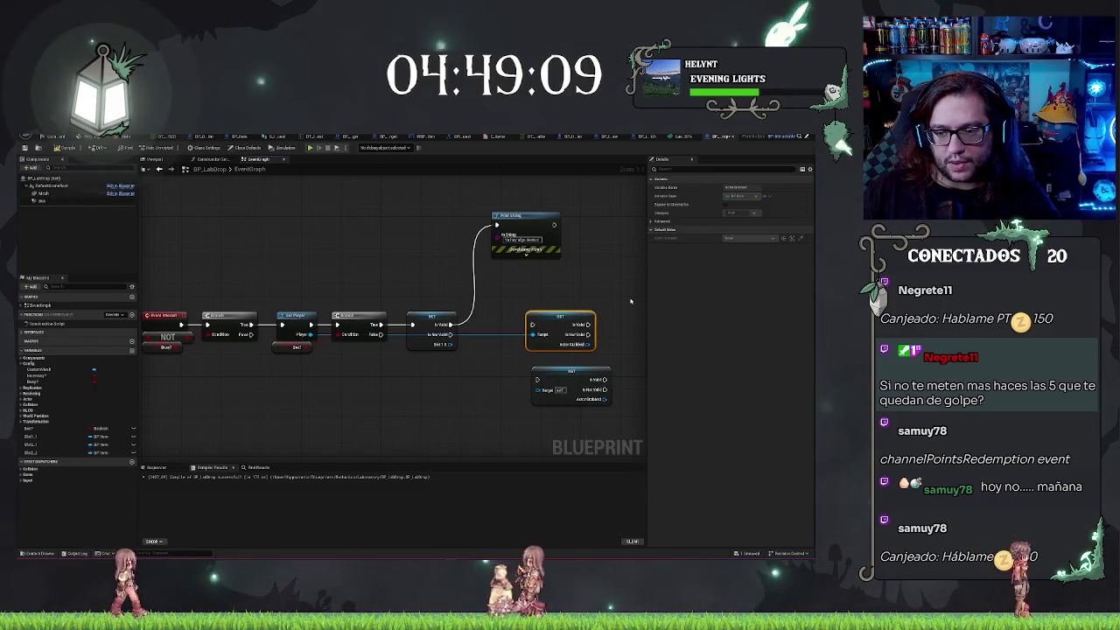
key(ctrl+z)
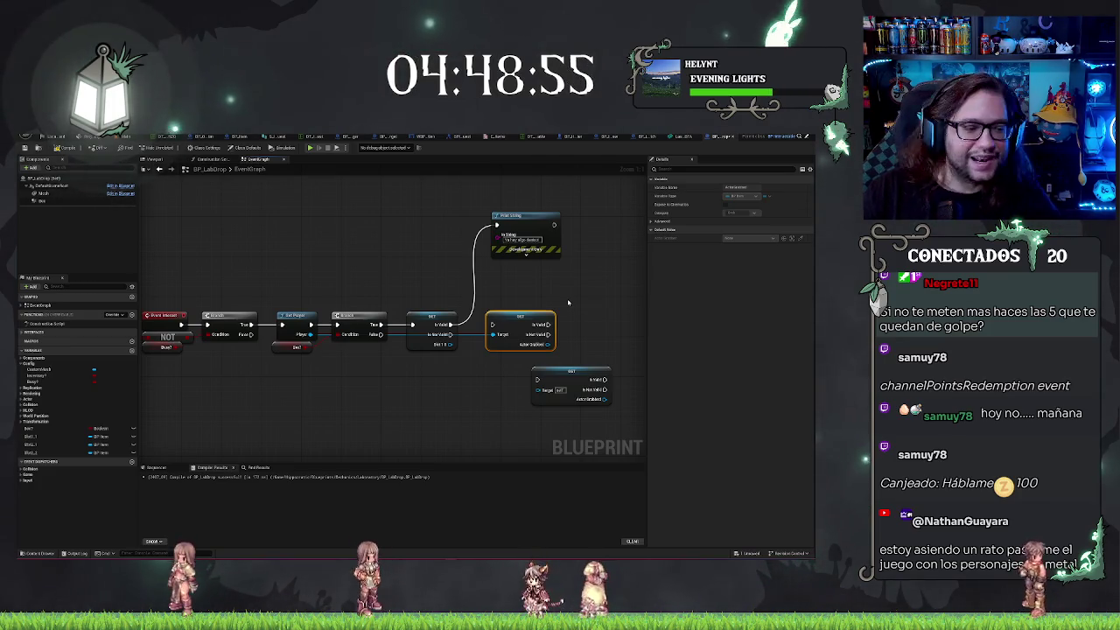
drag(568, 302, 516, 311)
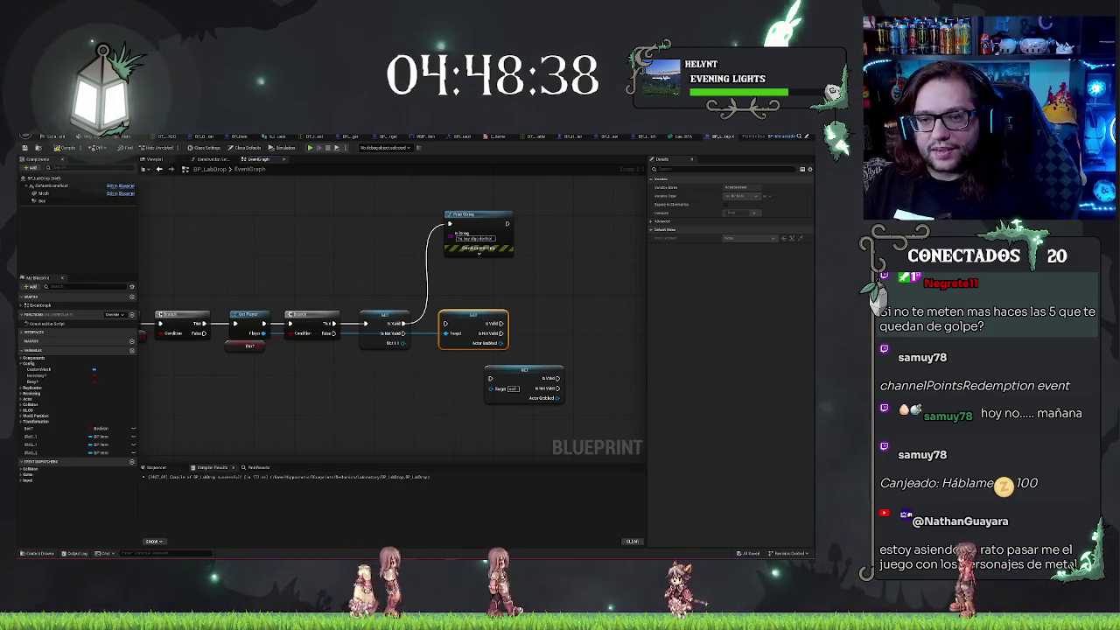
mouse_move(410, 554)
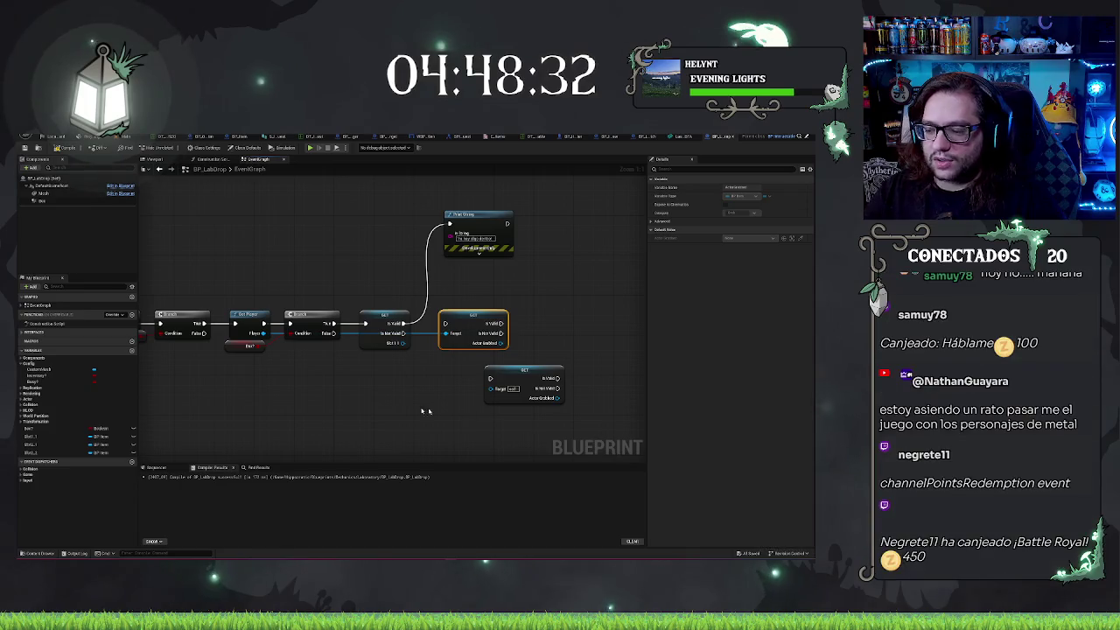
scroll(360, 415, up, 2)
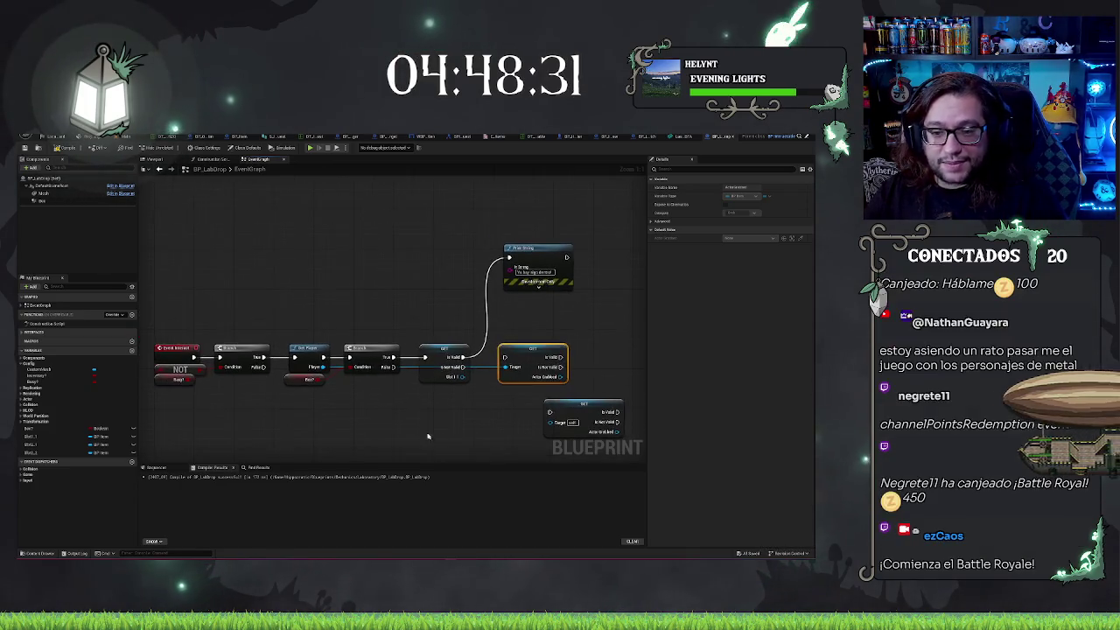
scroll(244, 400, down, 2)
click(430, 319)
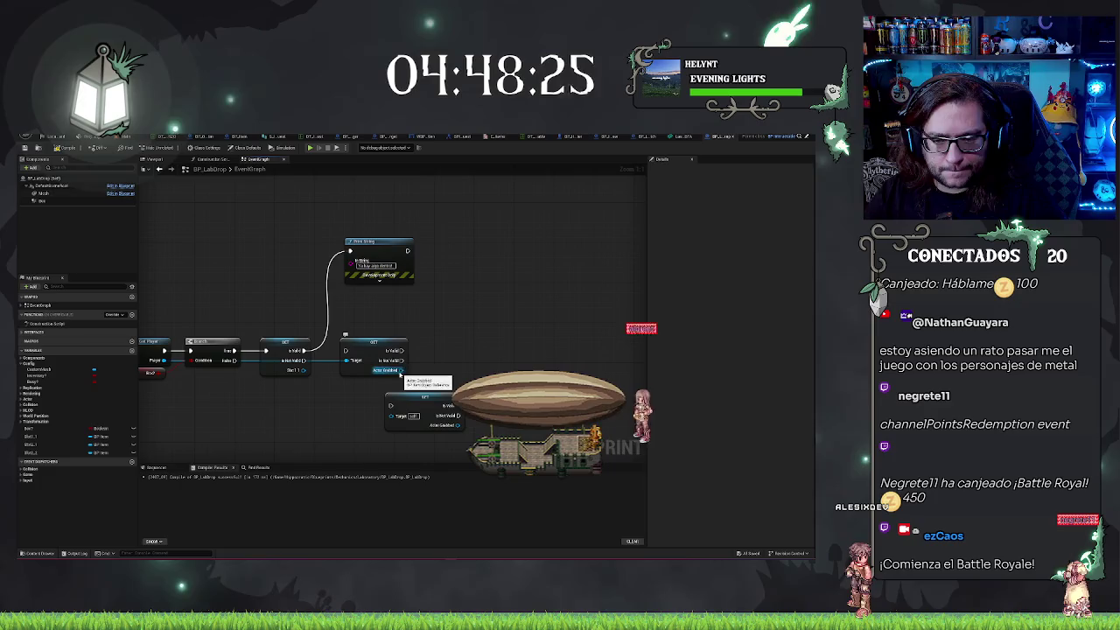
mouse_move(400, 374)
mouse_down()
mouse_move(425, 335)
mouse_move(445, 345)
mouse_up()
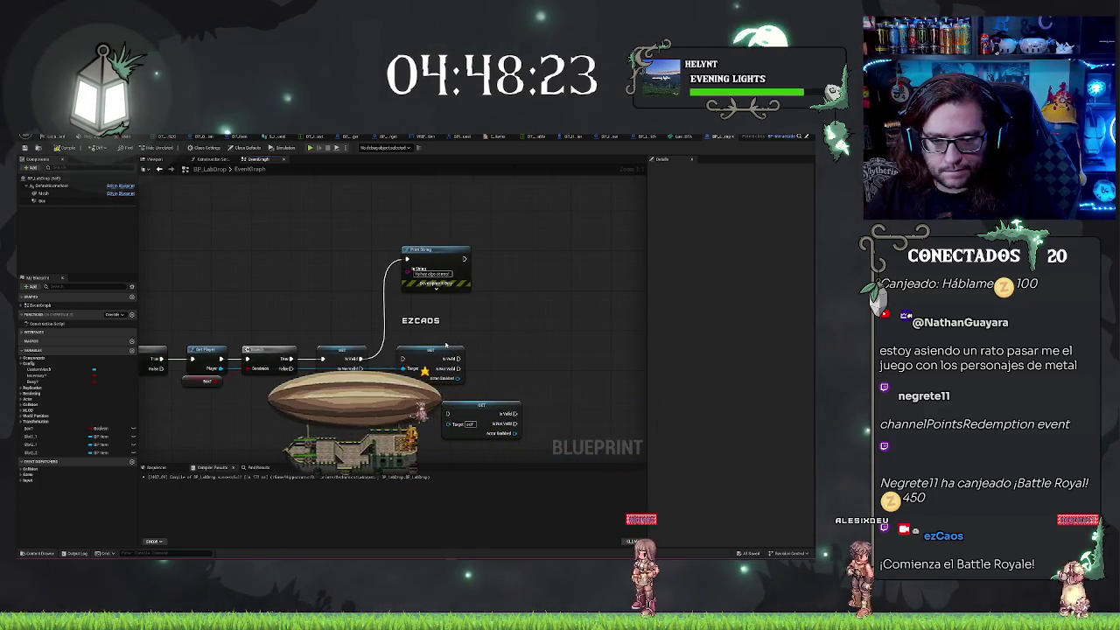
drag(443, 330, 443, 321)
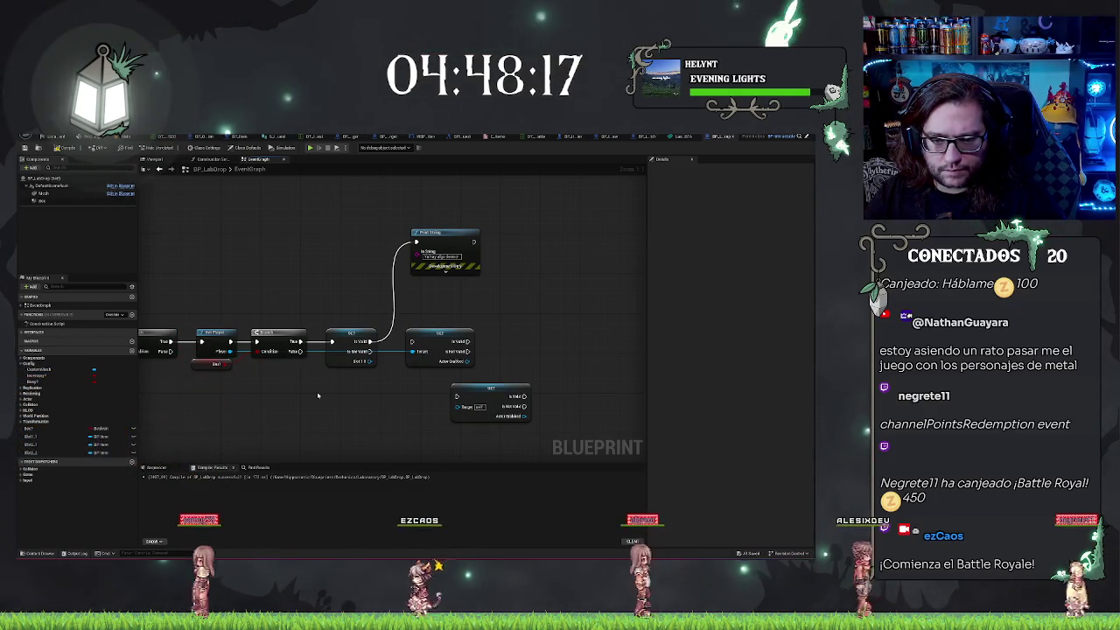
click(59, 436)
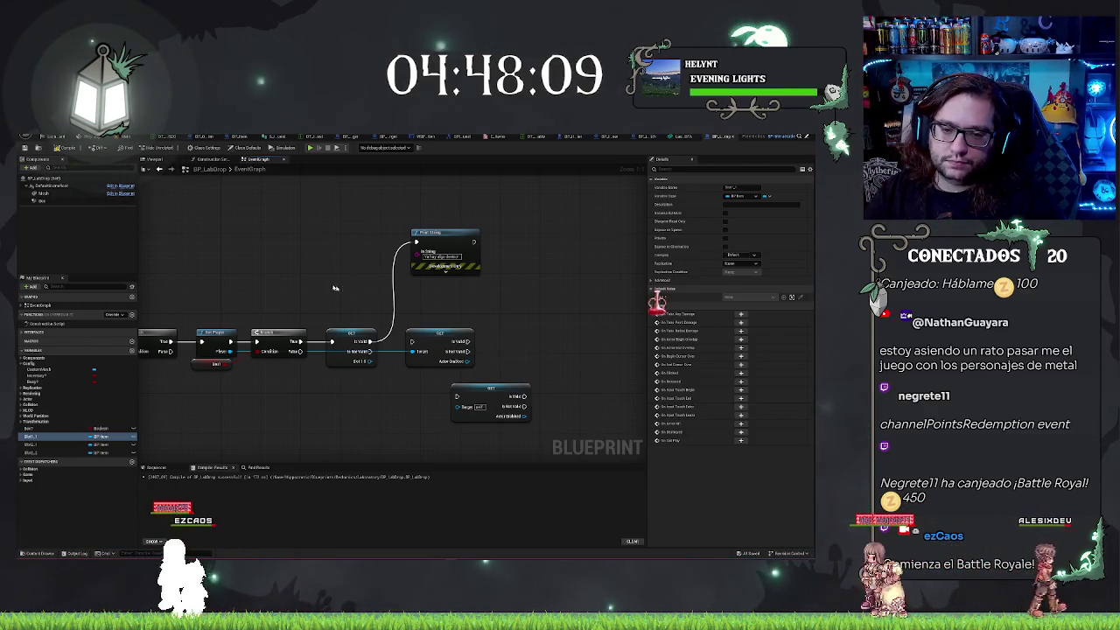
drag(245, 331, 346, 307)
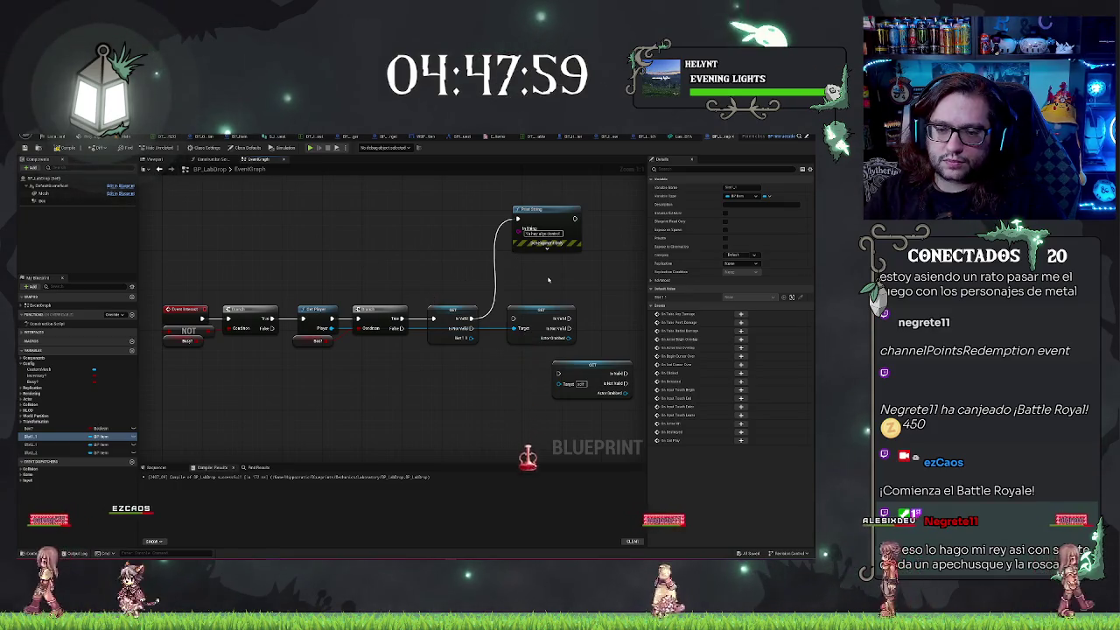
drag(537, 285, 473, 311)
click(491, 348)
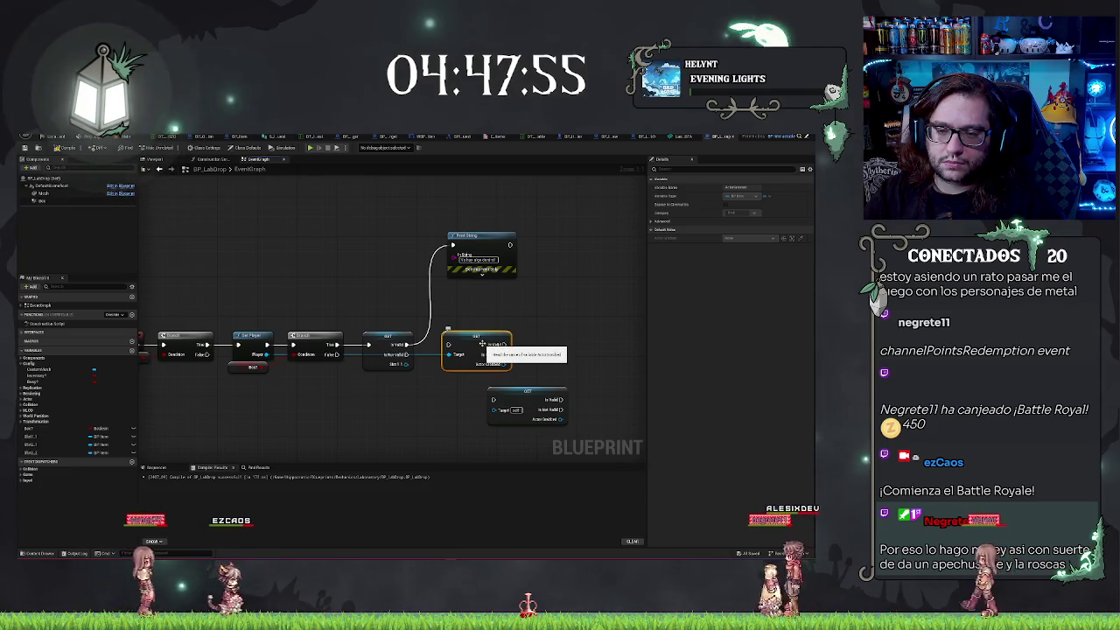
Copy and paste the validated Get node, placing the duplicate beside Print String
key(ctrl+c)
key(ctrl+v)
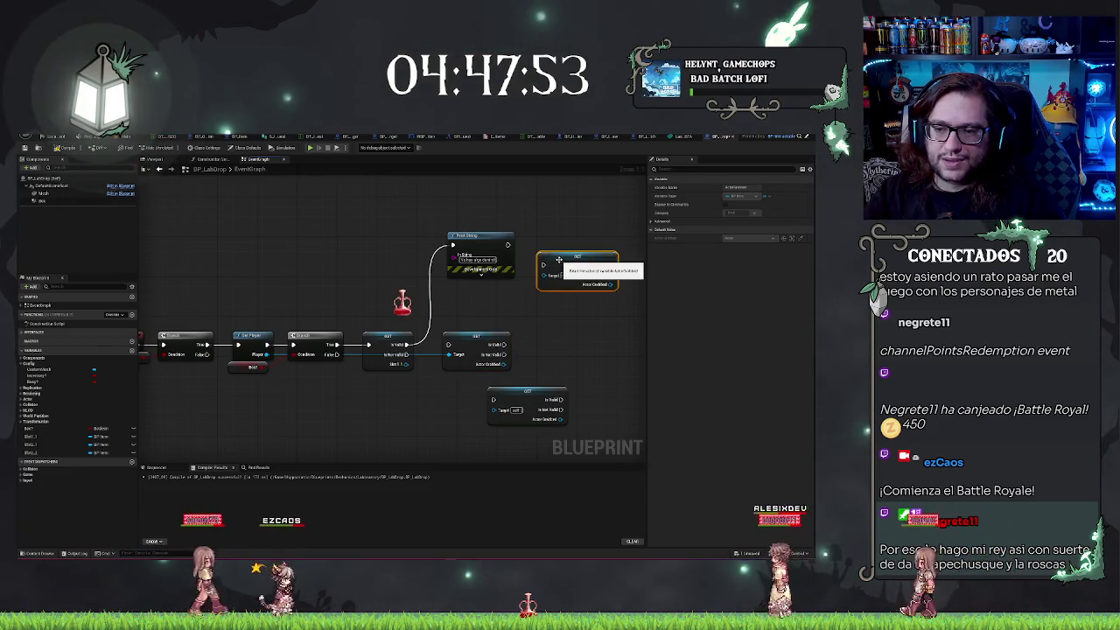
drag(558, 260, 552, 241)
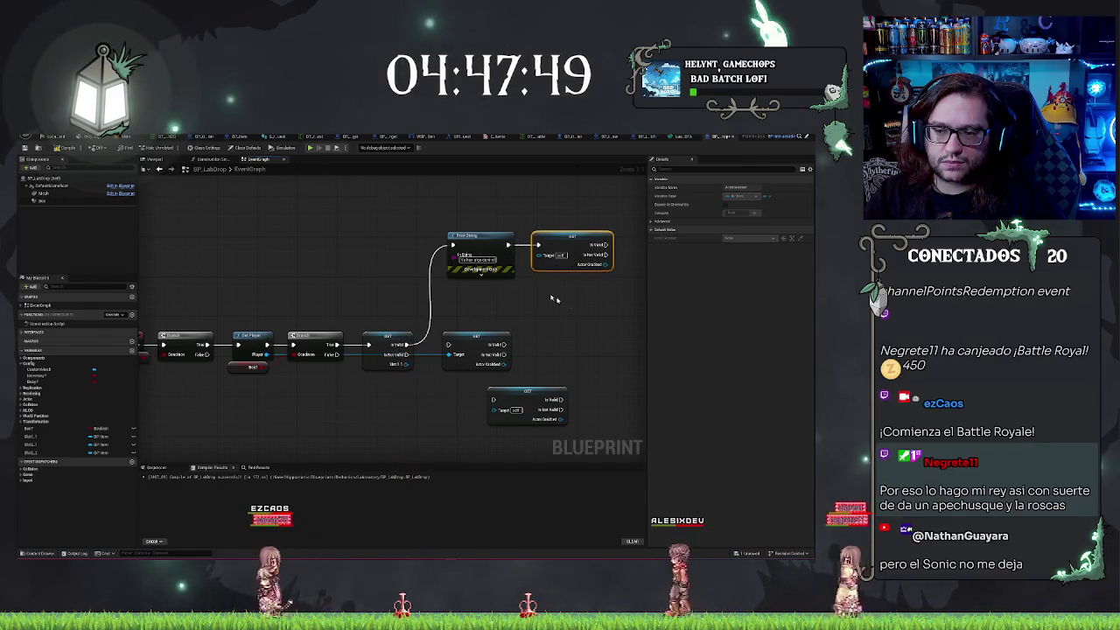
drag(550, 317, 397, 319)
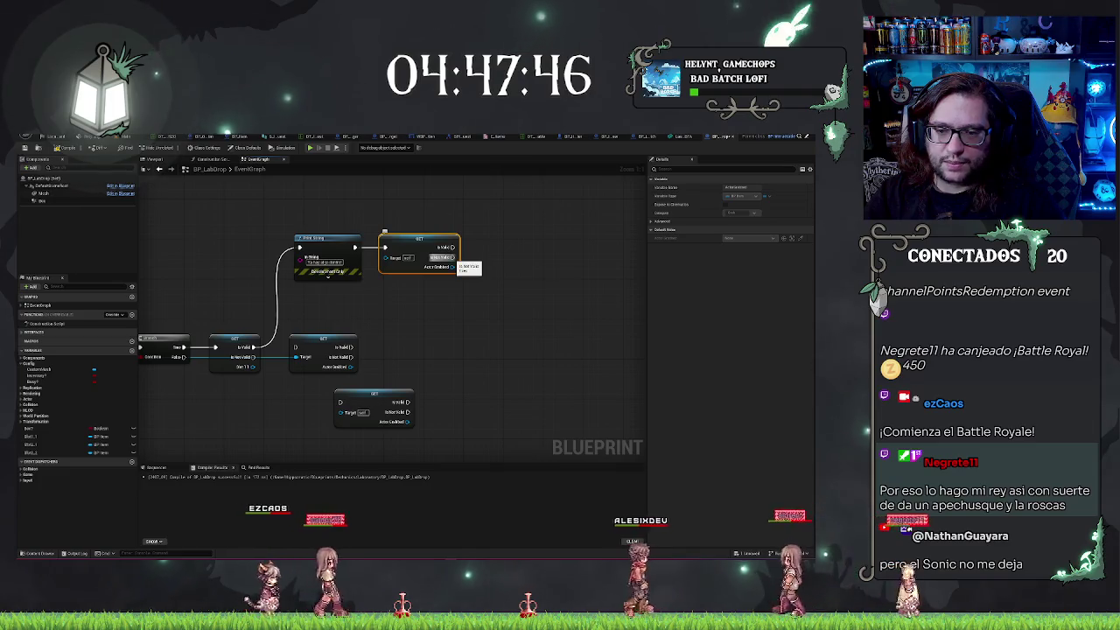
drag(453, 257, 492, 263)
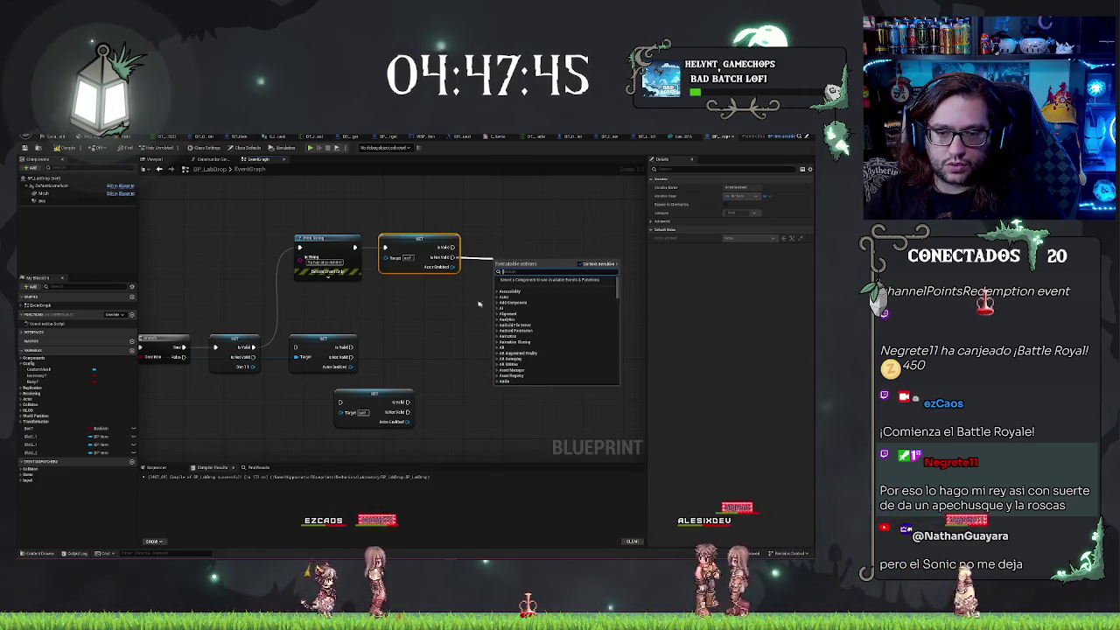
click(255, 367)
Add a Destroy Actor node from the Item reference and wire the validity result into Print String
drag(255, 367, 497, 282)
text(ite)
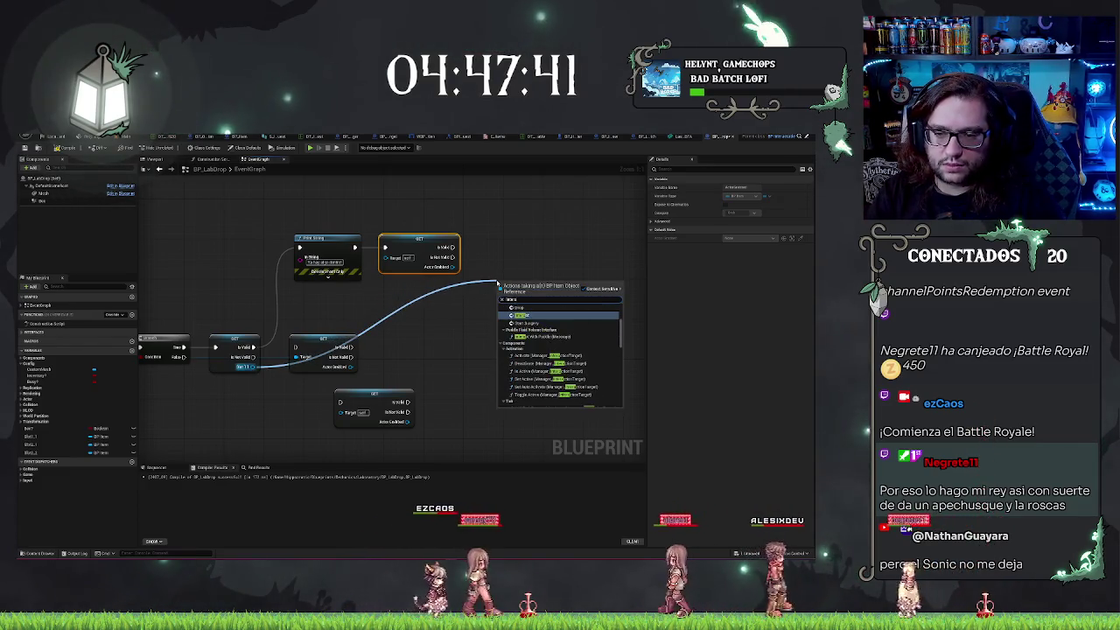
key(Return)
mouse_move(523, 264)
mouse_down()
mouse_move(515, 246)
mouse_move(452, 257)
mouse_up()
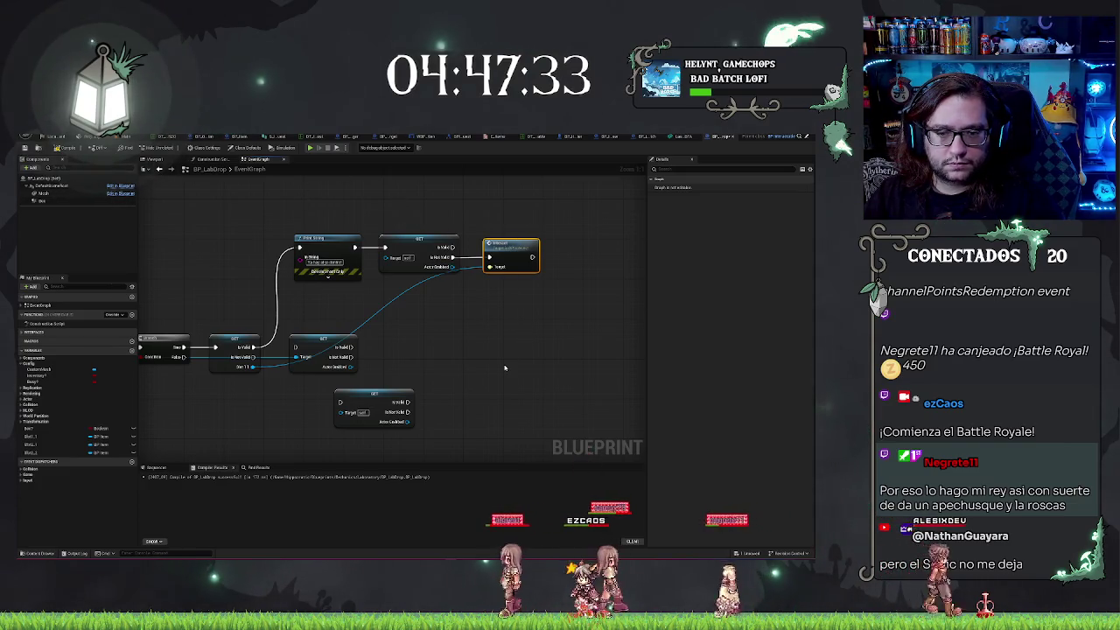
drag(504, 368, 627, 345)
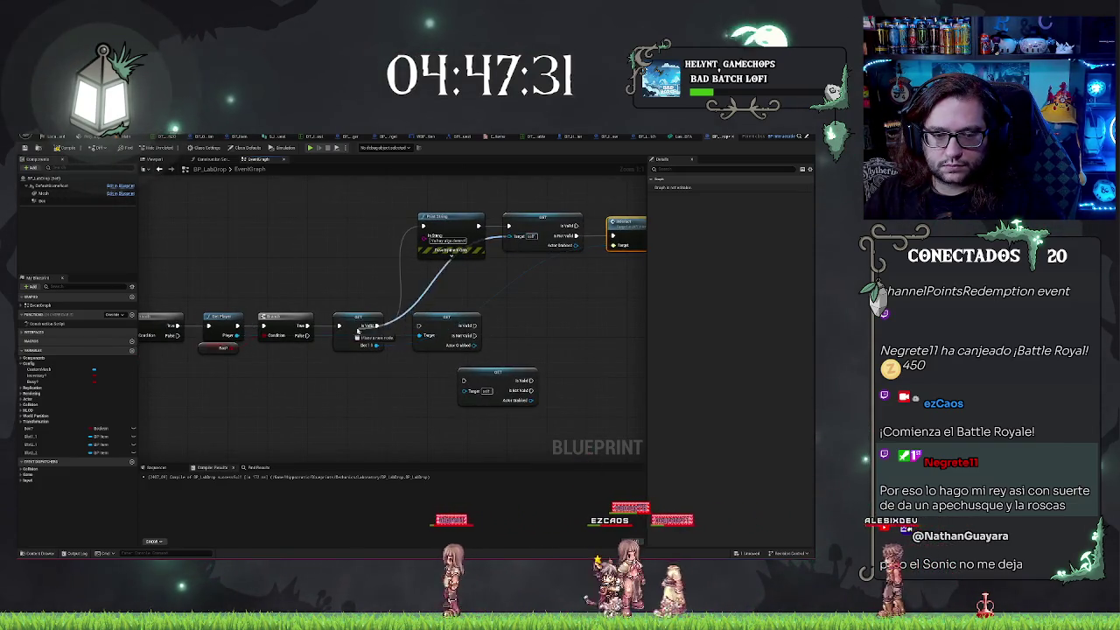
drag(357, 331, 611, 245)
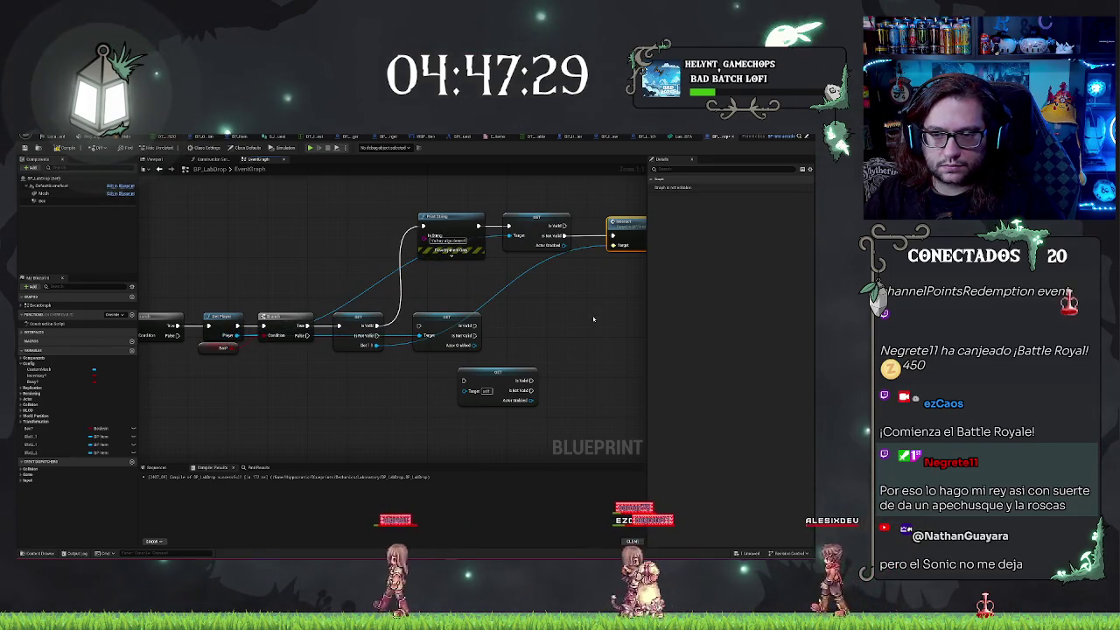
mouse_move(334, 269)
mouse_down()
mouse_move(527, 281)
mouse_move(323, 272)
mouse_up()
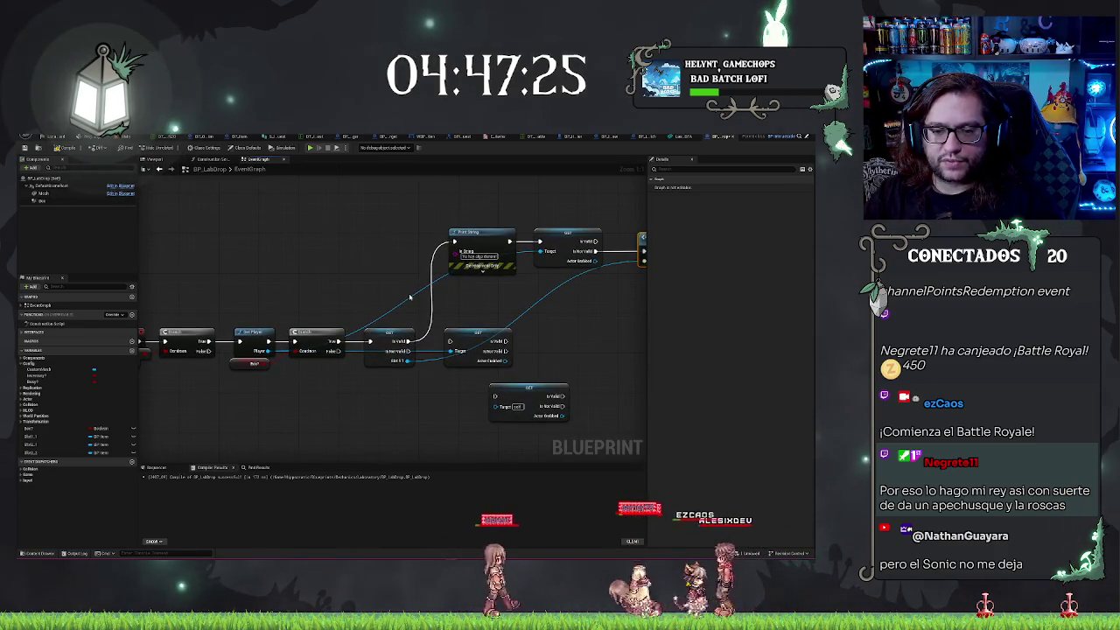
drag(415, 317, 383, 313)
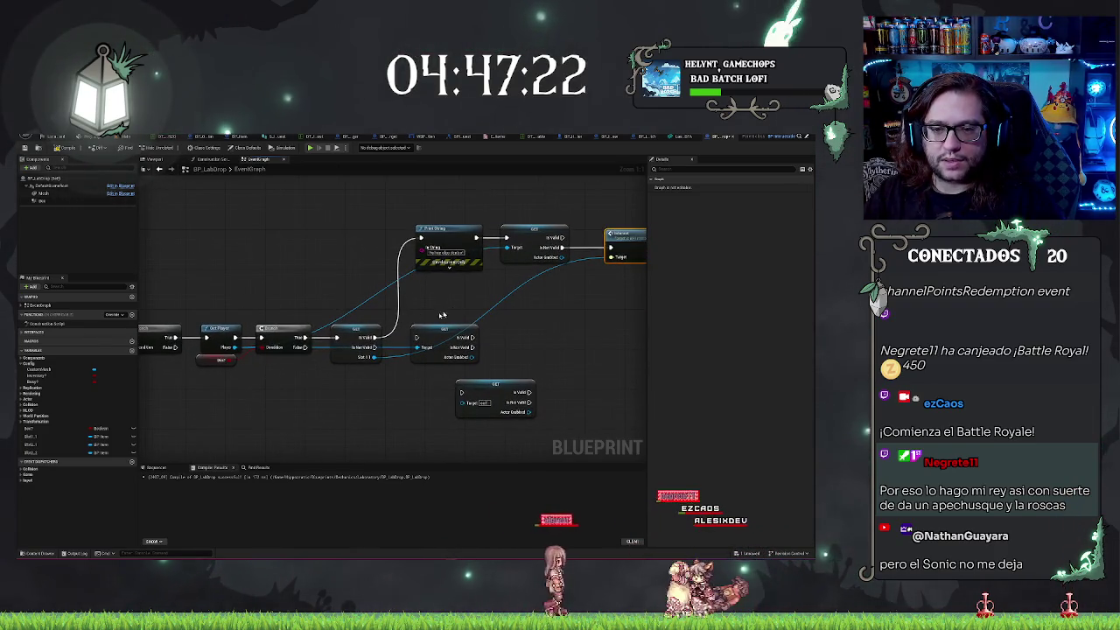
drag(534, 319, 495, 315)
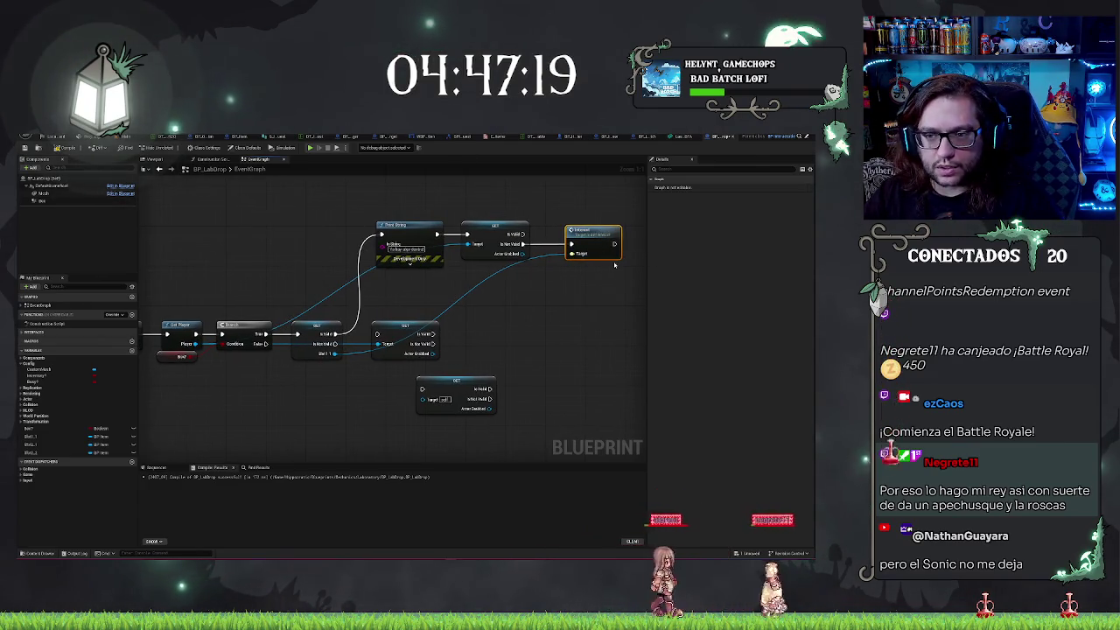
drag(298, 232, 501, 212)
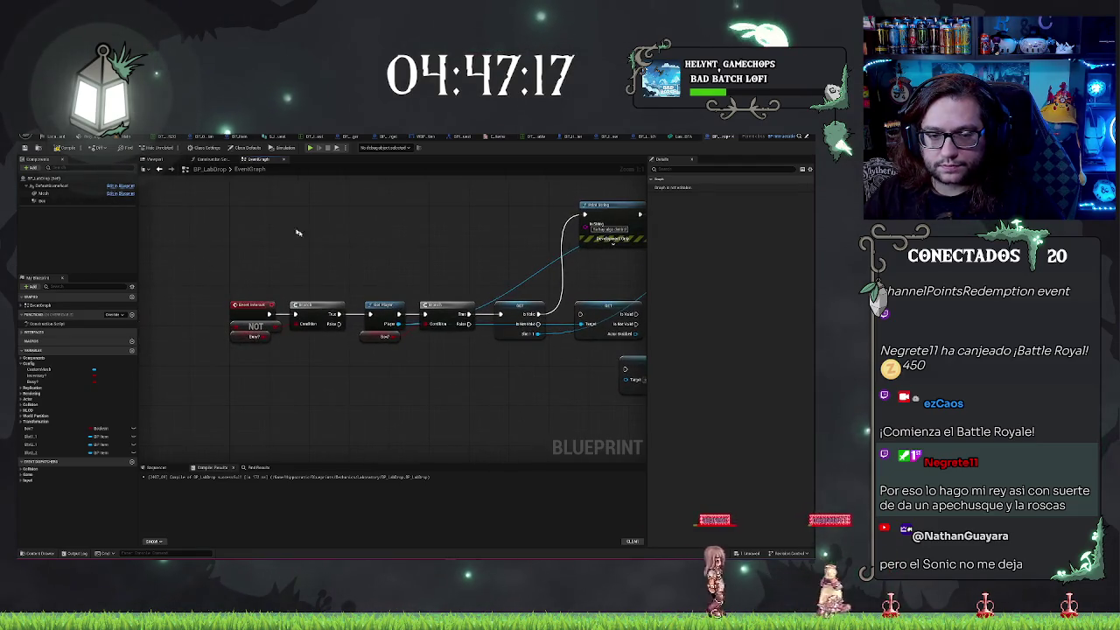
mouse_move(366, 250)
mouse_down()
mouse_move(362, 230)
mouse_move(299, 230)
mouse_up()
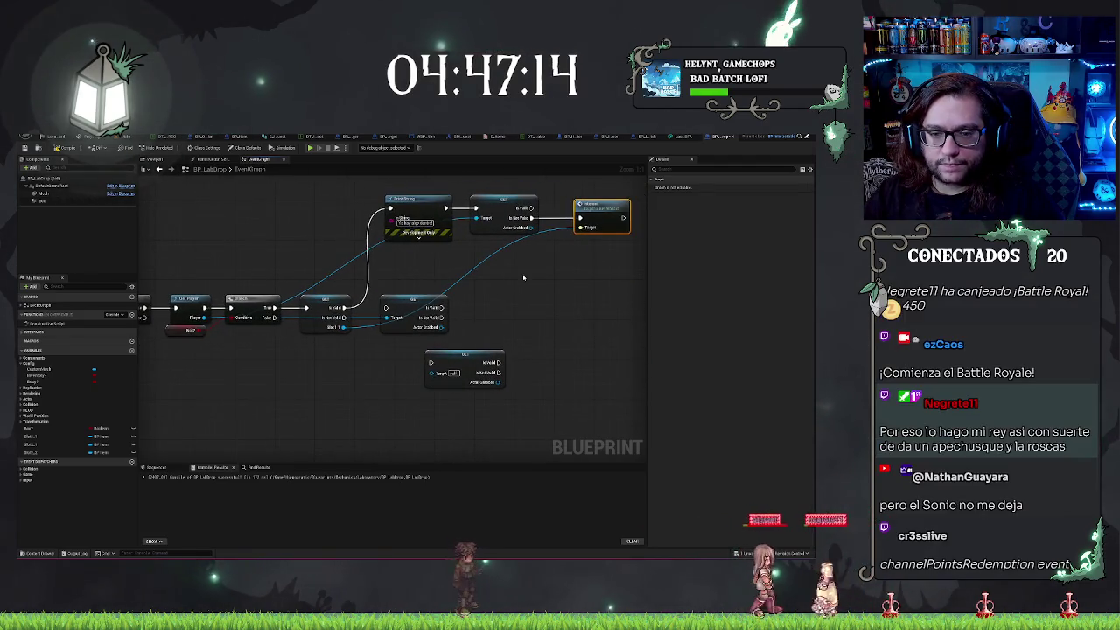
Rearrange the GET validity-check nodes and Destroy Actor, then box-select both GET nodes
mouse_move(382, 553)
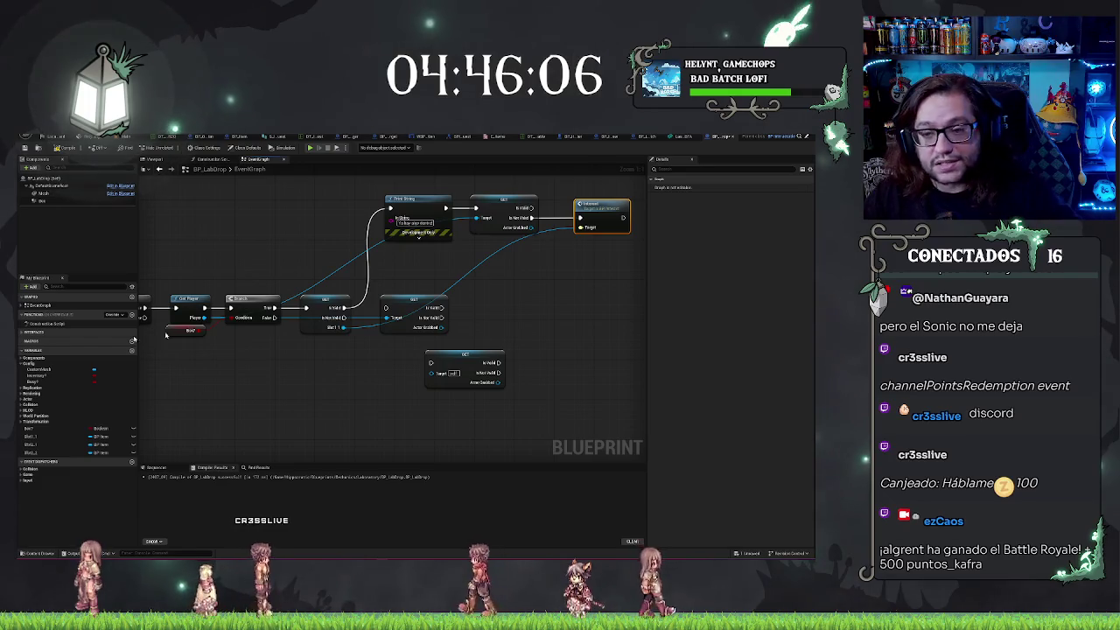
click(538, 307)
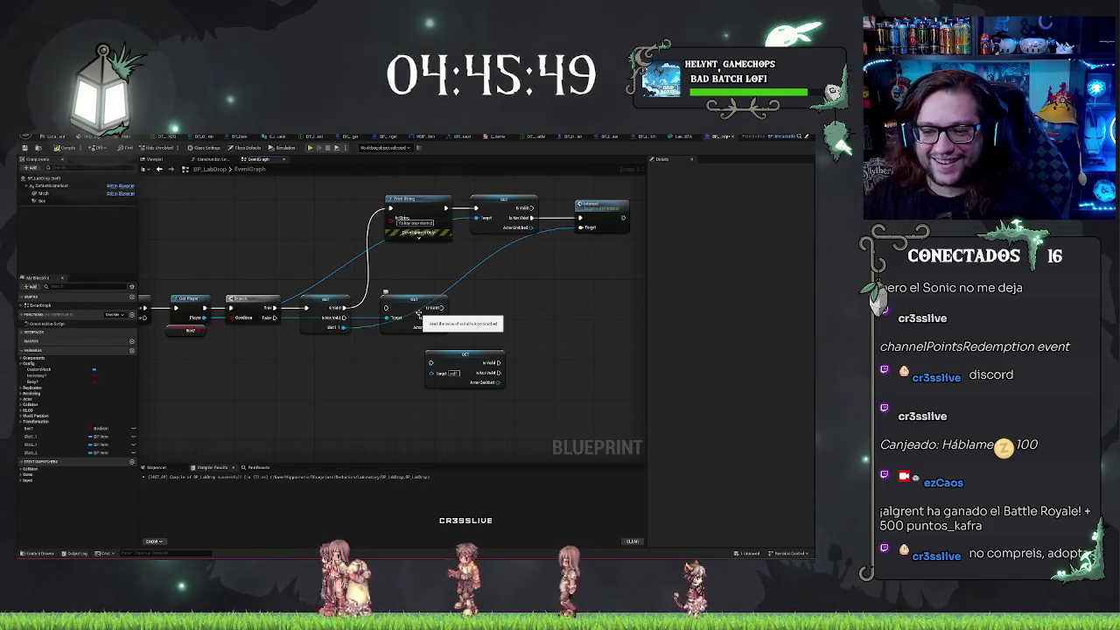
mouse_move(475, 364)
mouse_down()
mouse_move(509, 383)
mouse_move(411, 383)
mouse_up()
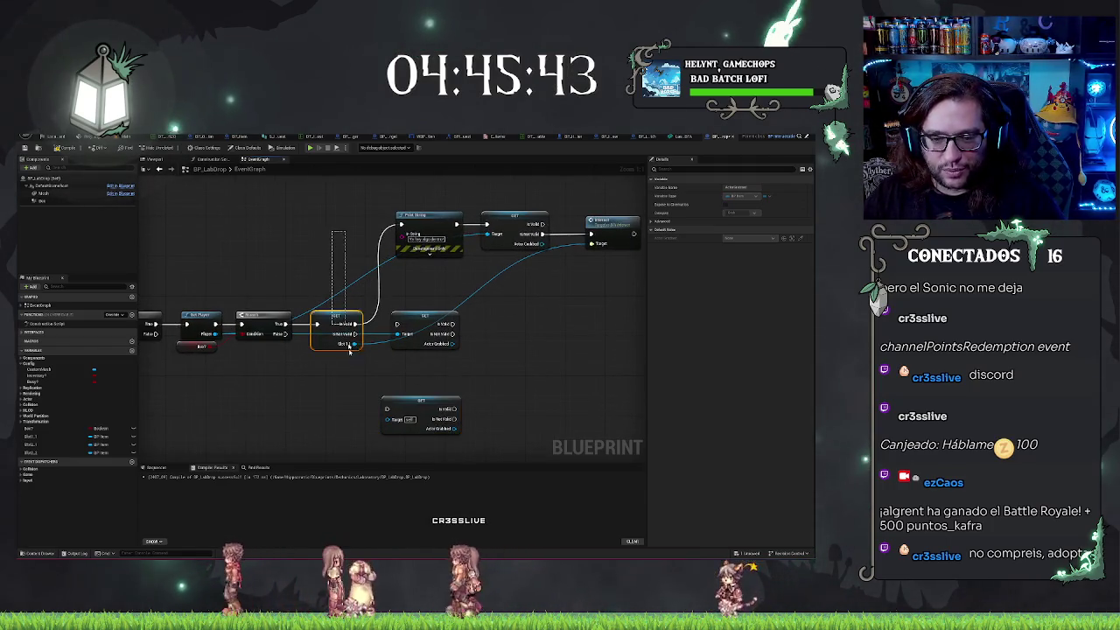
click(335, 322)
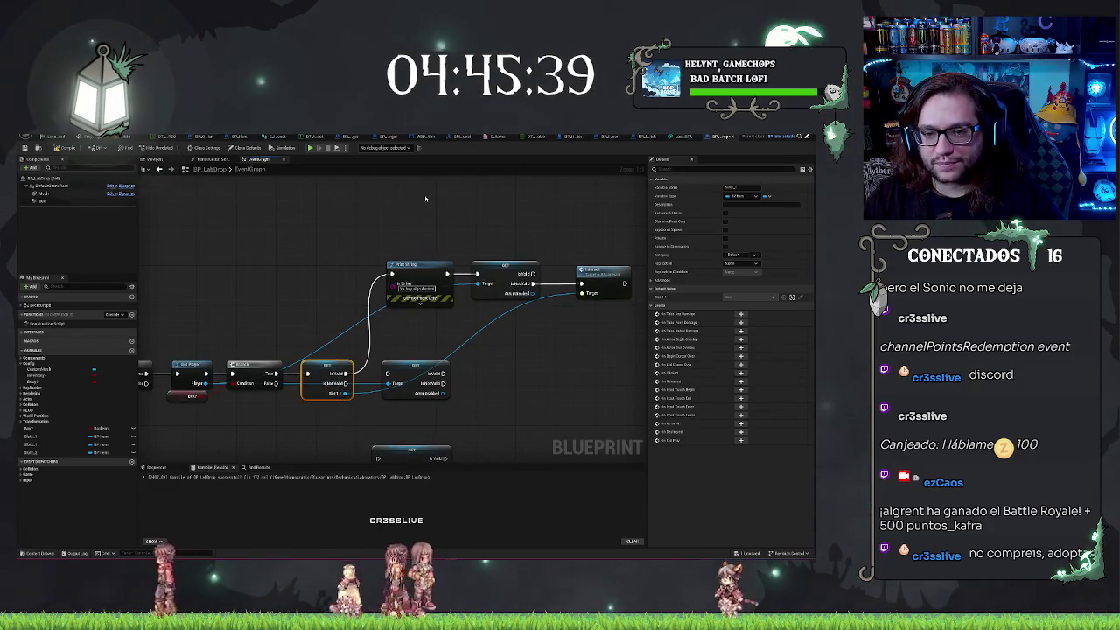
click(505, 266)
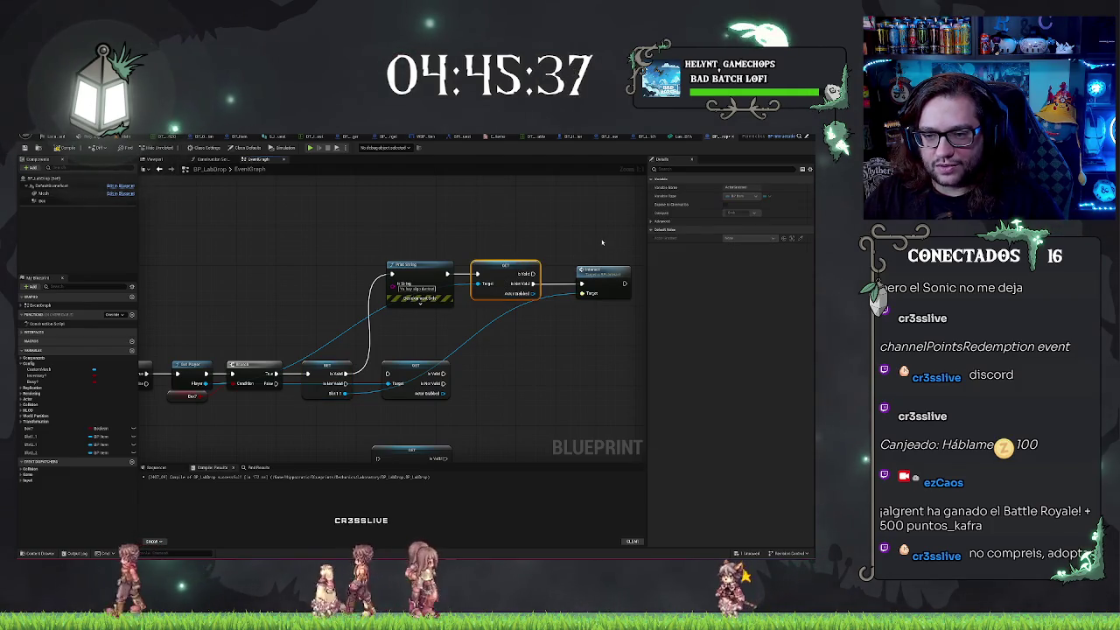
click(604, 276)
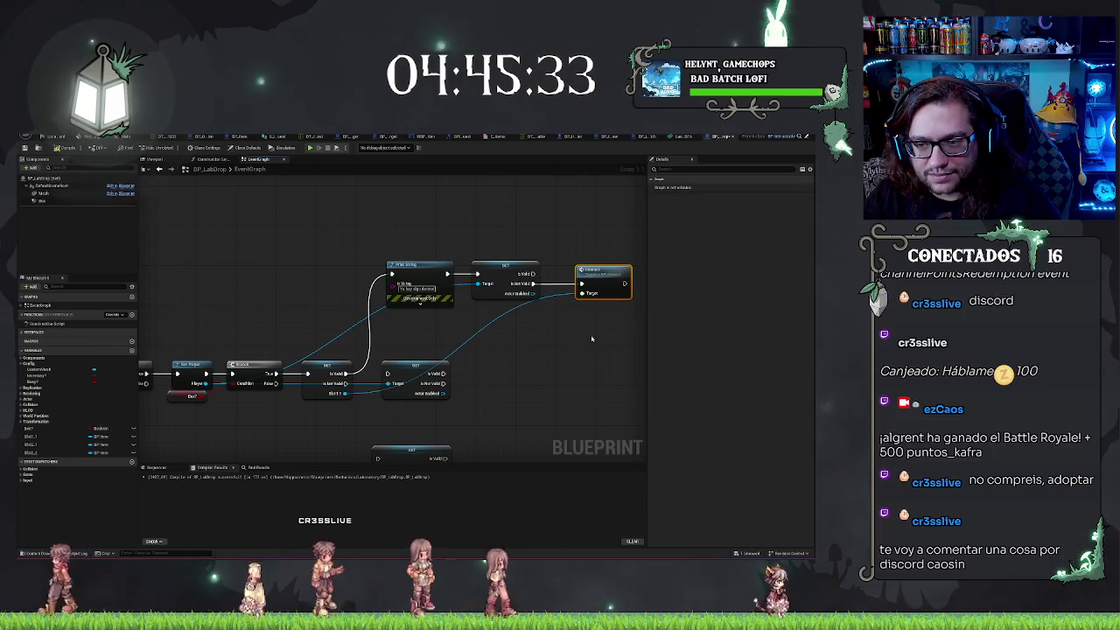
drag(554, 327, 568, 327)
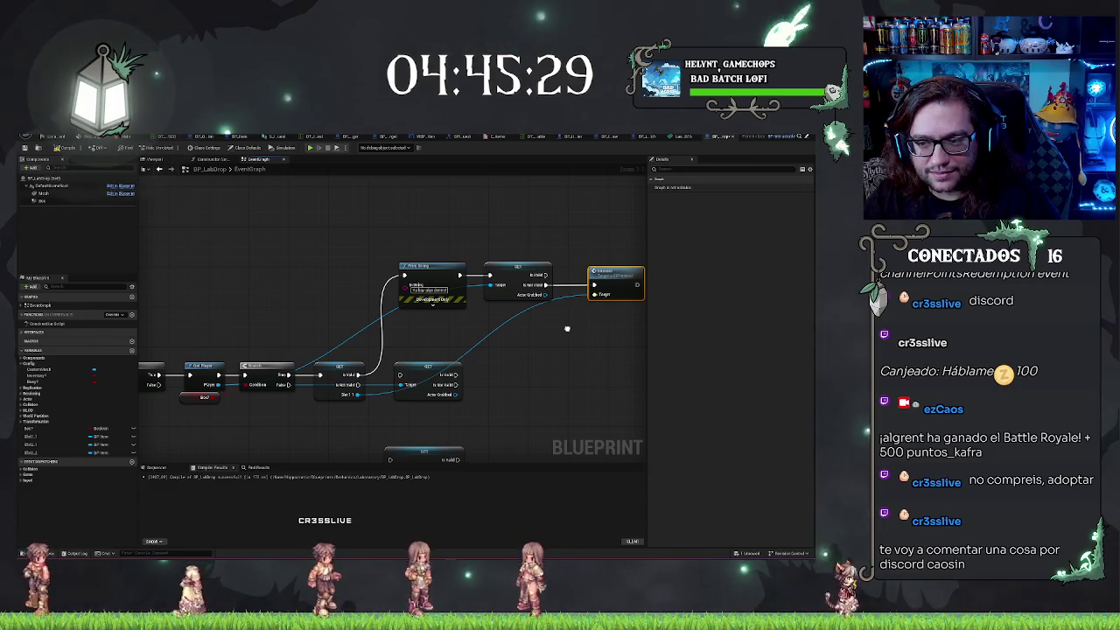
drag(567, 326, 548, 295)
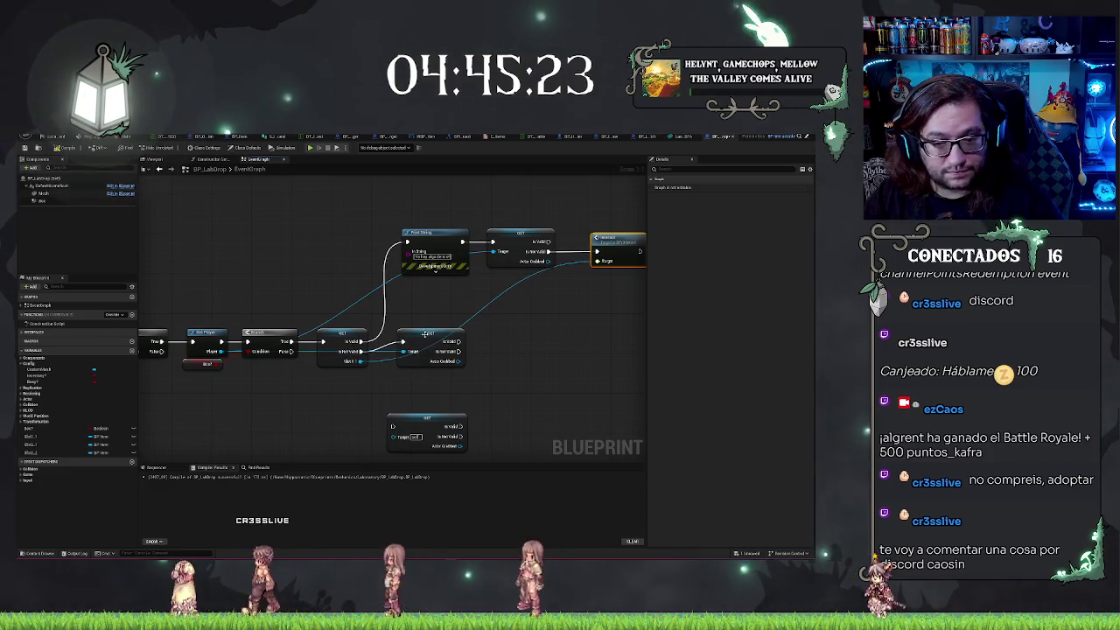
mouse_move(473, 376)
mouse_down()
mouse_move(350, 350)
mouse_move(302, 326)
mouse_up()
drag(544, 378, 566, 324)
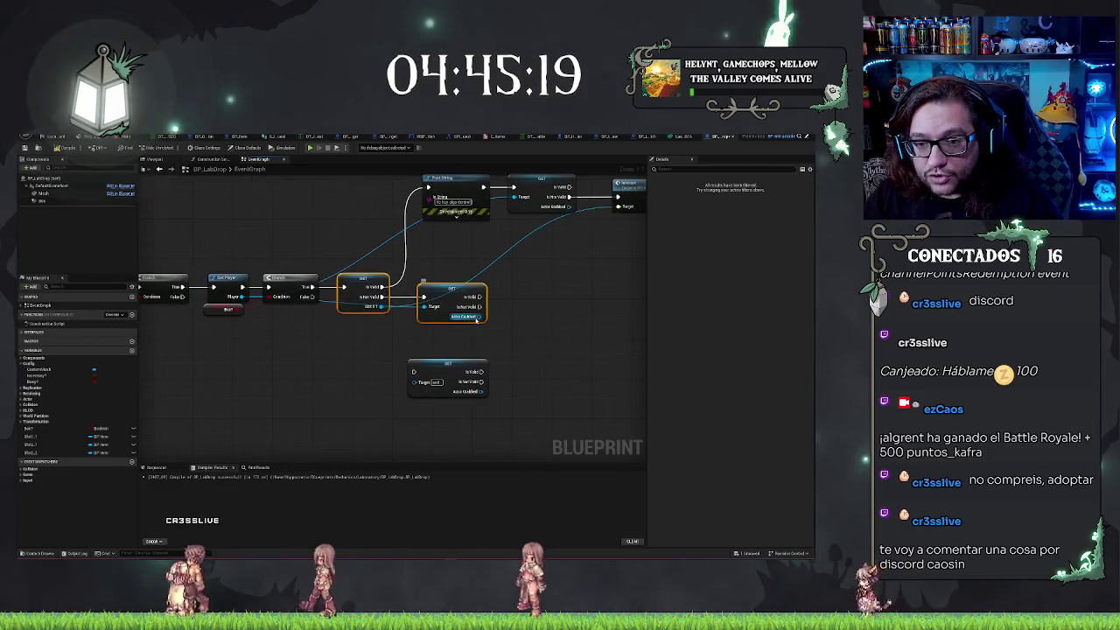
mouse_move(477, 320)
mouse_down()
mouse_move(419, 338)
mouse_move(469, 318)
mouse_up()
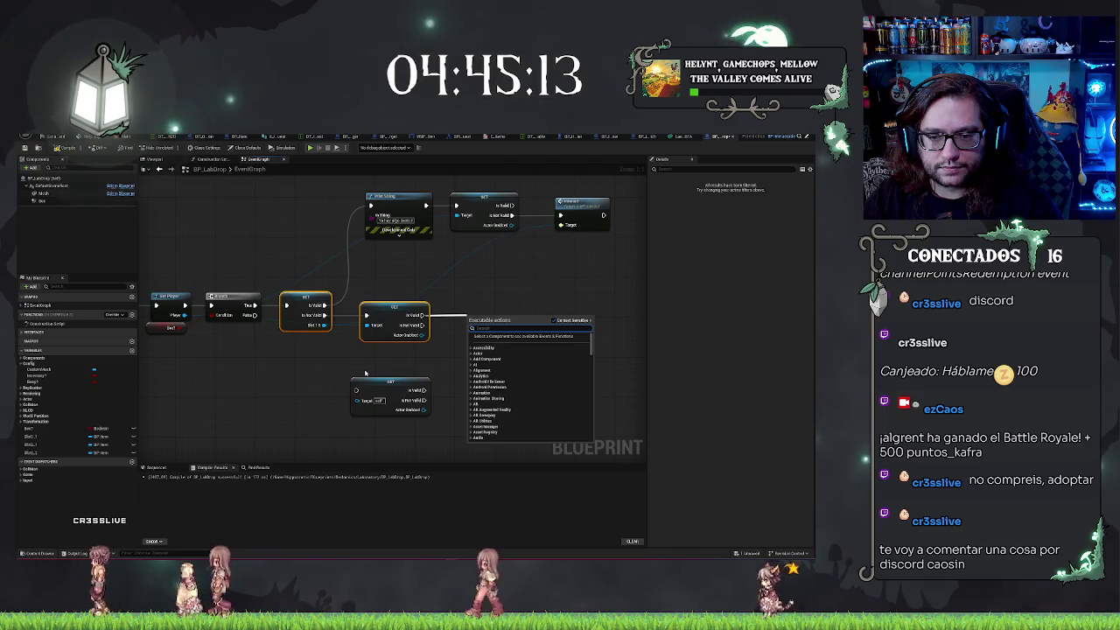
Add Detach From Actor from Actor Grabbed, with the grabbed actor wired as its Target
drag(425, 335, 488, 310)
text(detach)
key(Return)
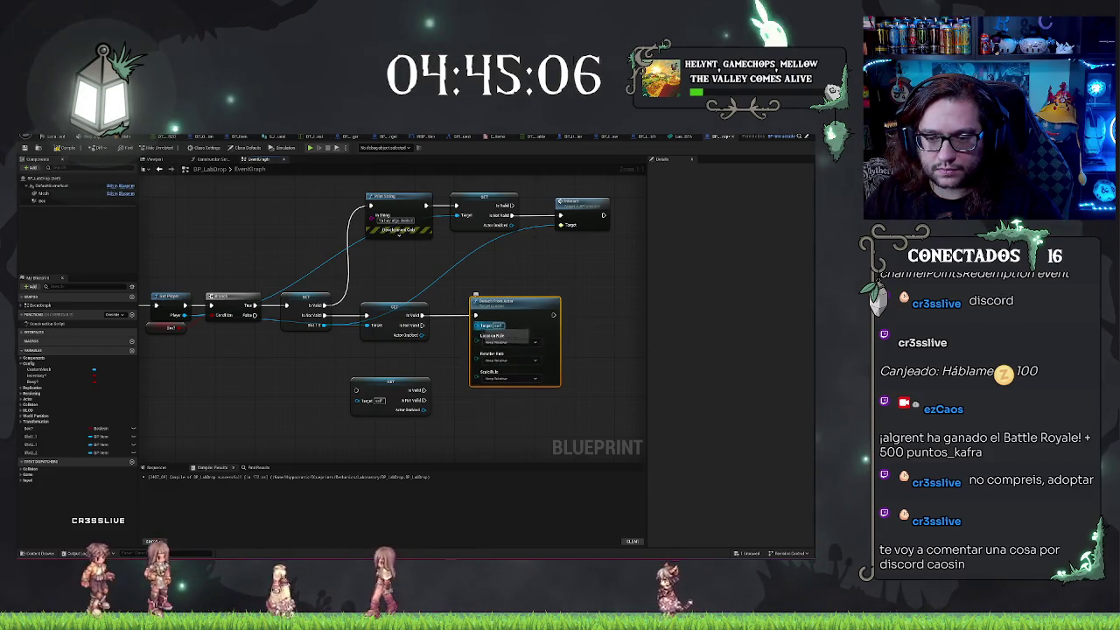
mouse_move(423, 335)
mouse_down()
mouse_move(477, 325)
mouse_move(418, 333)
mouse_move(521, 353)
mouse_up()
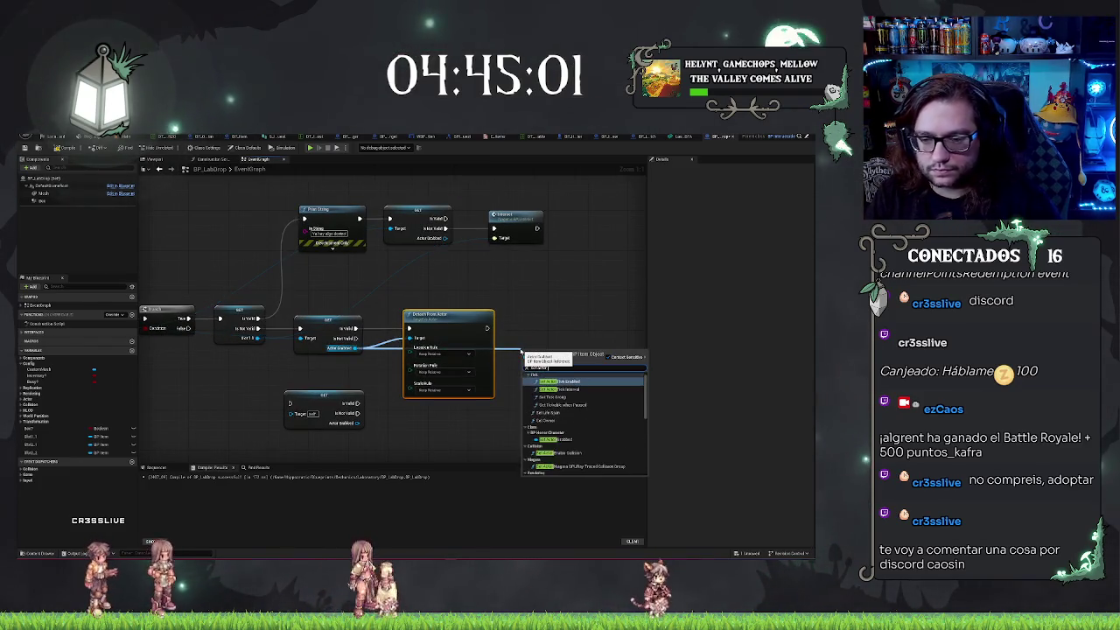
Add a Set Actor Location node after the detach and bring a slot variable into the graph
text(location)
key(Return)
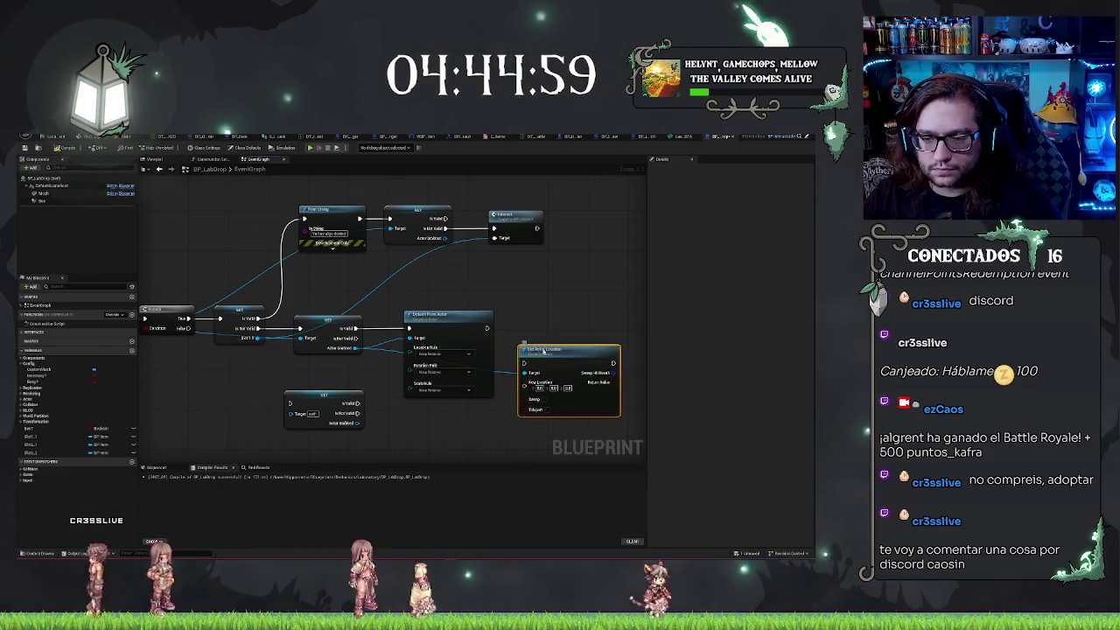
mouse_move(544, 350)
mouse_down()
mouse_move(543, 314)
mouse_move(516, 310)
mouse_move(553, 314)
mouse_up()
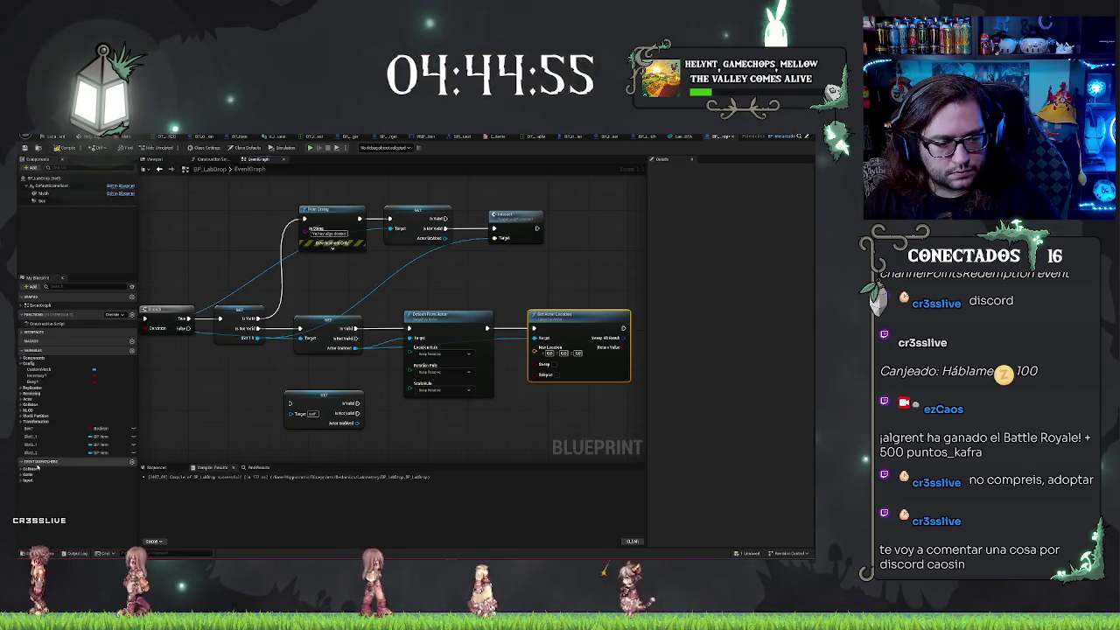
drag(31, 436, 448, 428)
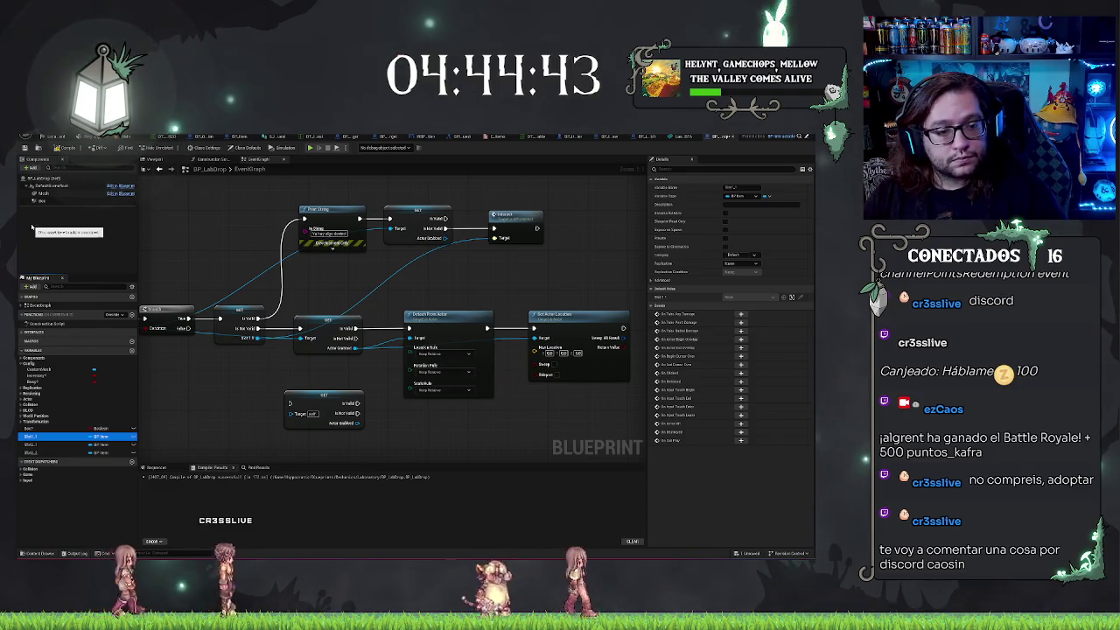
drag(33, 228, 56, 228)
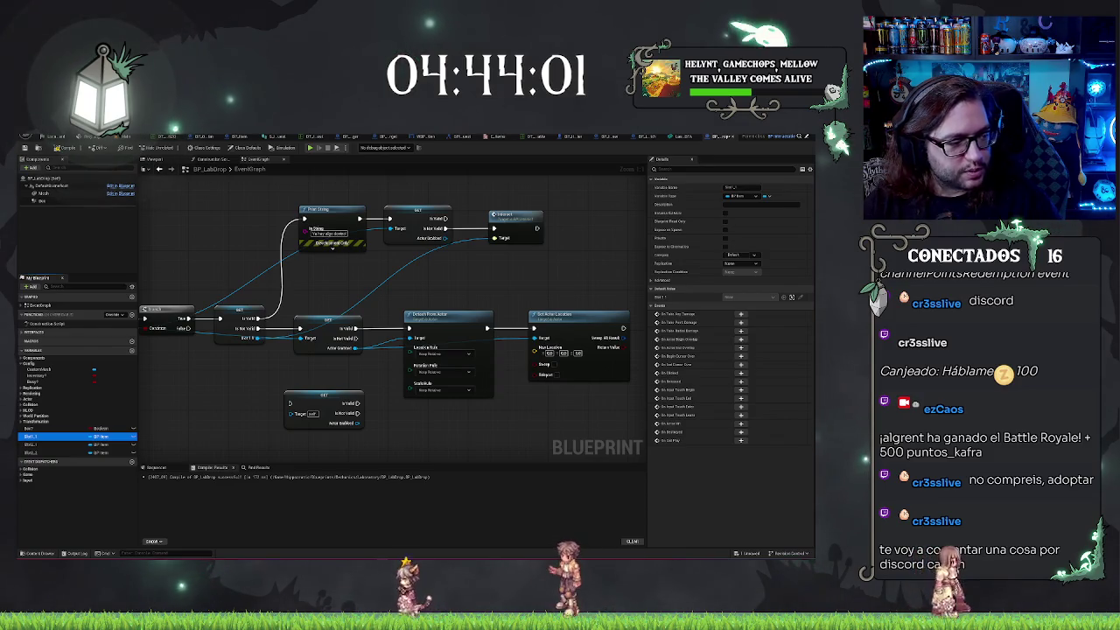
key(ctrl+z)
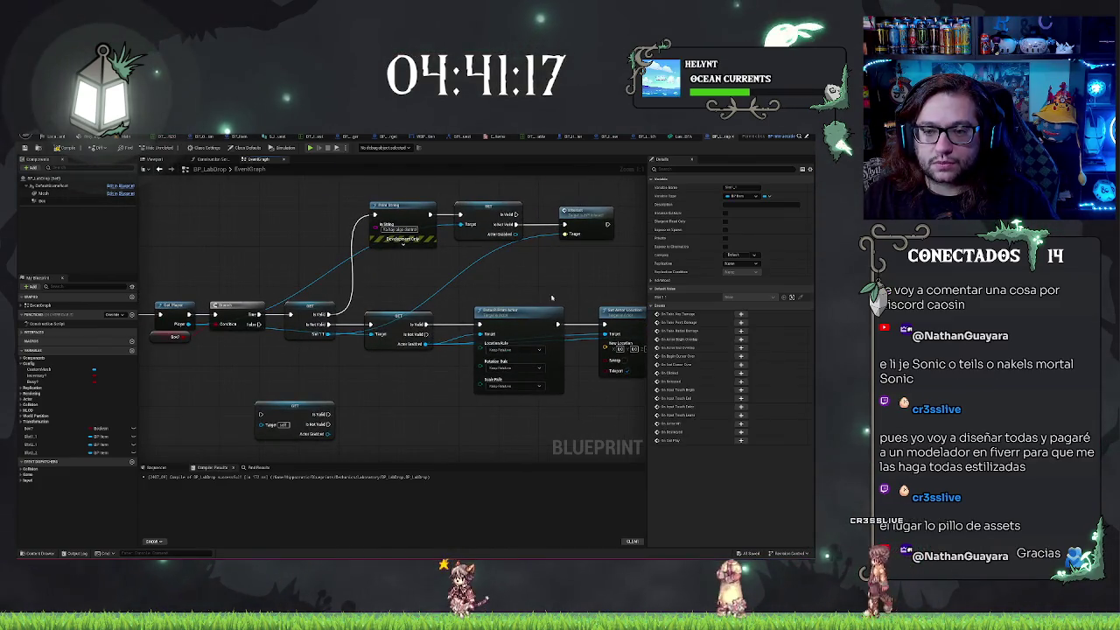
Add a Get Item Type node from Actor Grabbed, placed below the GET node
drag(551, 298, 455, 278)
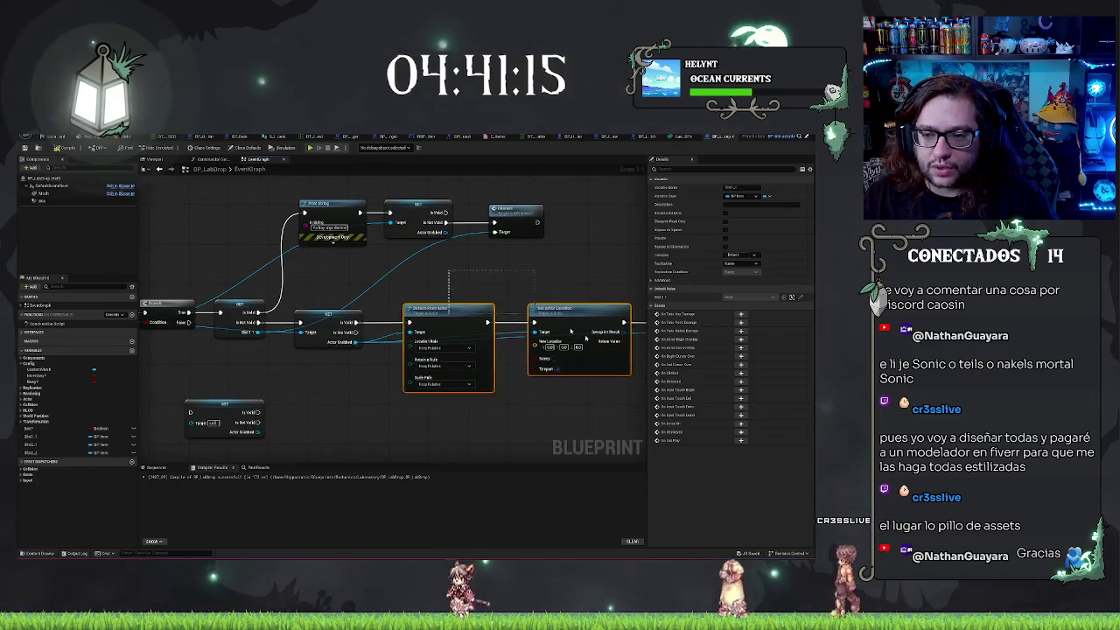
drag(585, 338, 499, 336)
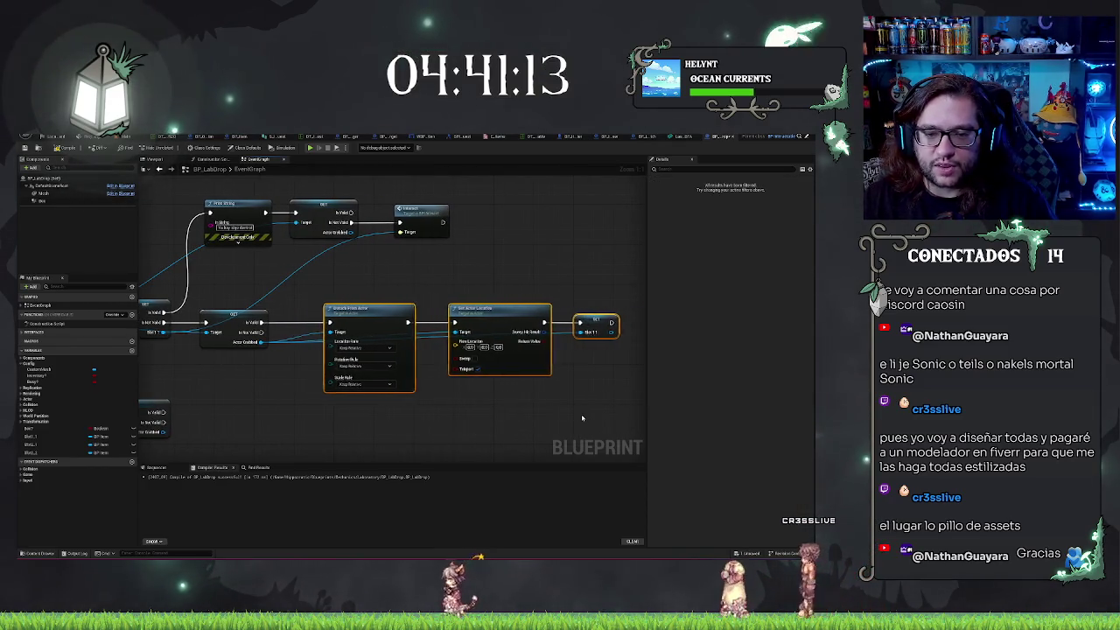
key(ctrl+z)
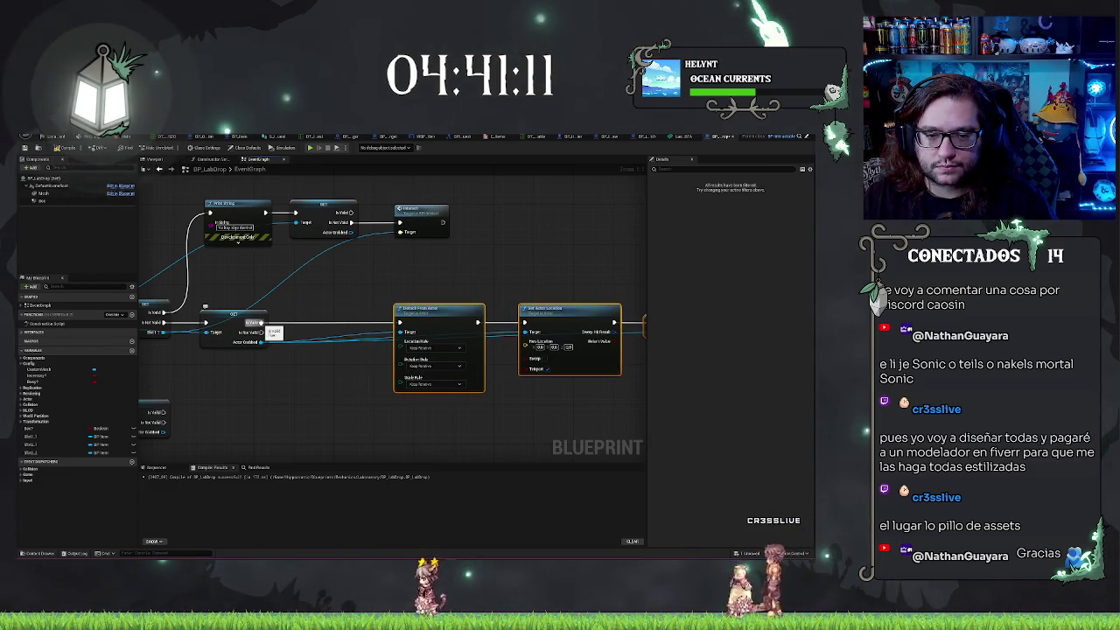
drag(262, 341, 267, 364)
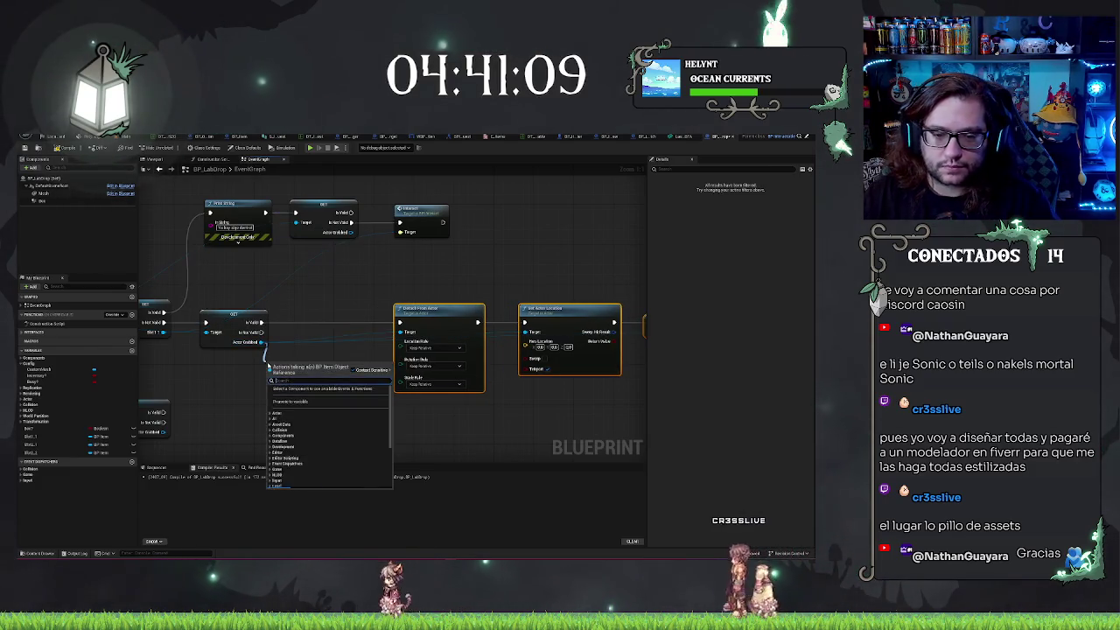
text(get item)
key(Return)
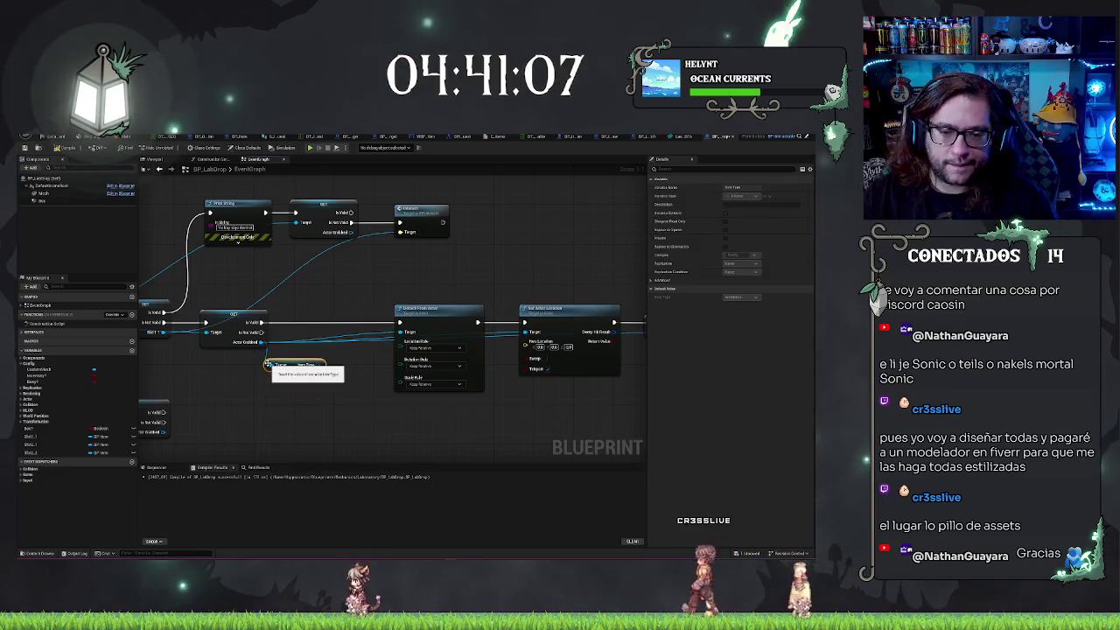
mouse_move(297, 376)
mouse_down()
mouse_move(234, 376)
mouse_move(289, 358)
mouse_move(307, 313)
mouse_up()
Add a Switch on E_Items from the item type, wiring its Lockdown Empty case toward Detach From Actor
text(switch)
key(Return)
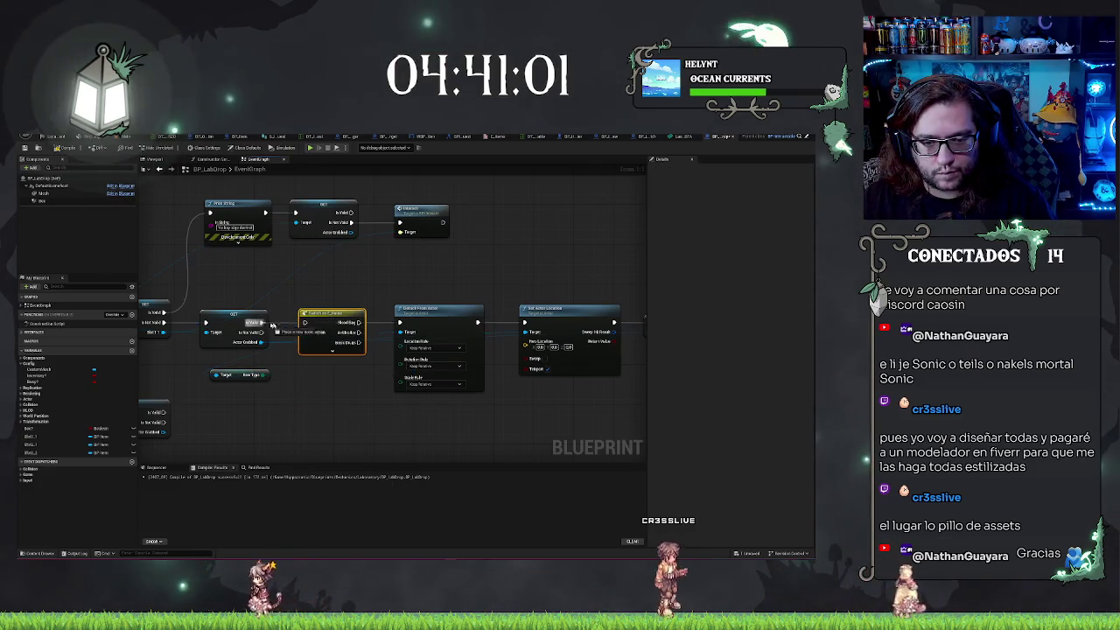
click(333, 353)
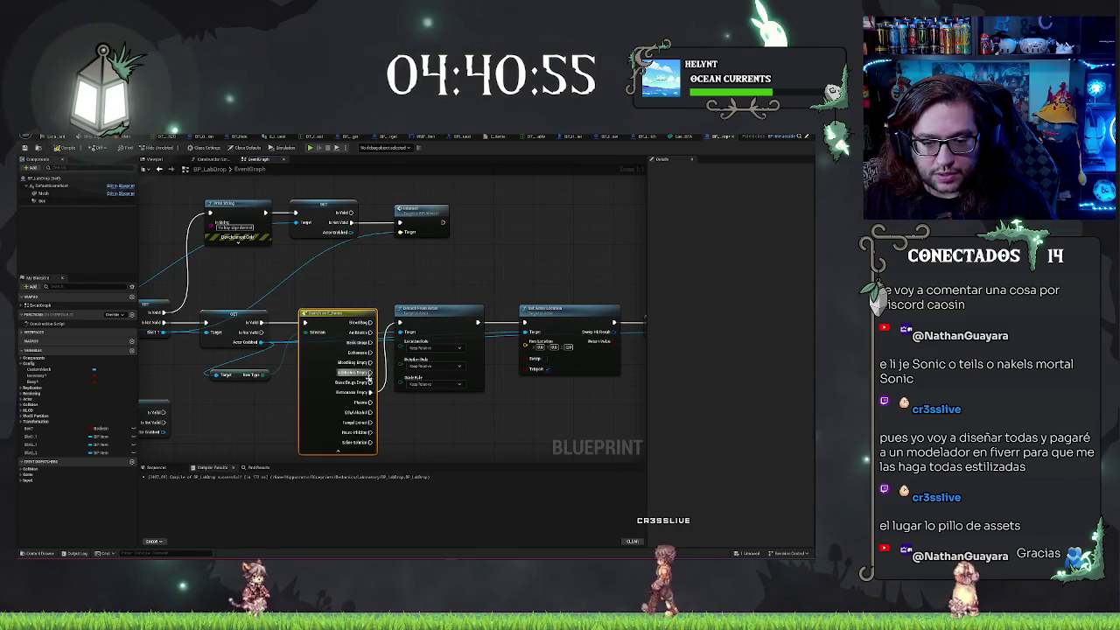
mouse_move(371, 391)
mouse_down()
mouse_move(385, 338)
mouse_move(370, 362)
mouse_move(389, 343)
mouse_up()
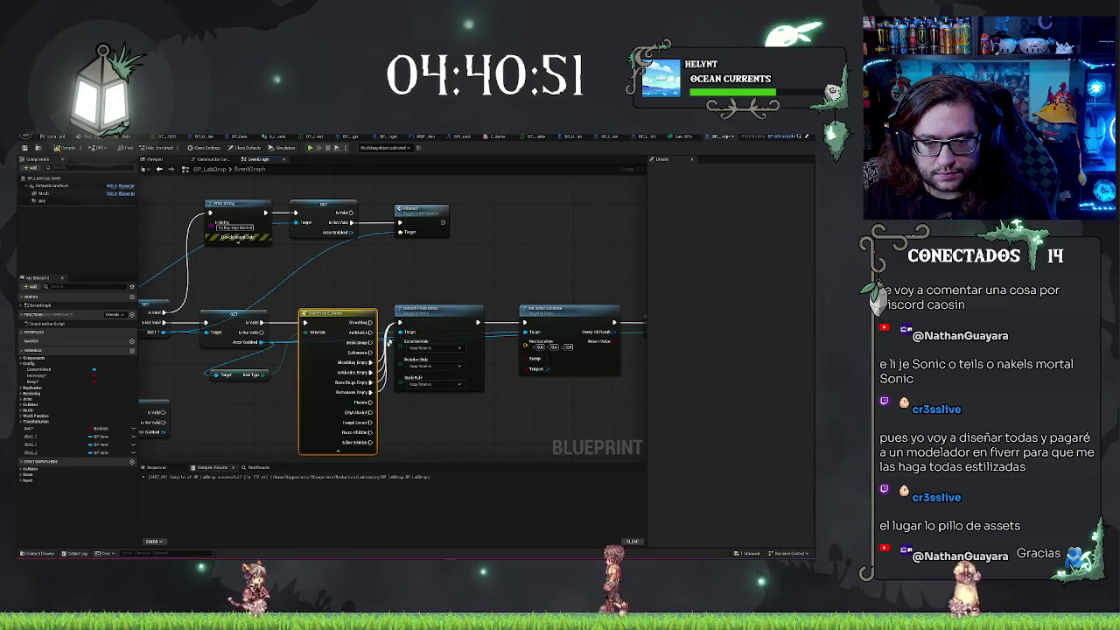
click(343, 451)
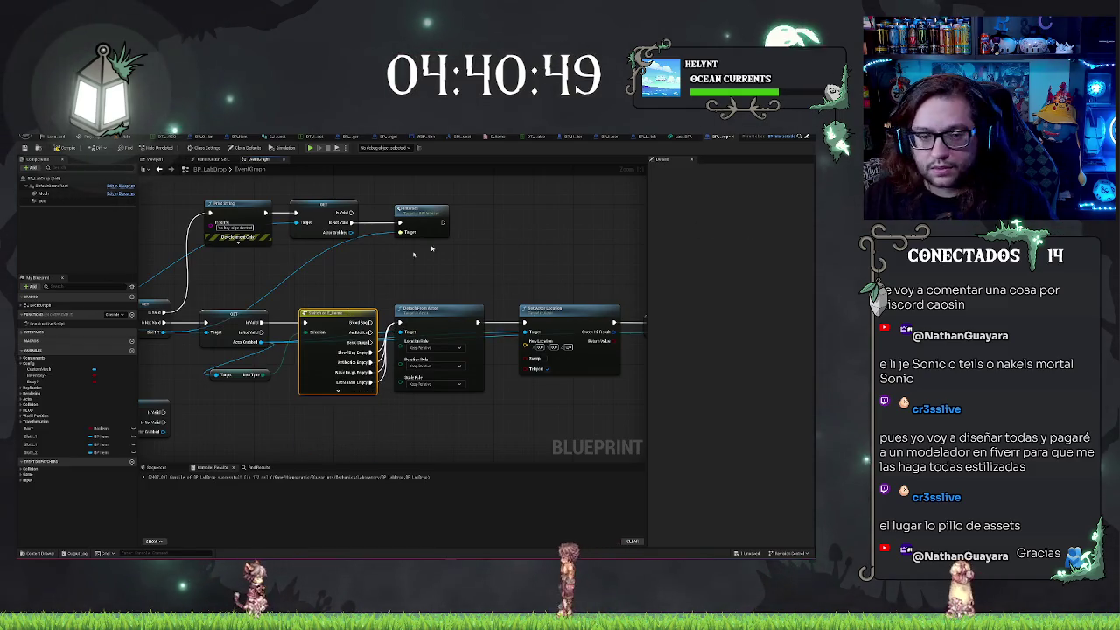
click(376, 284)
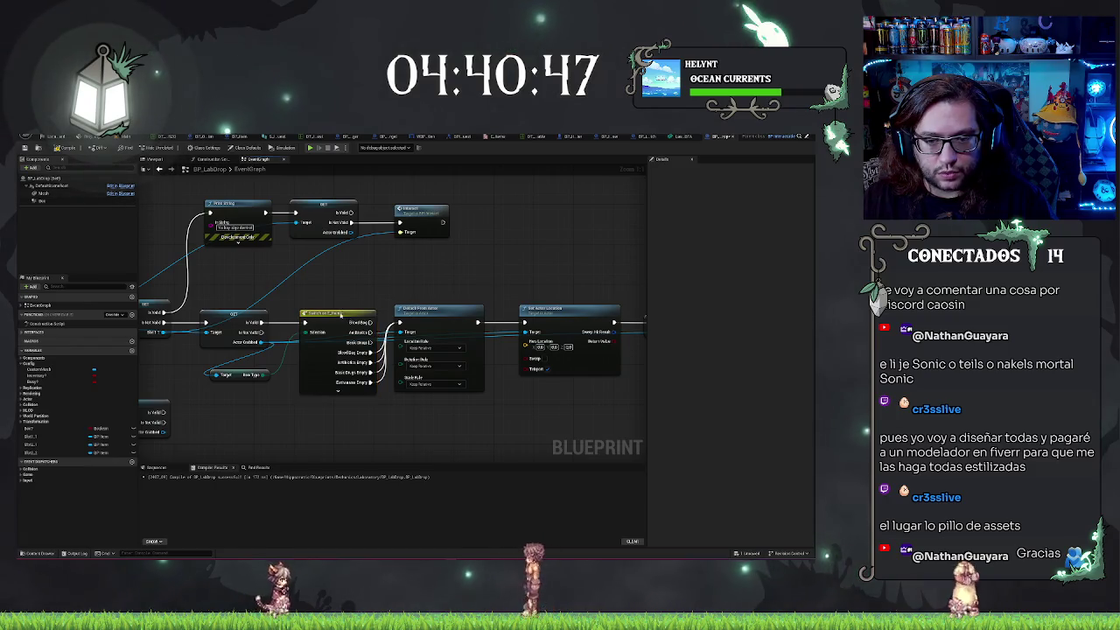
right_click(340, 315)
key(Escape)
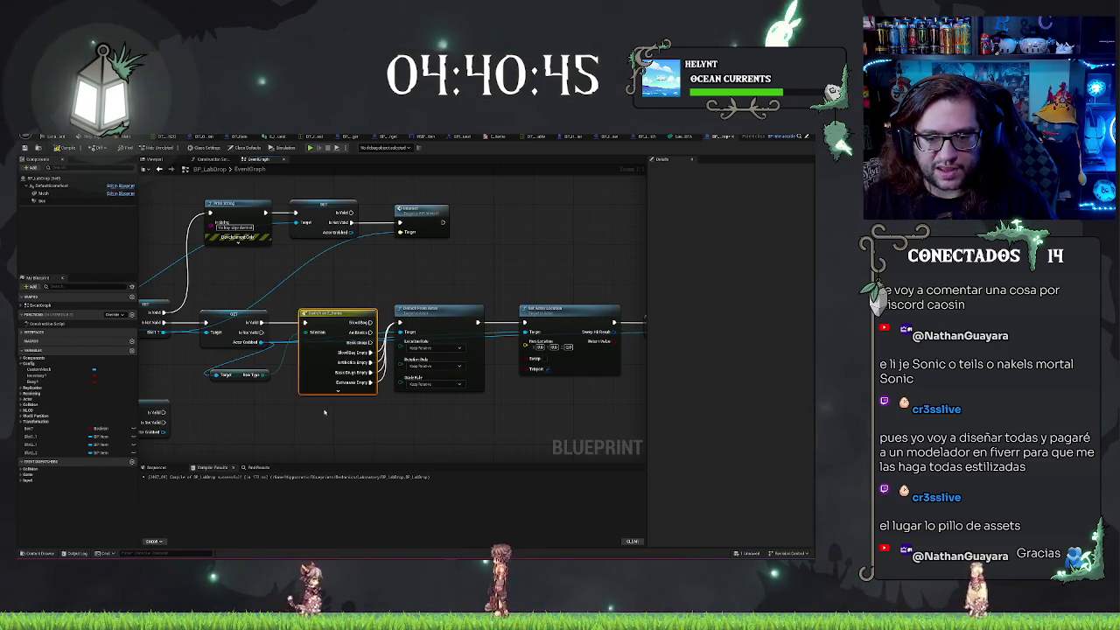
drag(324, 412, 372, 390)
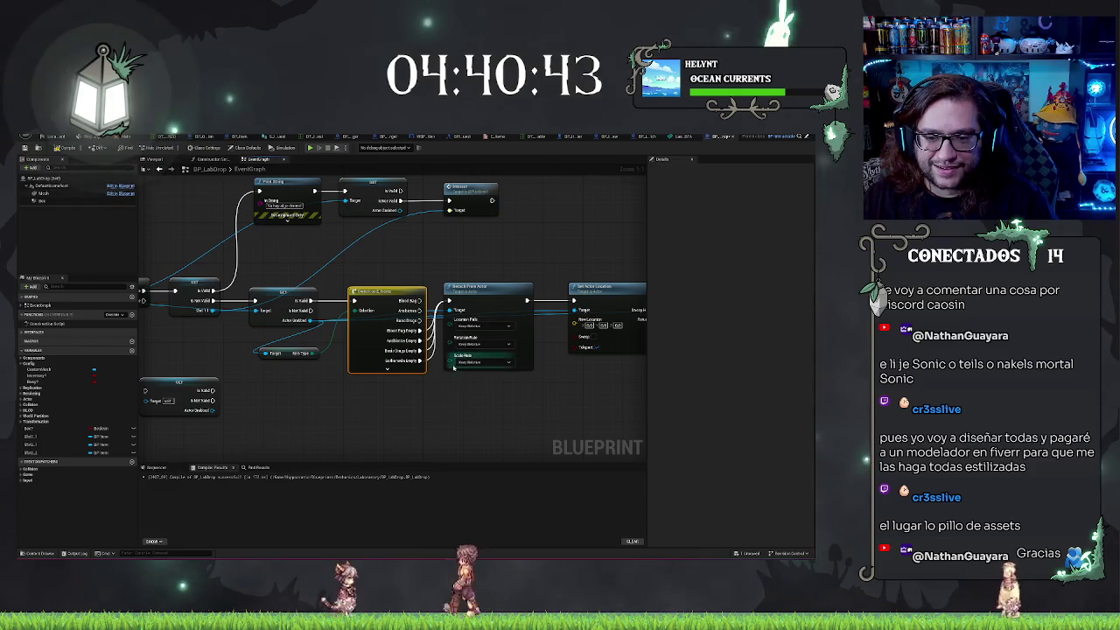
drag(446, 376, 432, 375)
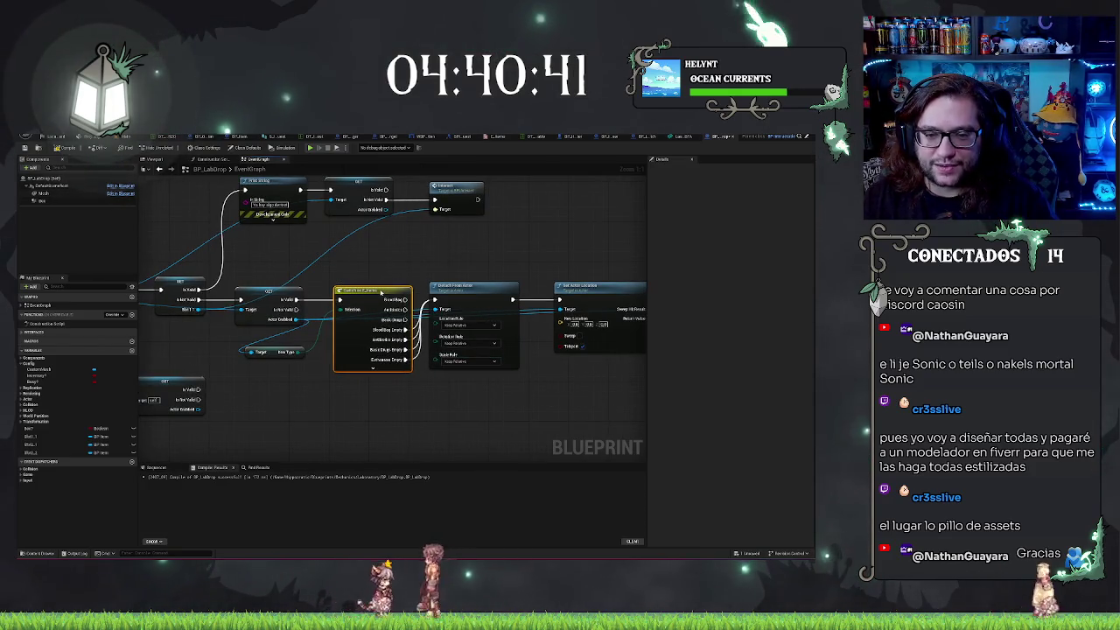
drag(382, 292, 378, 293)
drag(424, 389, 459, 392)
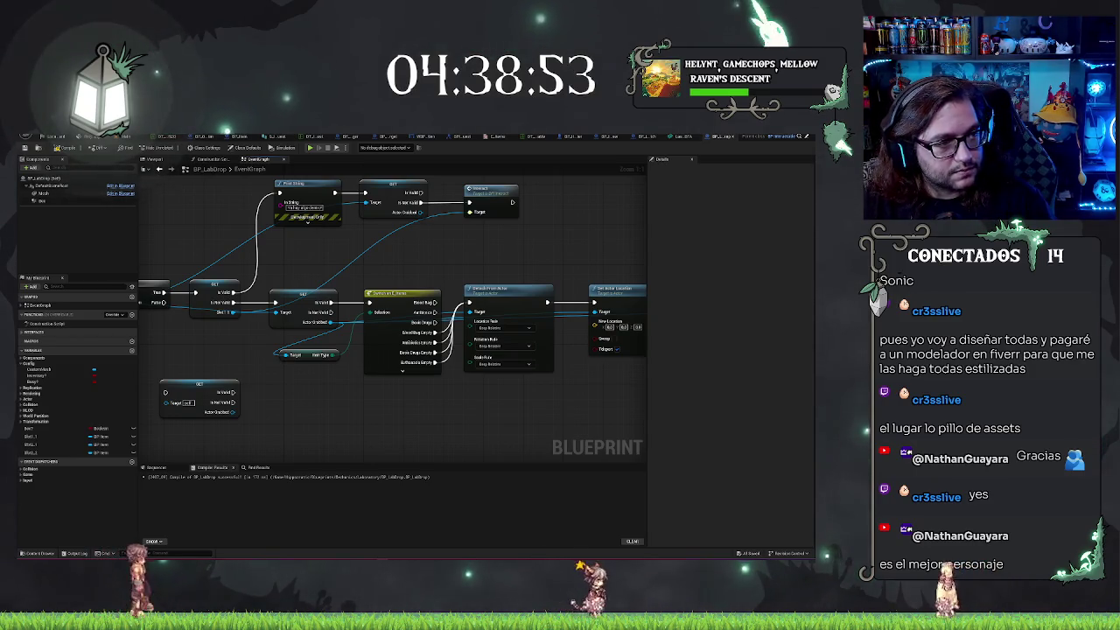
drag(440, 390, 472, 396)
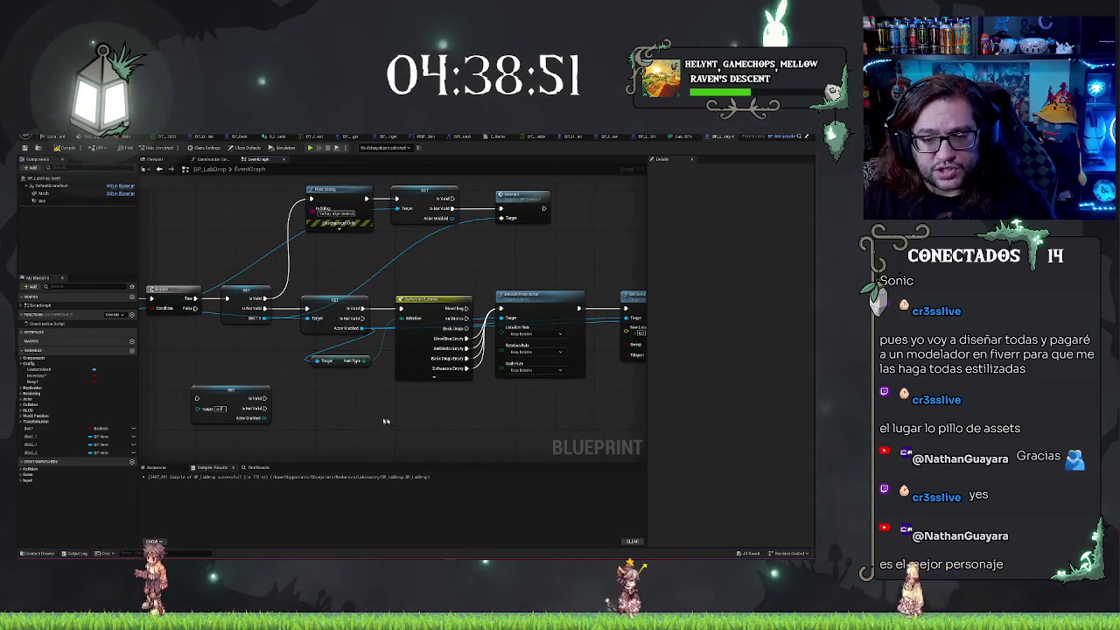
drag(385, 421, 412, 412)
click(371, 332)
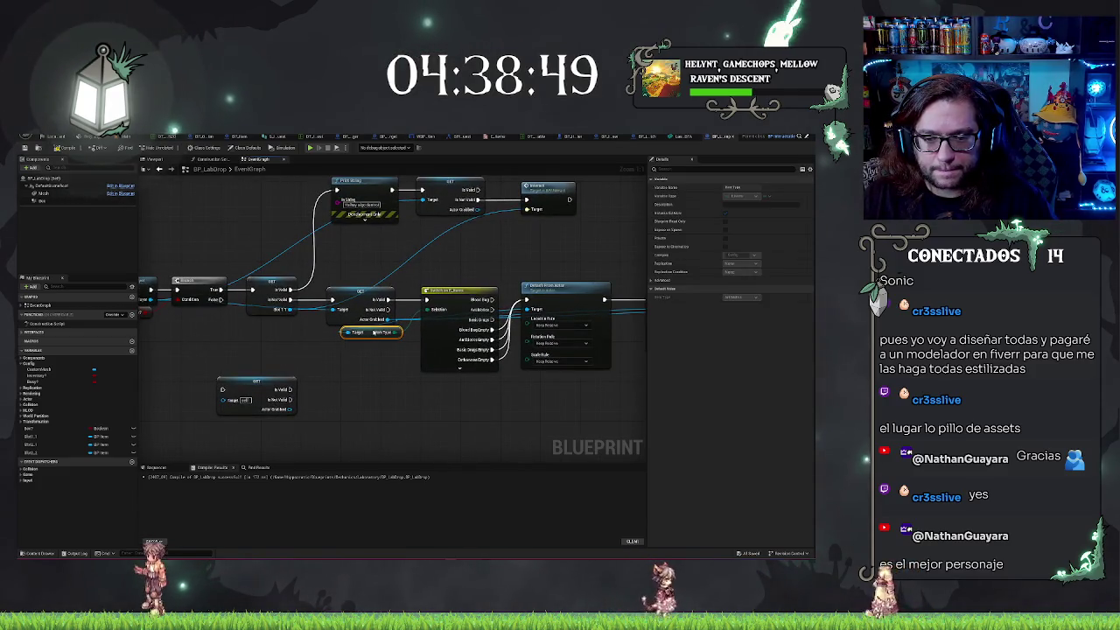
drag(366, 407, 276, 391)
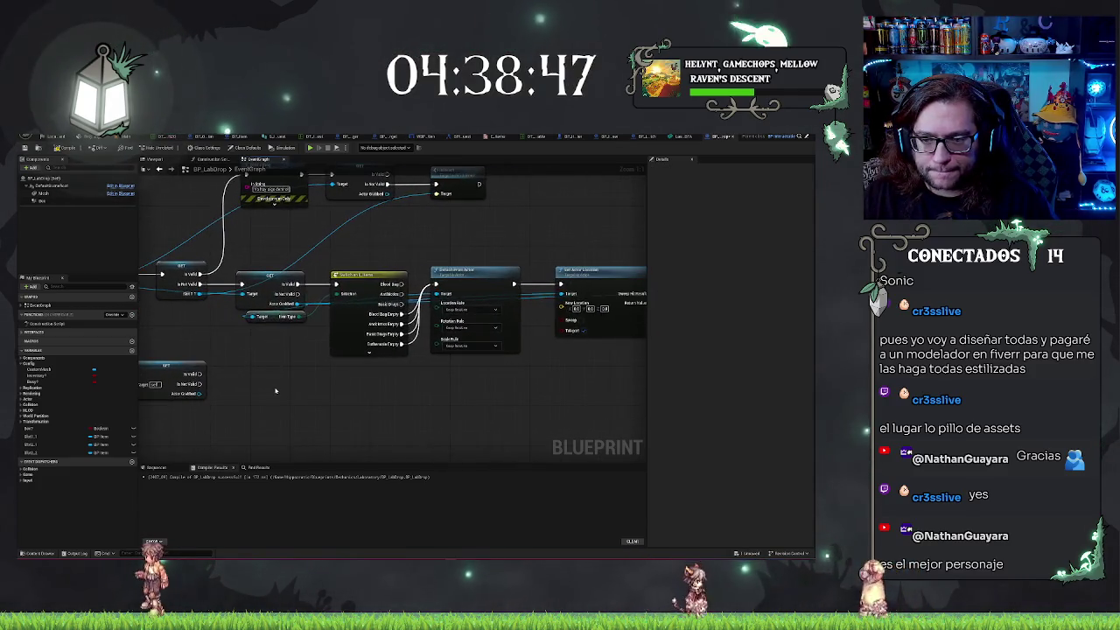
mouse_move(487, 405)
mouse_down()
mouse_move(333, 405)
mouse_move(600, 411)
mouse_up()
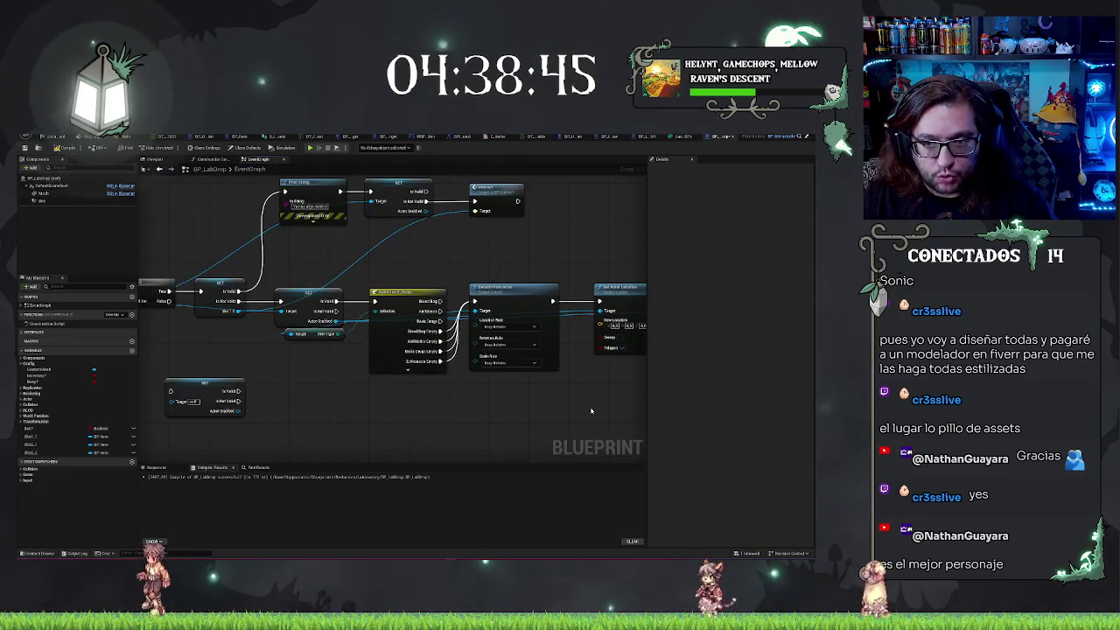
drag(514, 240, 477, 275)
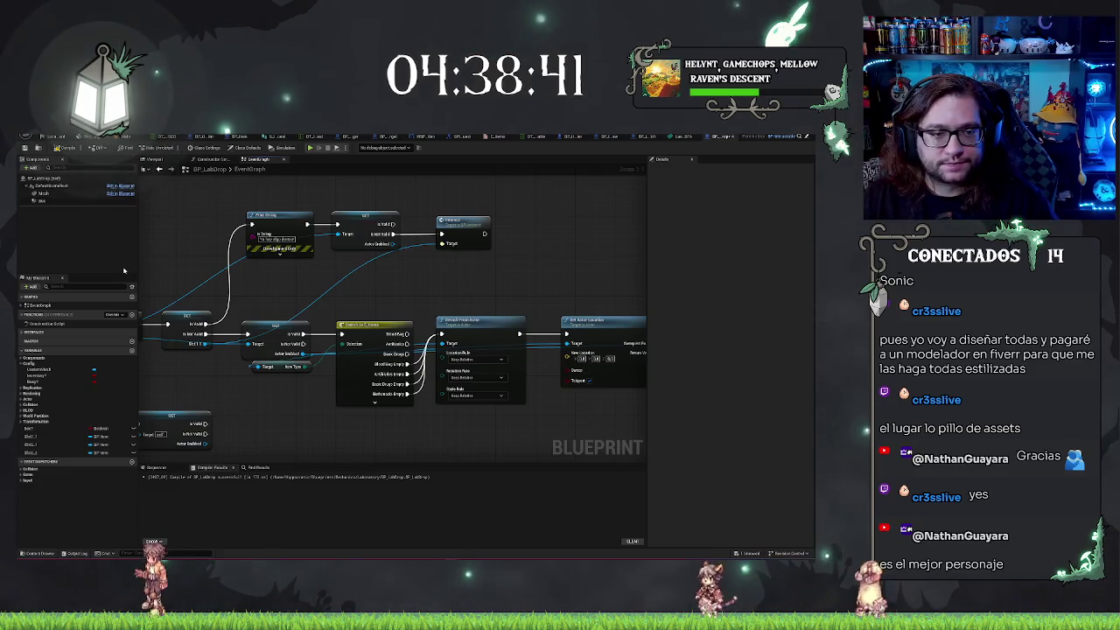
drag(458, 308, 572, 259)
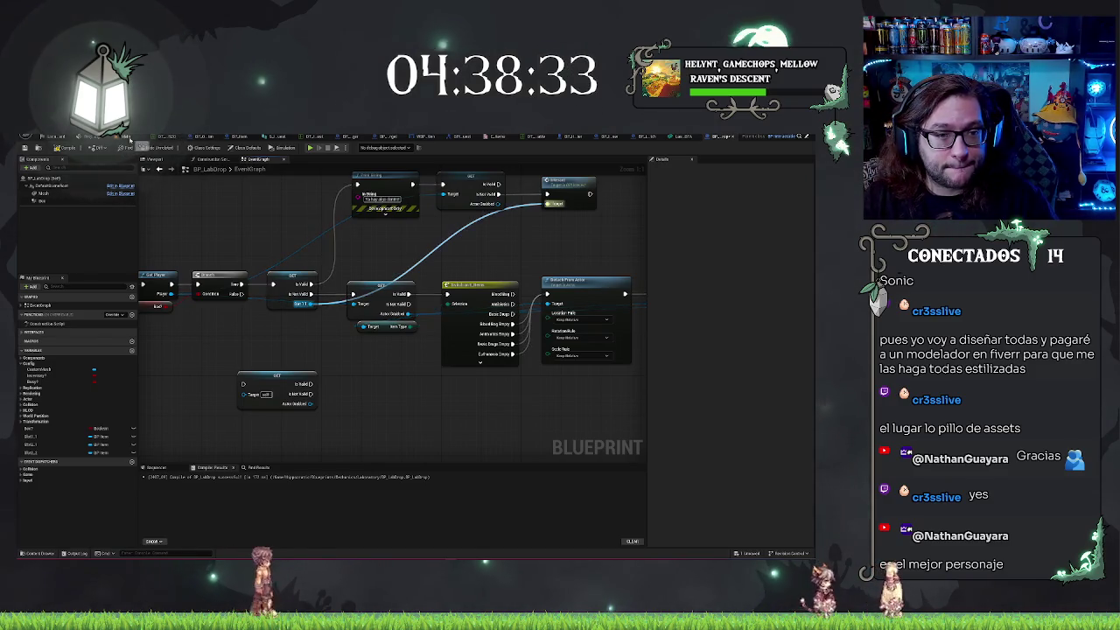
click(54, 136)
drag(409, 301, 454, 280)
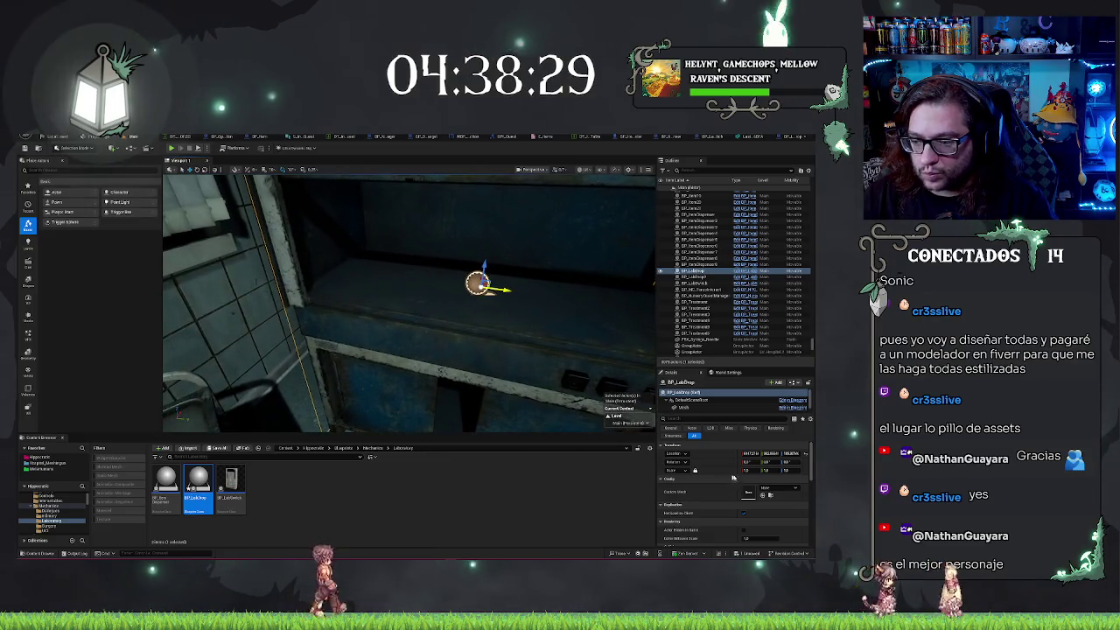
click(766, 488)
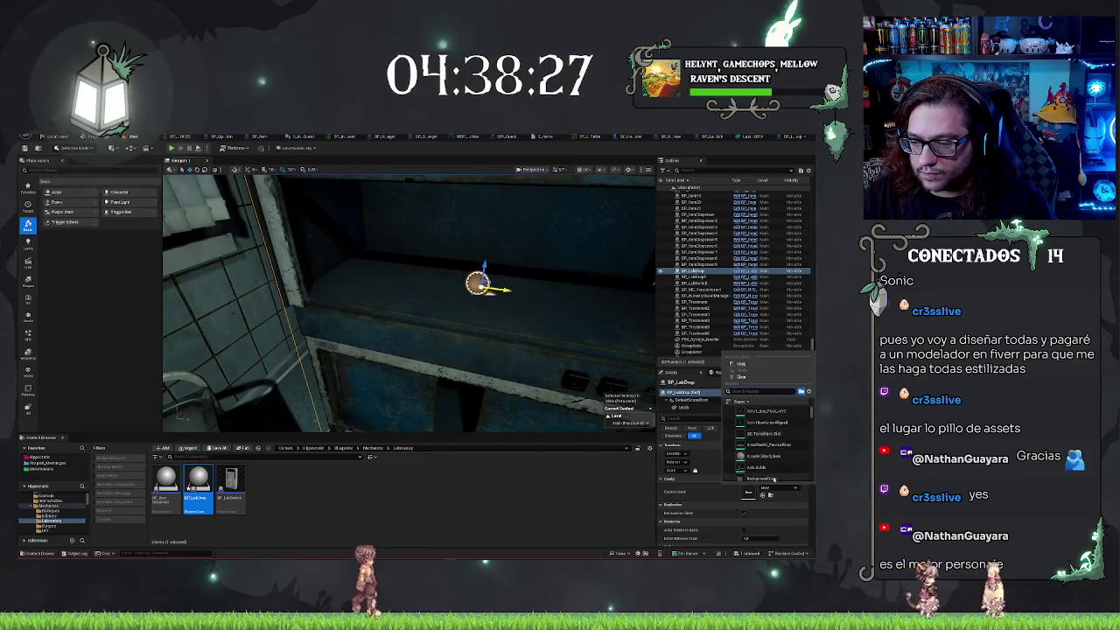
click(766, 479)
drag(429, 324, 455, 313)
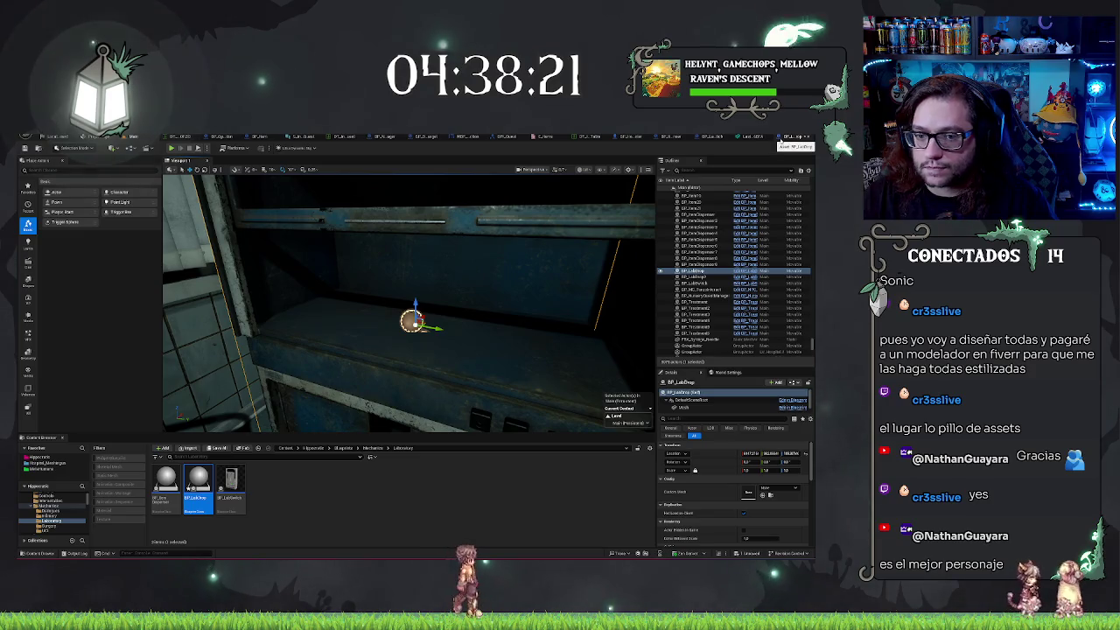
click(783, 137)
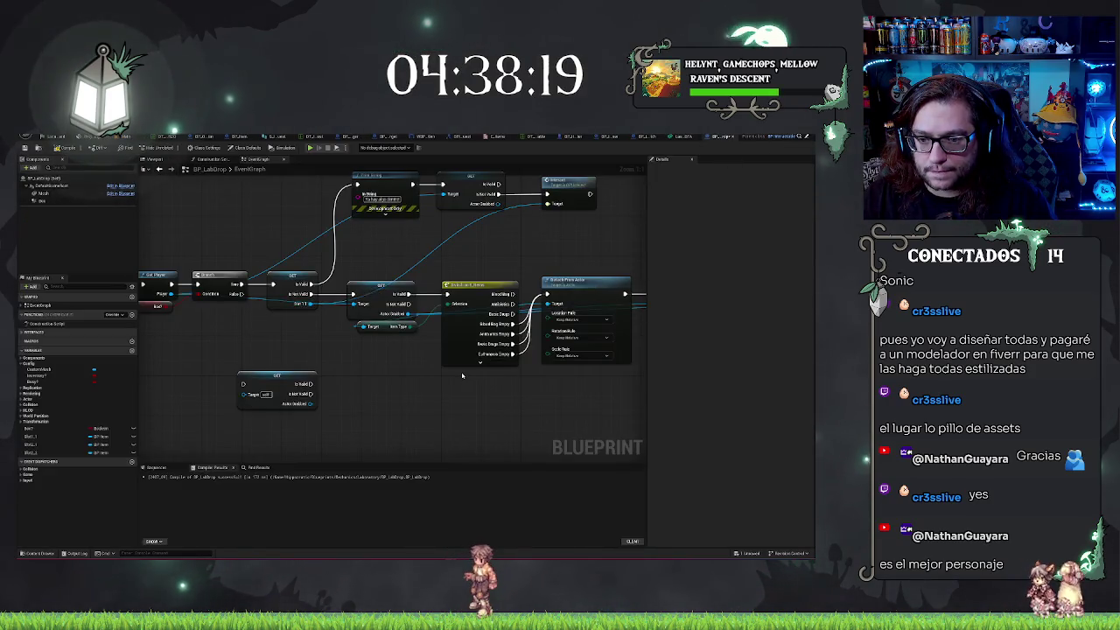
Feed the Mesh component's Get World Location into Set Actor Location's New Location
mouse_move(456, 397)
mouse_down()
mouse_move(337, 375)
mouse_move(192, 274)
mouse_up()
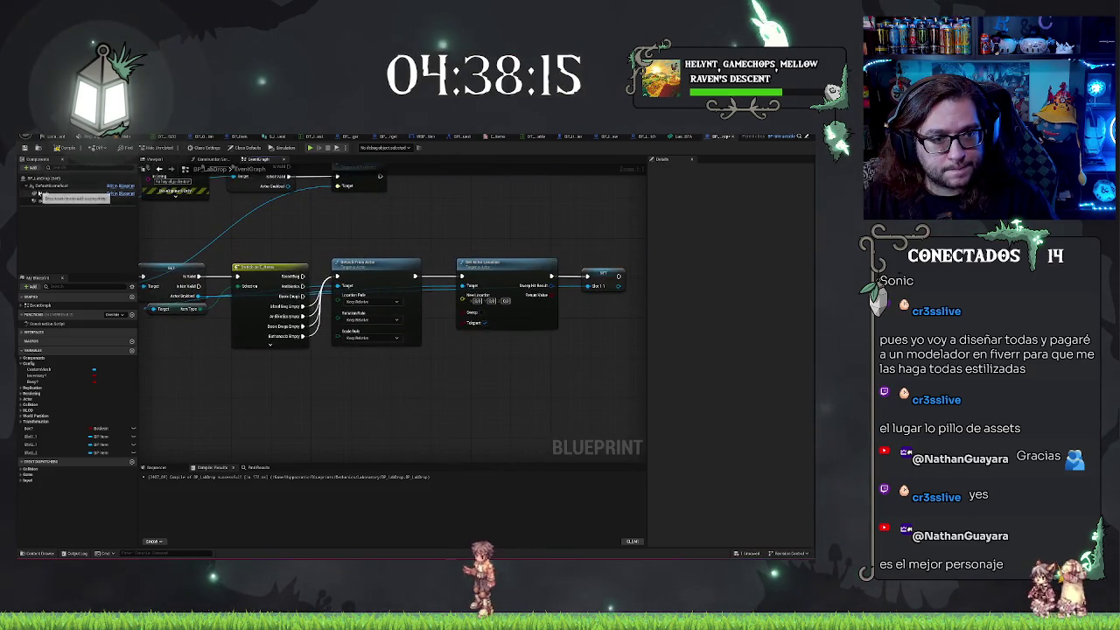
mouse_move(39, 191)
mouse_down()
mouse_move(322, 375)
mouse_move(390, 365)
mouse_up()
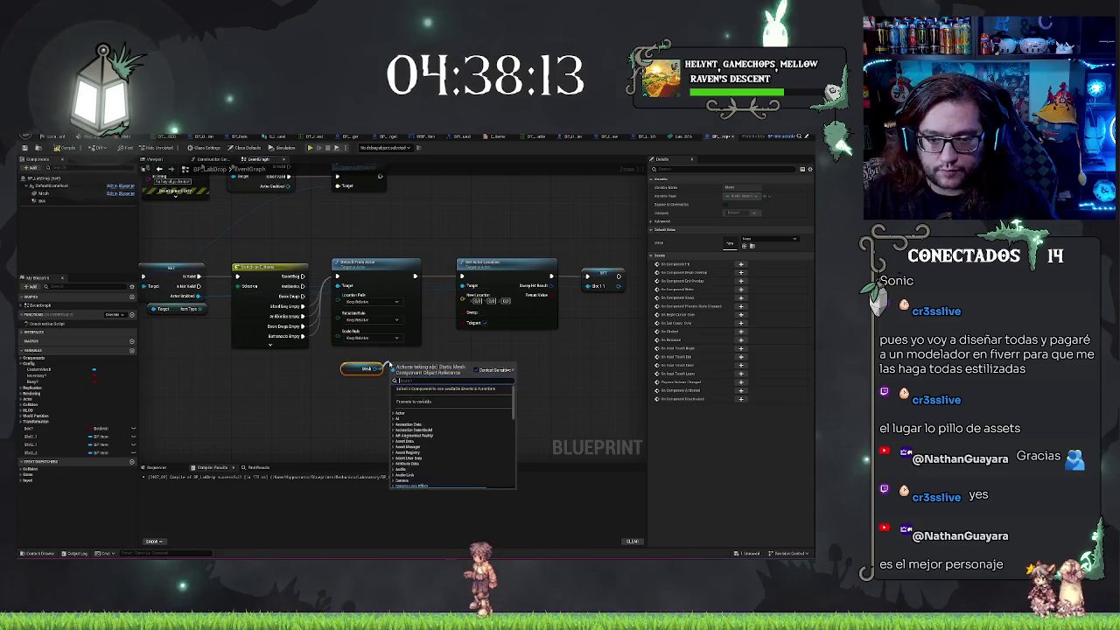
text(getworld)
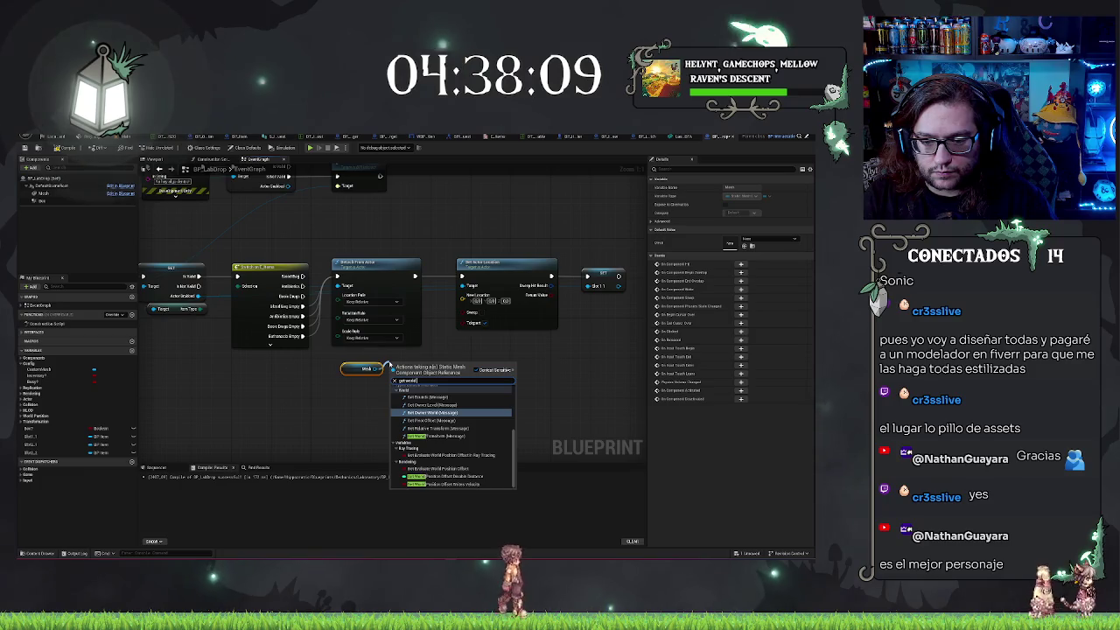
text(lo)
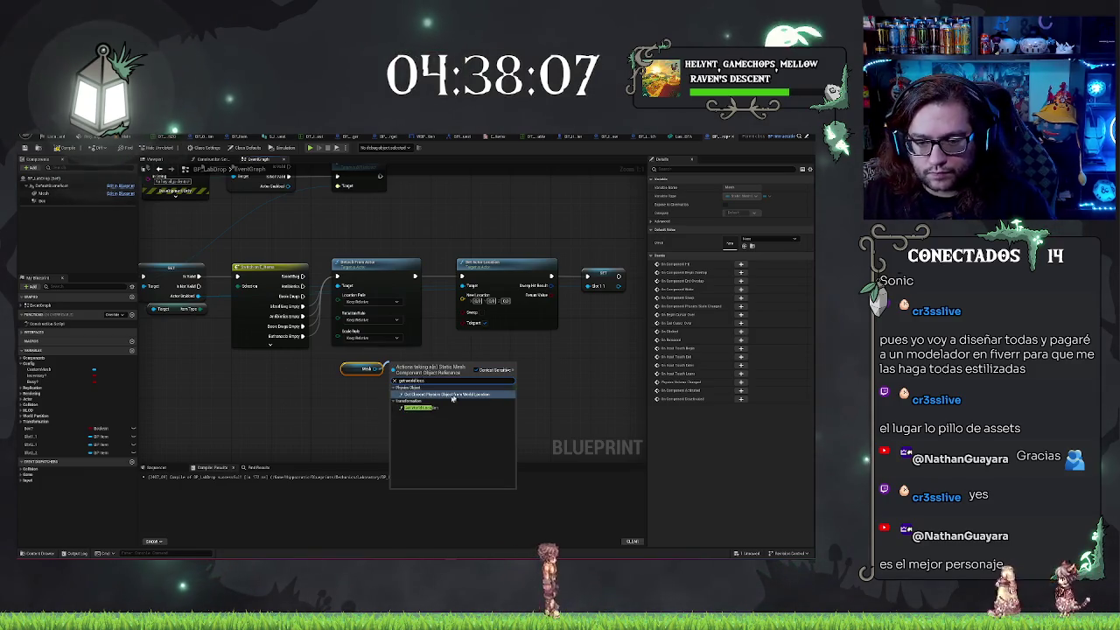
click(453, 398)
drag(446, 375, 465, 302)
click(326, 368)
click(343, 375)
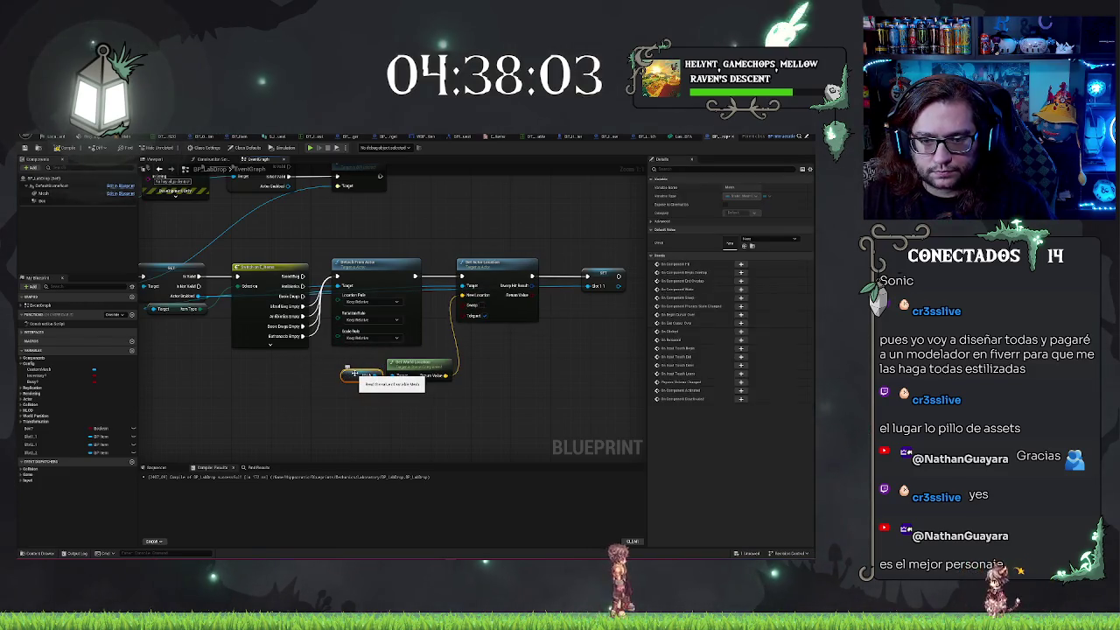
click(405, 378)
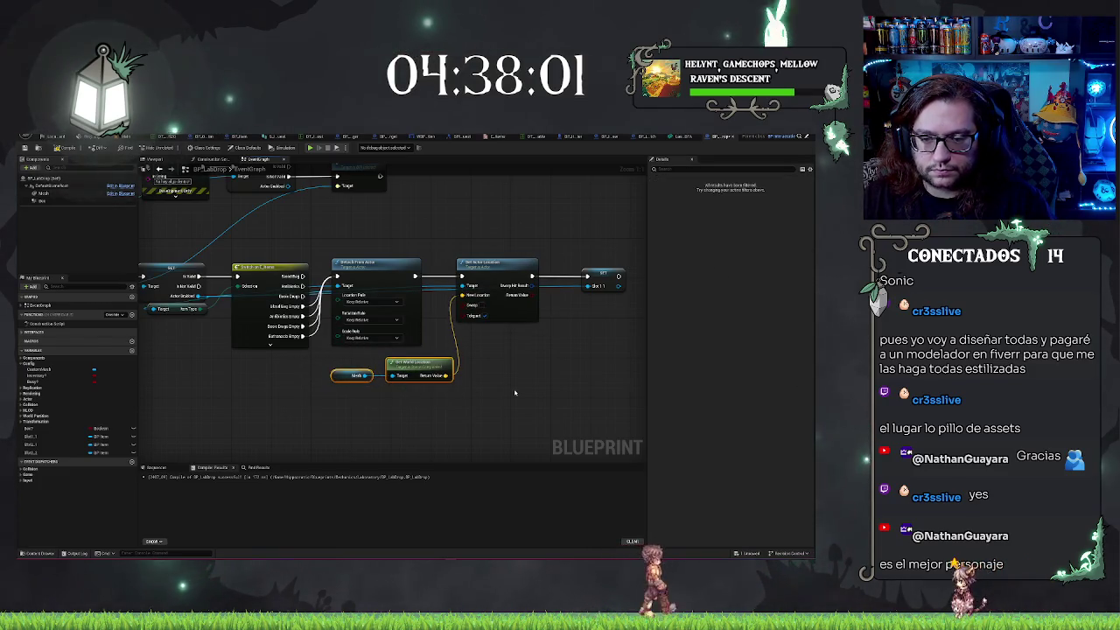
Move the loose SET node aside and recentre the Switch, Detach and Set Actor Location chain
drag(339, 290, 450, 292)
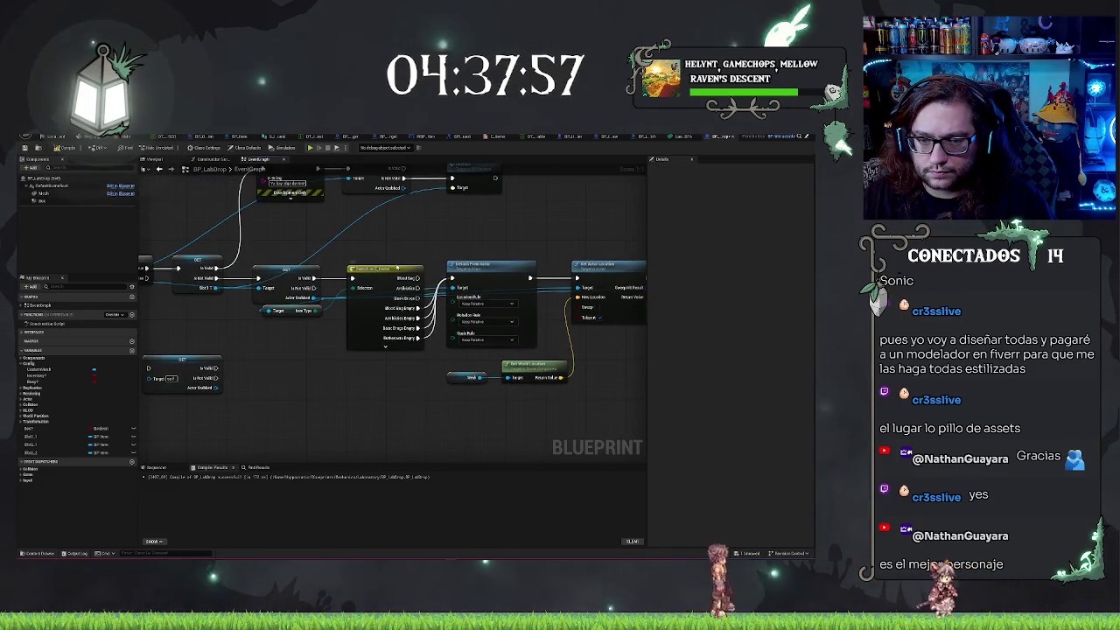
click(385, 346)
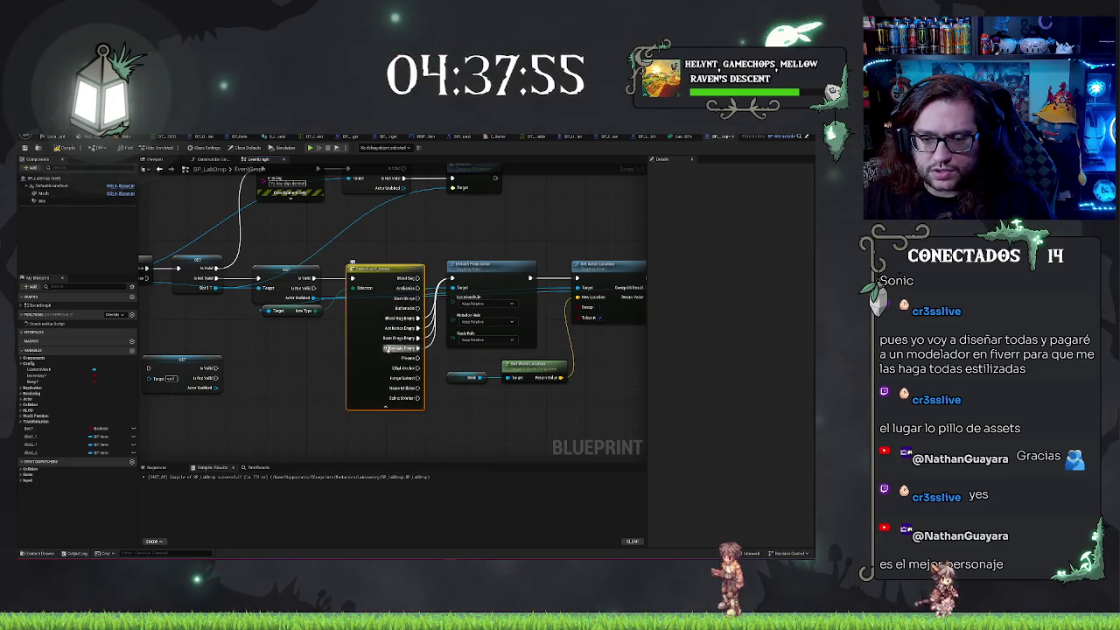
click(386, 407)
mouse_move(463, 420)
mouse_down()
mouse_move(513, 375)
mouse_move(672, 354)
mouse_up()
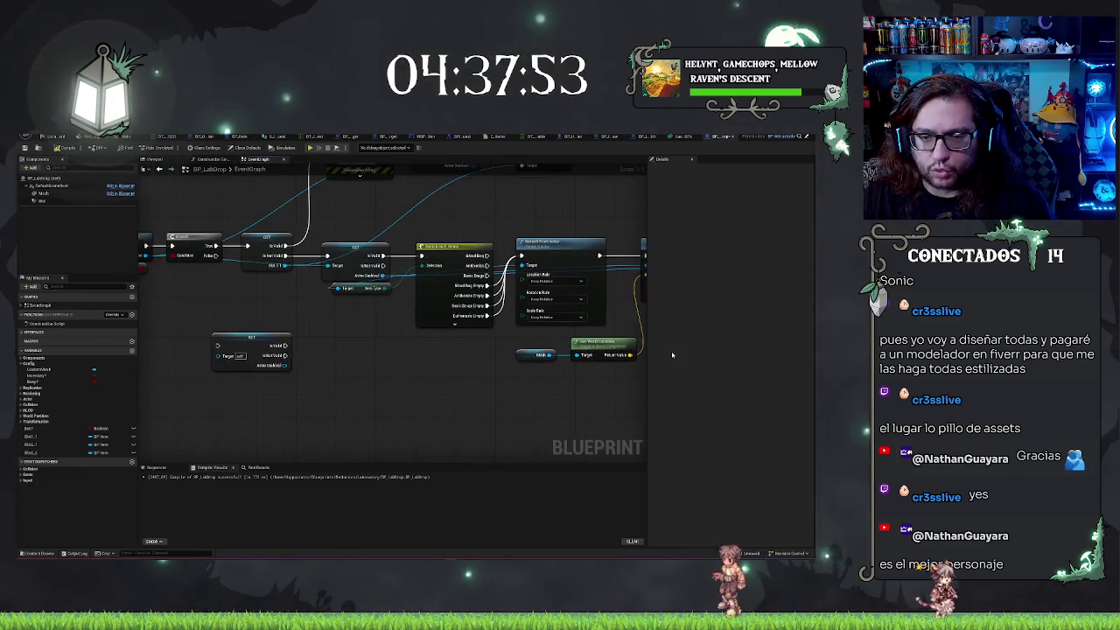
mouse_move(391, 355)
mouse_down()
mouse_move(324, 351)
mouse_move(503, 393)
mouse_move(442, 370)
mouse_move(447, 361)
mouse_move(484, 374)
mouse_move(307, 365)
mouse_move(447, 346)
mouse_move(359, 338)
mouse_move(264, 348)
mouse_up()
drag(612, 368, 282, 376)
scroll(372, 376, down, 1)
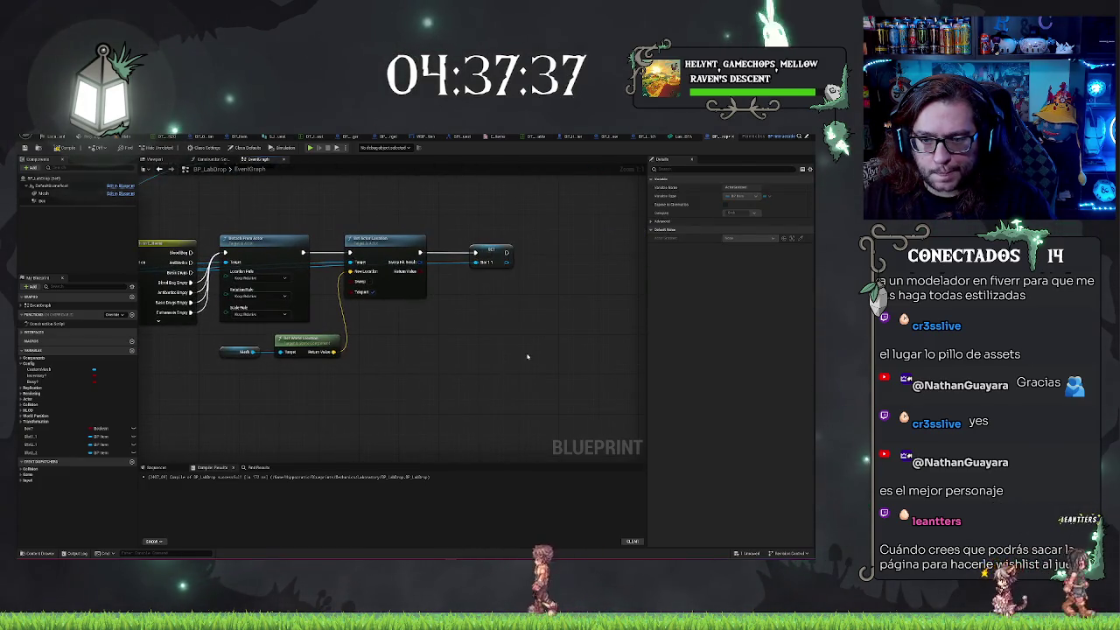
scroll(372, 375, down, 2)
scroll(372, 375, up, 3)
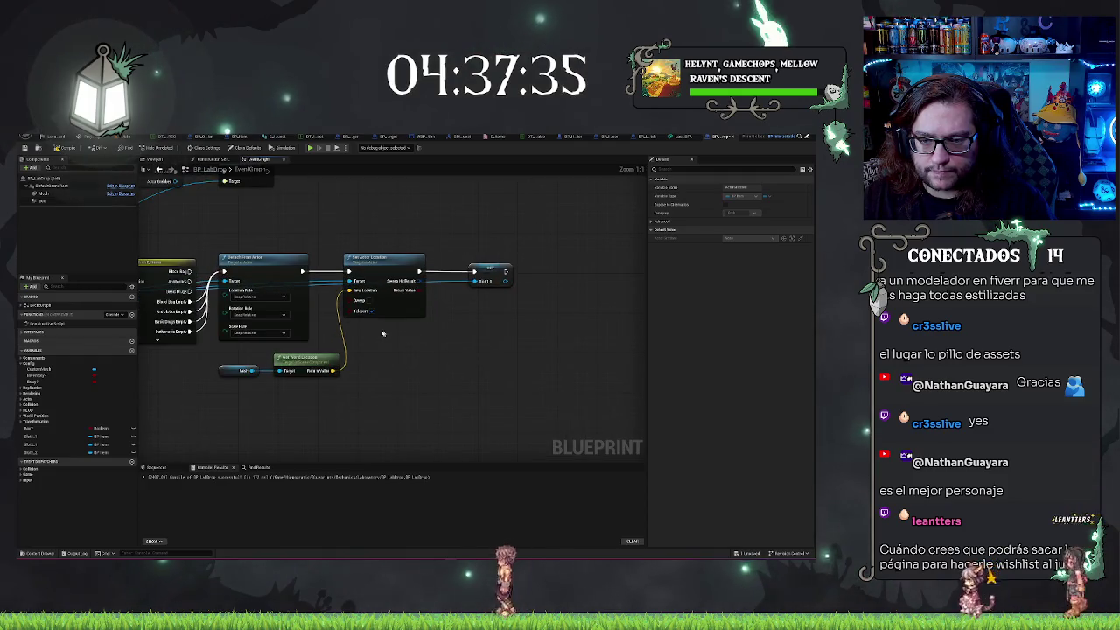
drag(397, 333, 467, 337)
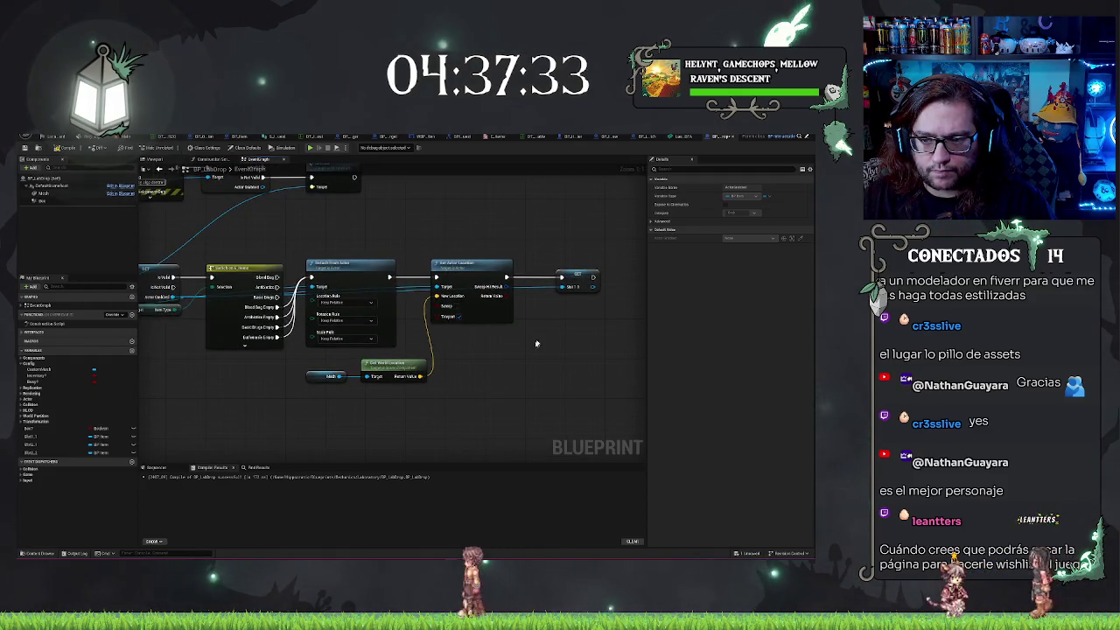
drag(532, 344, 535, 374)
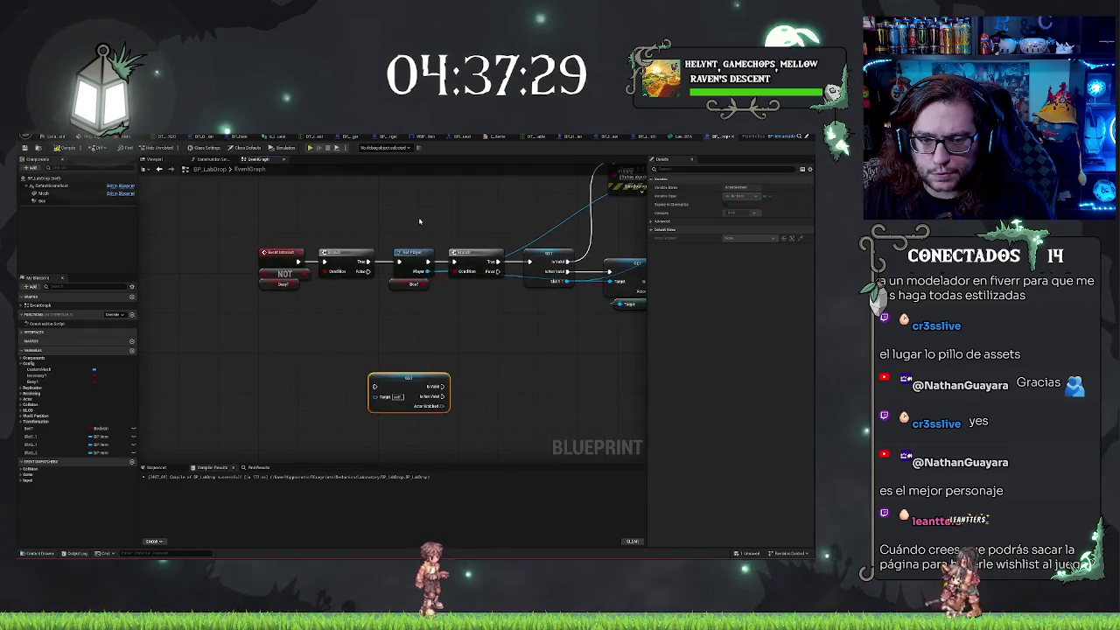
Add the player's Set Actor Grabbed and Set Hand Occupied? nodes after SET Slot 1
drag(426, 271, 539, 383)
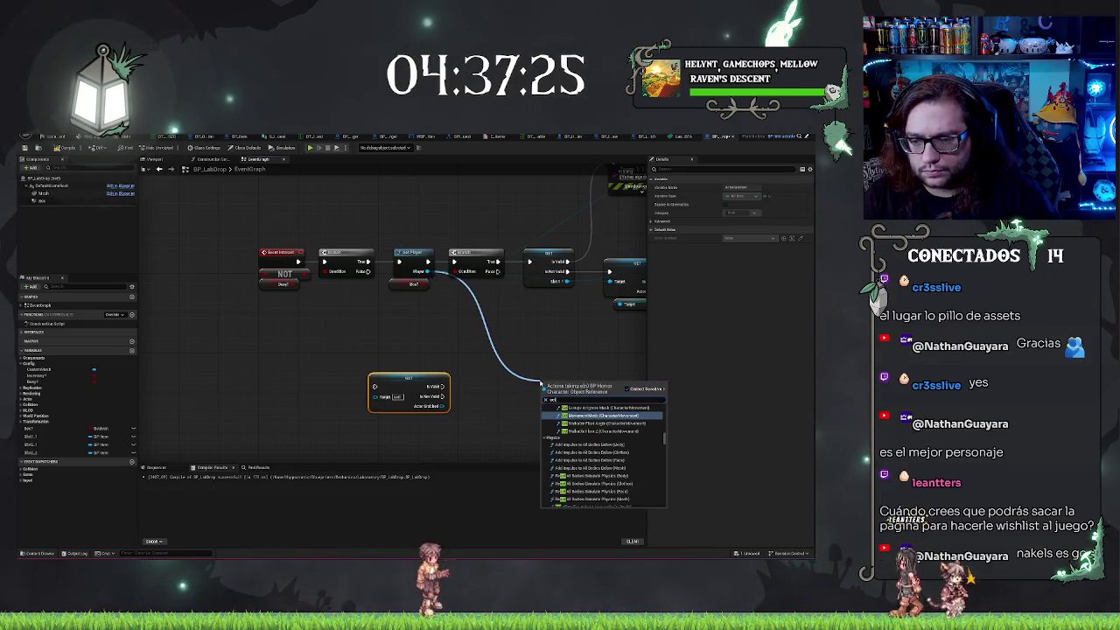
text( actor grab)
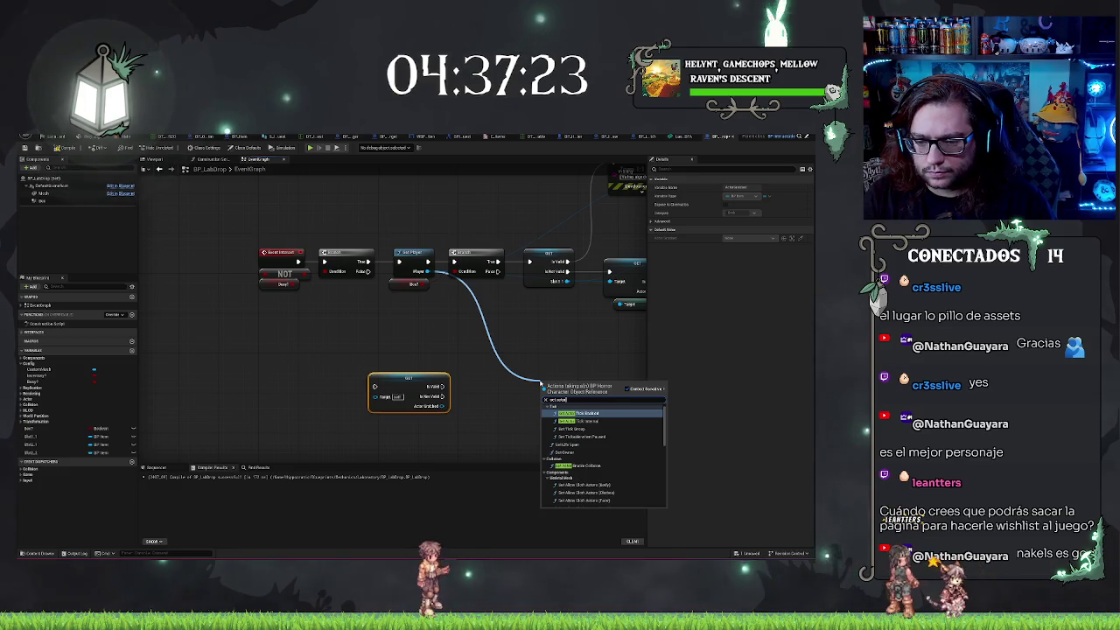
key(Return)
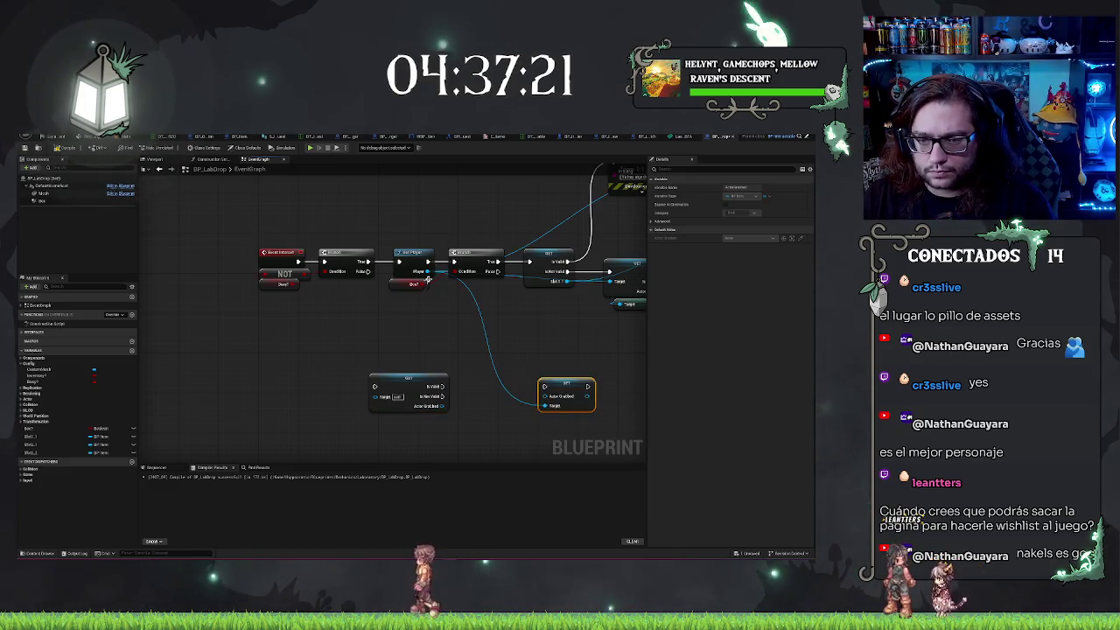
drag(426, 271, 460, 350)
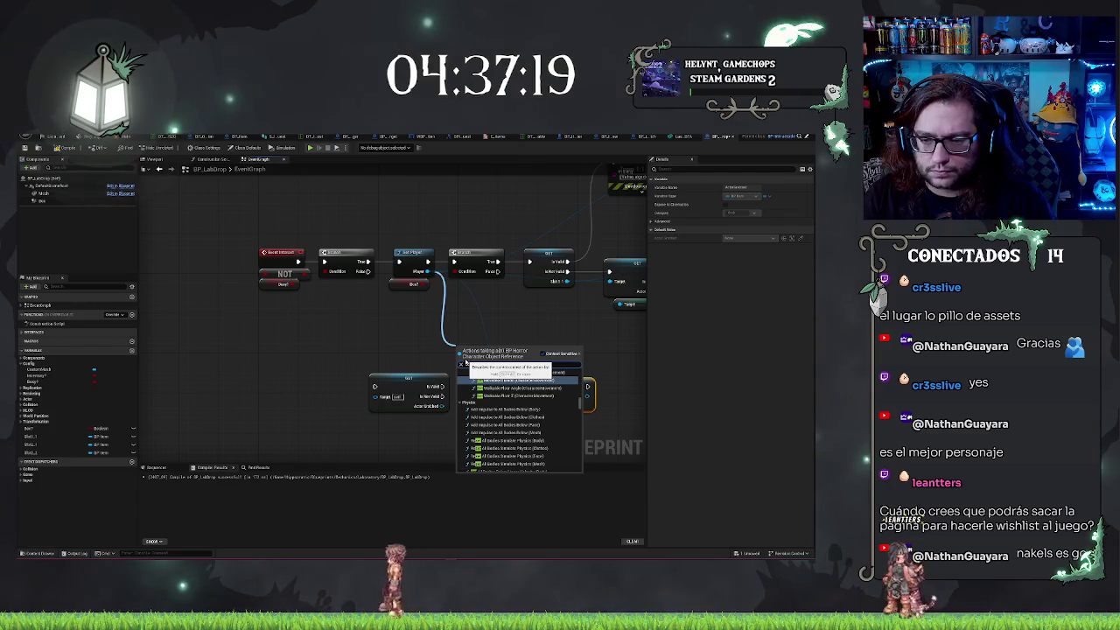
text(set)
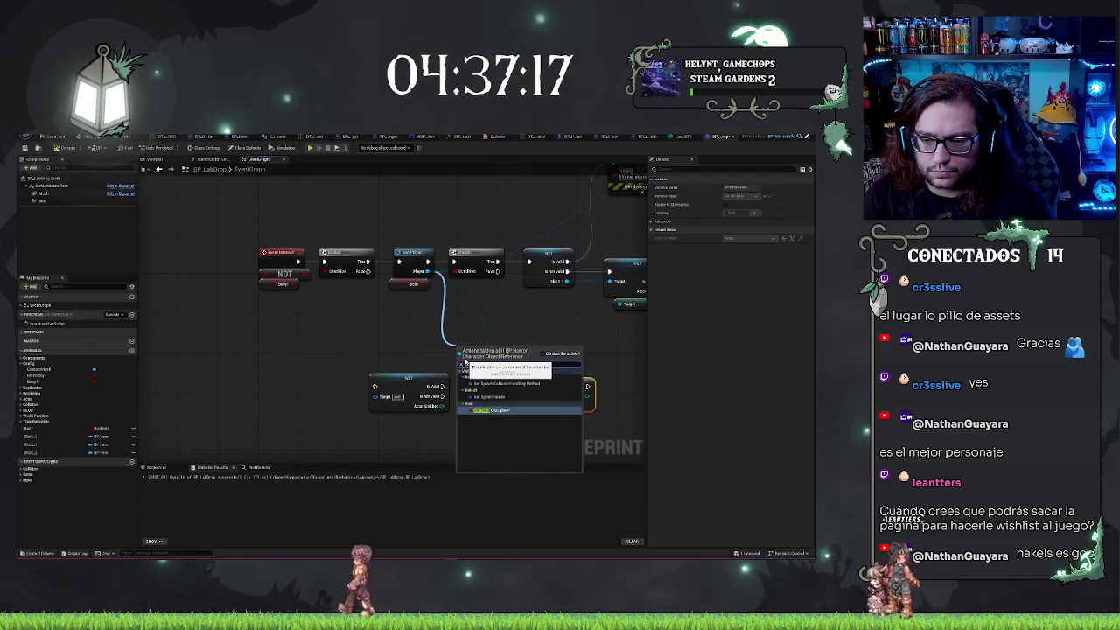
key(Return)
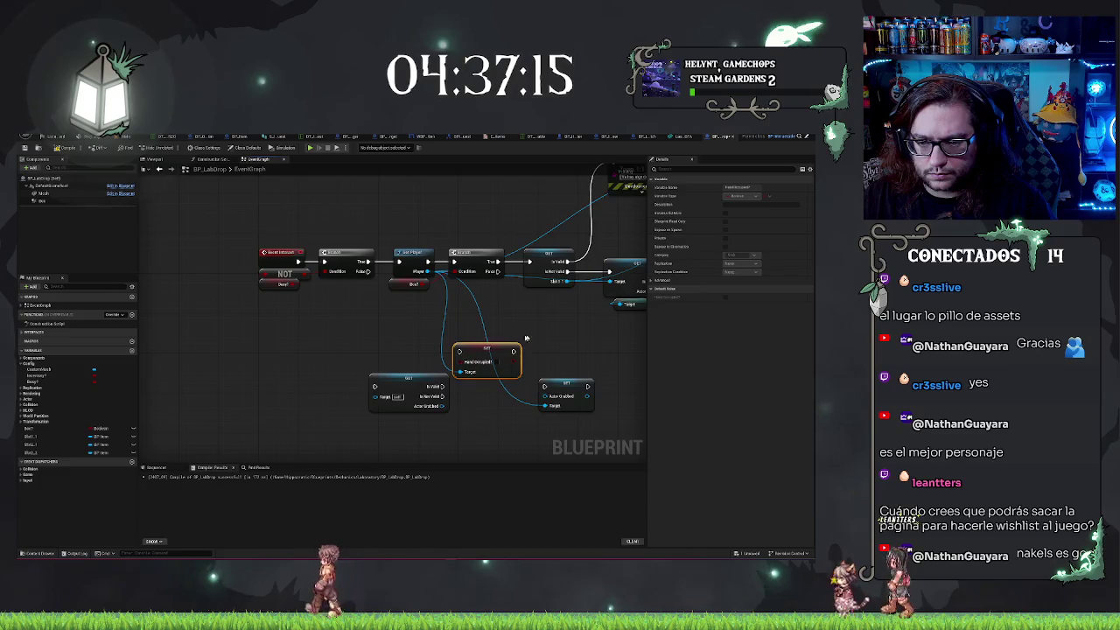
mouse_move(412, 356)
mouse_down()
mouse_move(561, 400)
mouse_move(567, 380)
mouse_move(560, 391)
mouse_up()
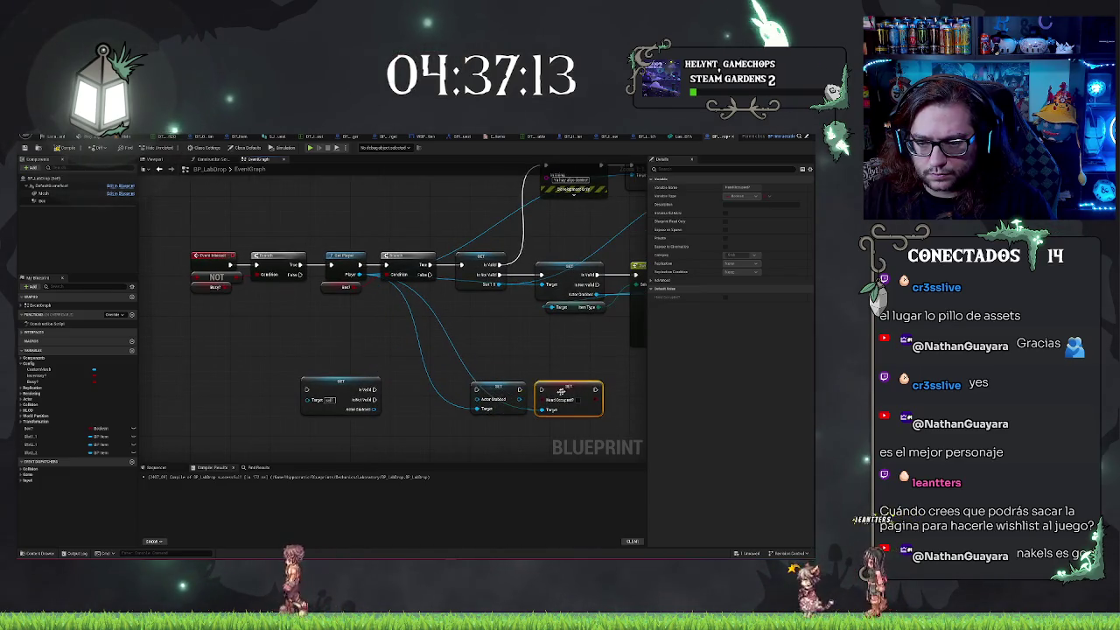
mouse_move(511, 358)
mouse_down()
mouse_move(317, 340)
mouse_move(566, 365)
mouse_move(543, 259)
mouse_move(551, 256)
mouse_up()
shift+click(332, 381)
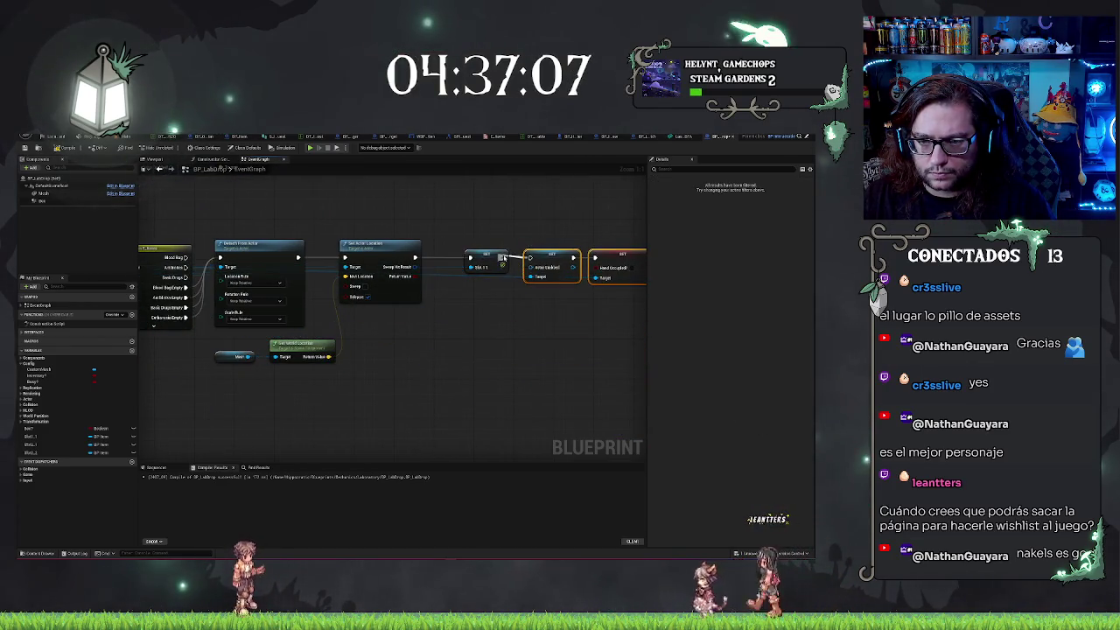
click(510, 359)
scroll(510, 359, down, 4)
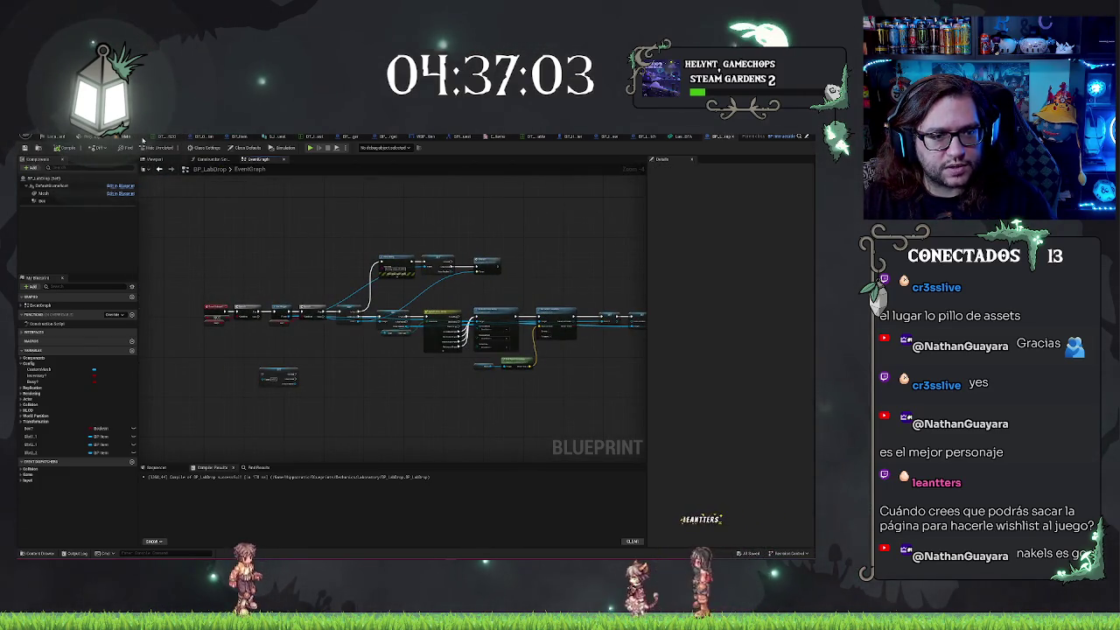
Play the lab level with Alt+P to test dropping the item, then return to BP_LabDrop
click(143, 137)
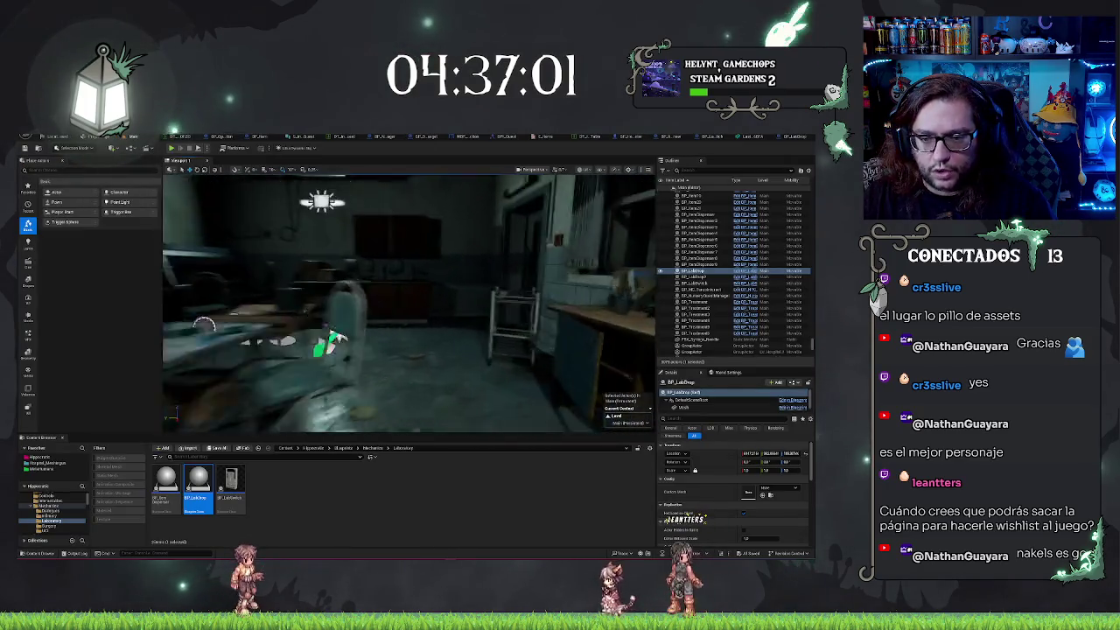
drag(499, 381, 498, 381)
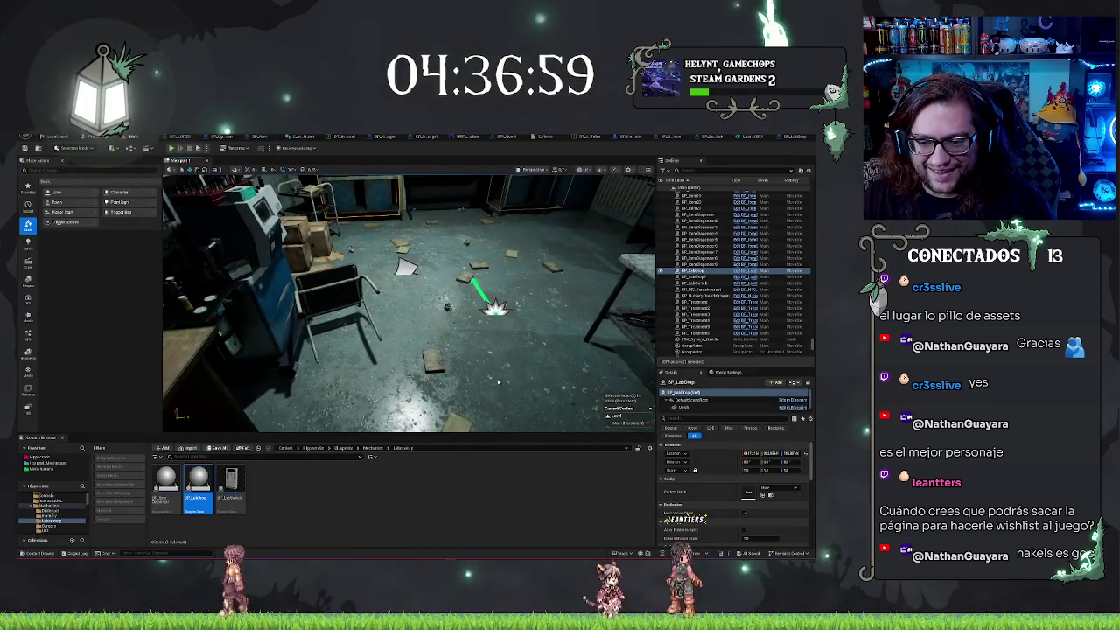
right_click(499, 381)
click(516, 378)
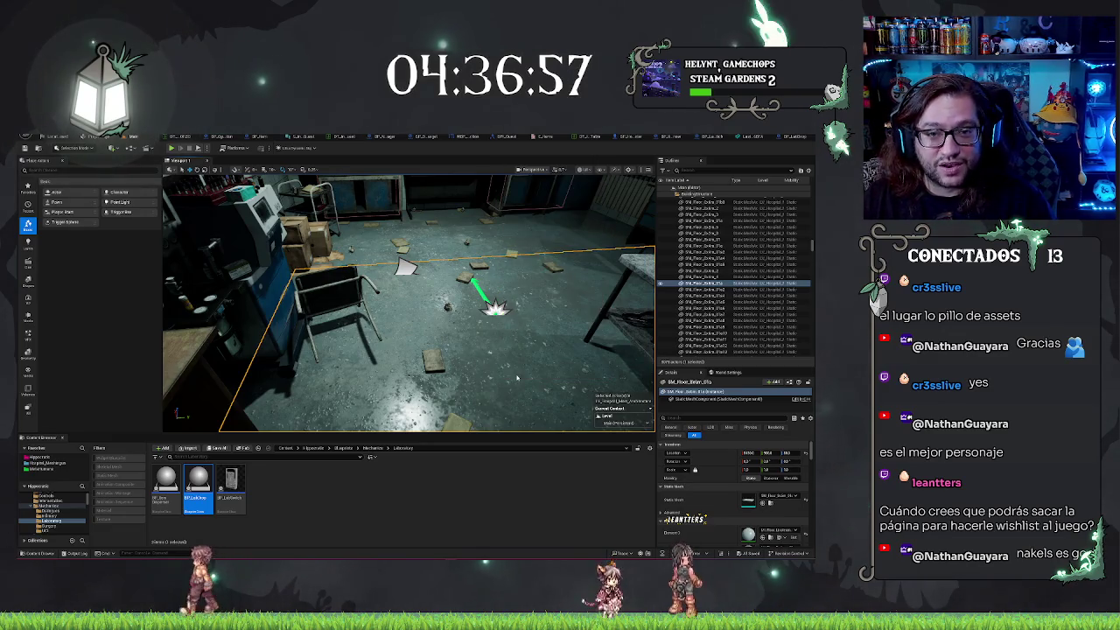
key(alt+p)
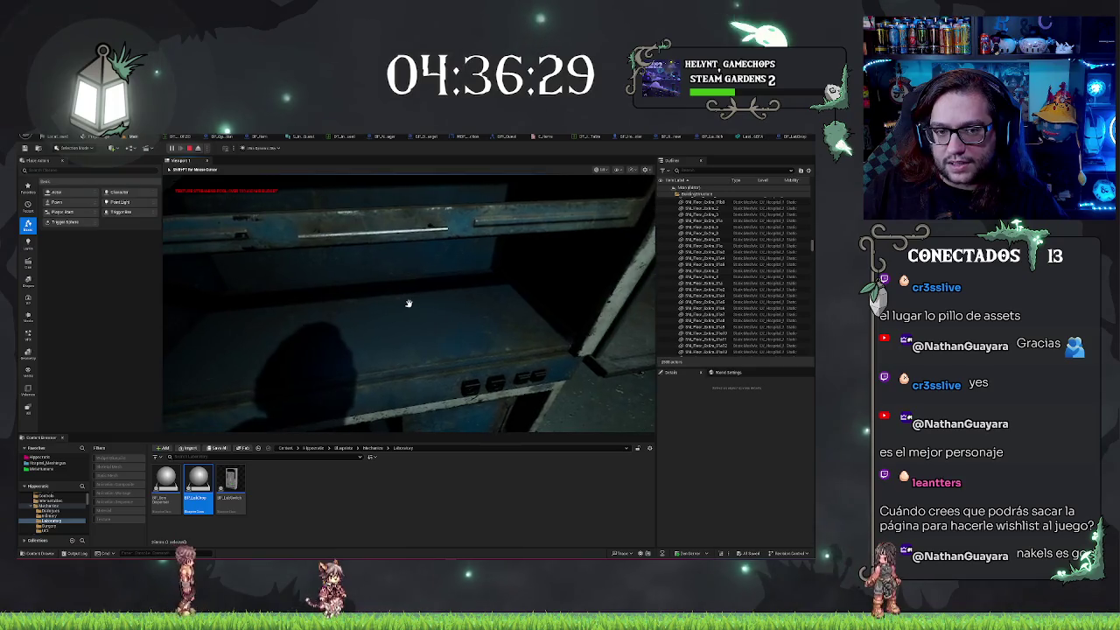
key(Escape)
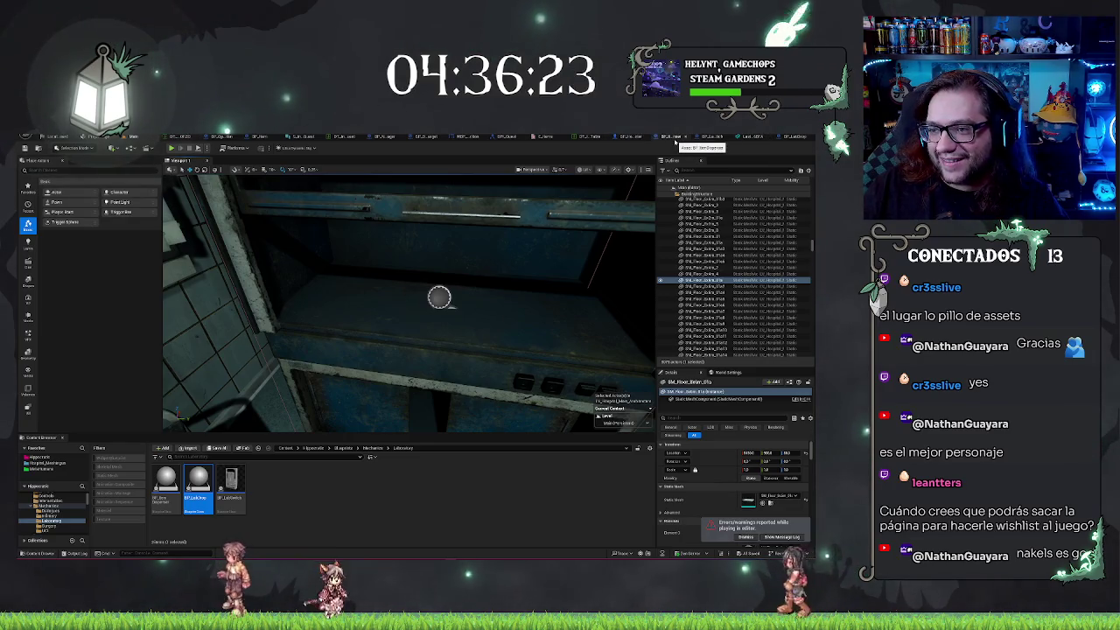
click(781, 137)
scroll(247, 280, up, 1)
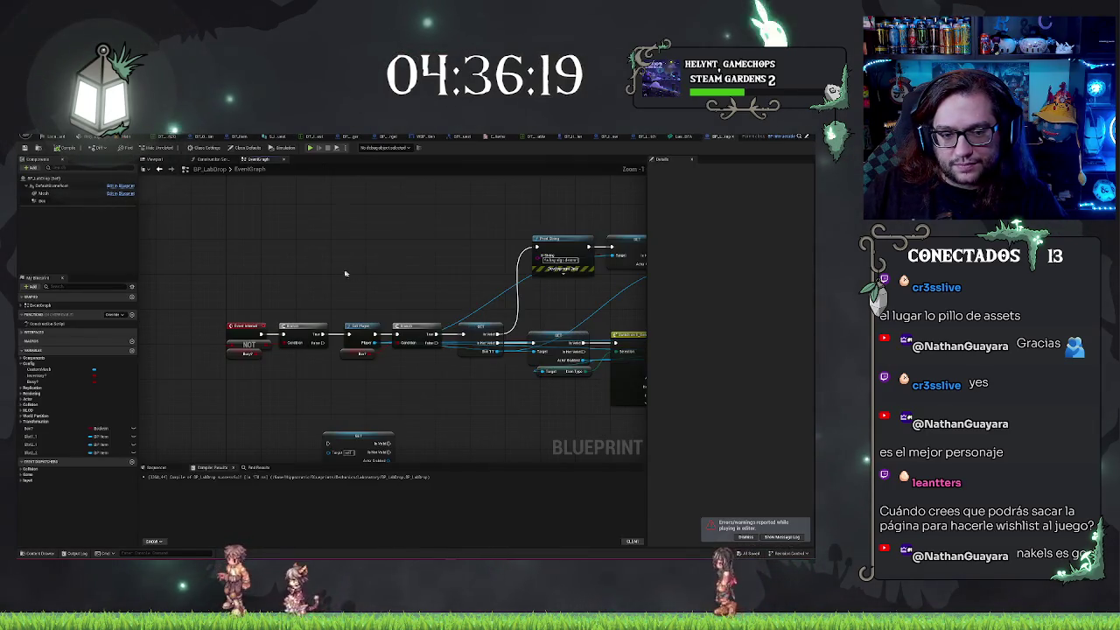
Select the Busy? variable and move its getter node beneath Get Player
scroll(298, 240, up, 1)
scroll(285, 386, up, 1)
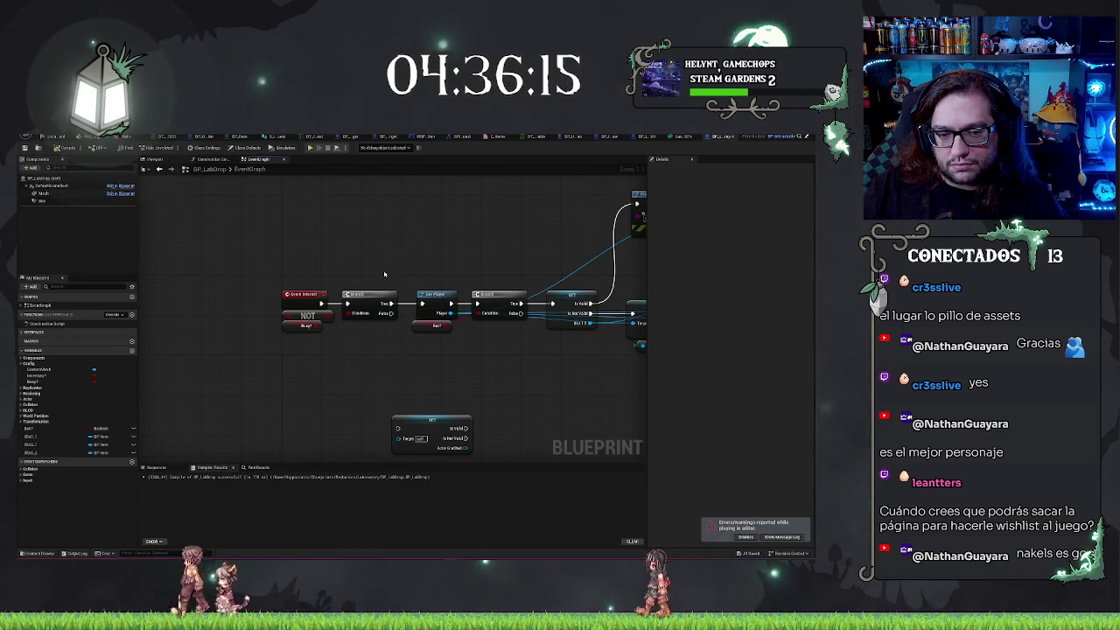
click(35, 381)
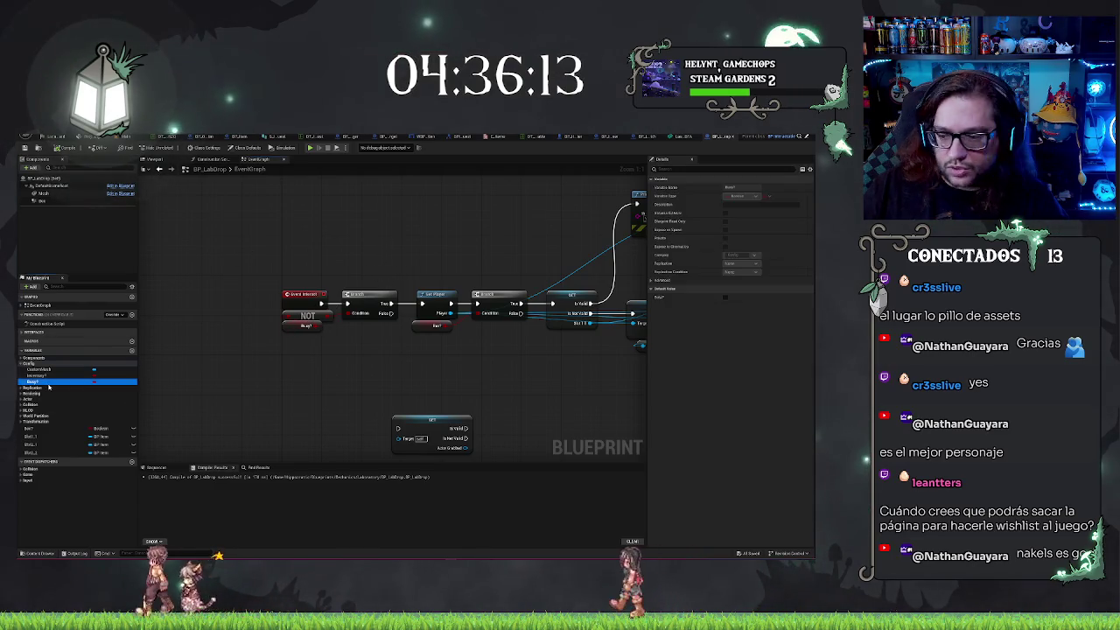
mouse_move(371, 400)
mouse_down()
mouse_move(387, 262)
mouse_move(303, 276)
mouse_up()
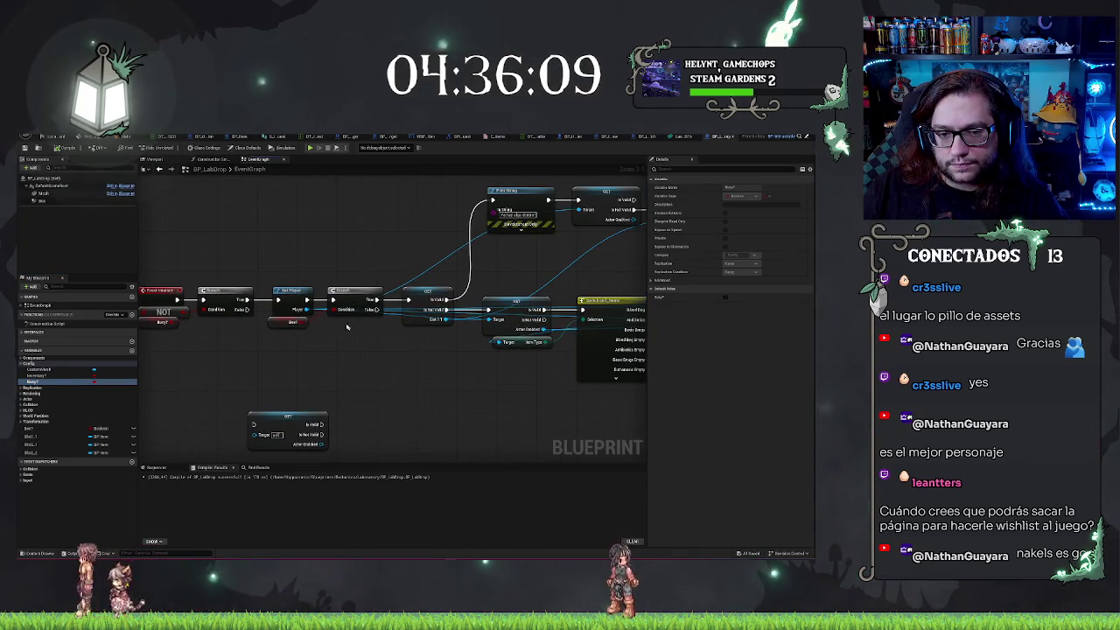
mouse_move(374, 352)
mouse_down()
mouse_move(381, 341)
mouse_move(377, 377)
mouse_up()
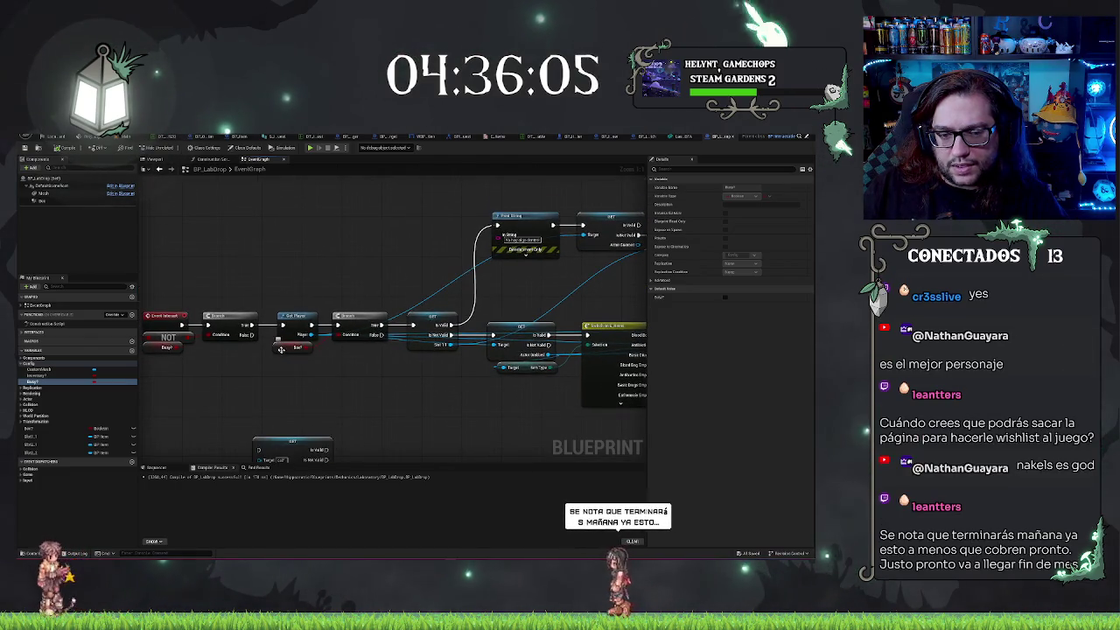
drag(281, 349, 293, 354)
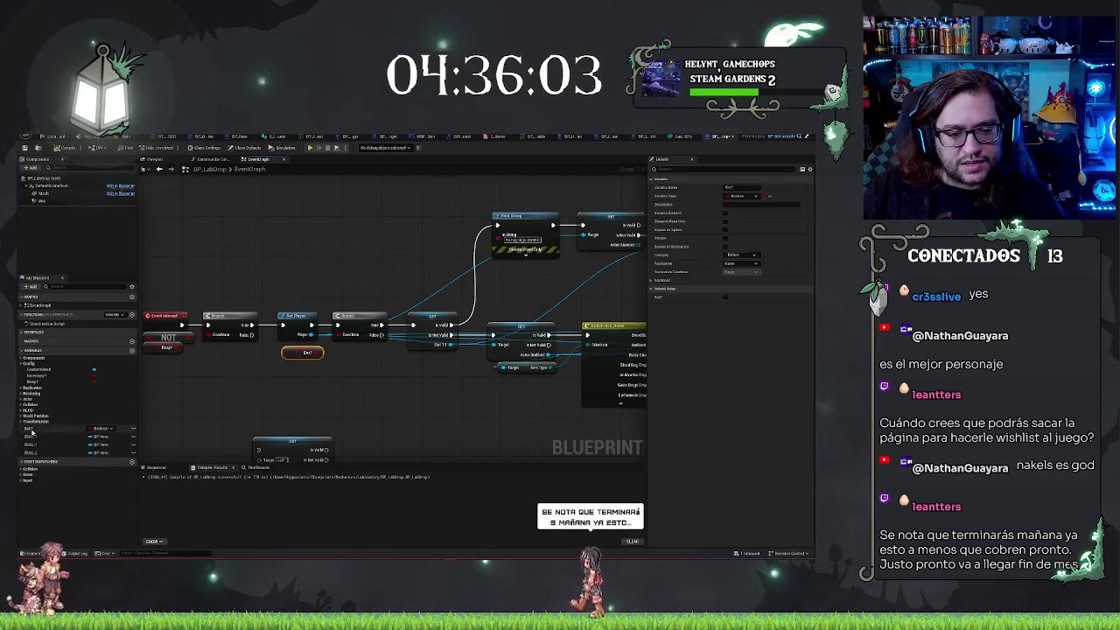
key(ctrl+Tab)
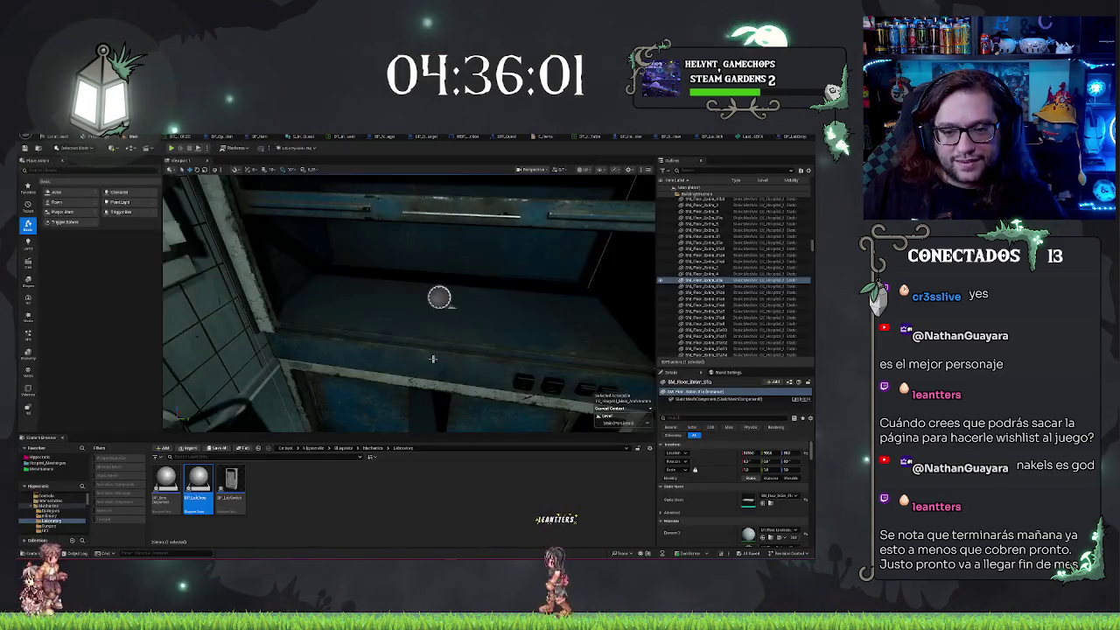
scroll(432, 359, down, 5)
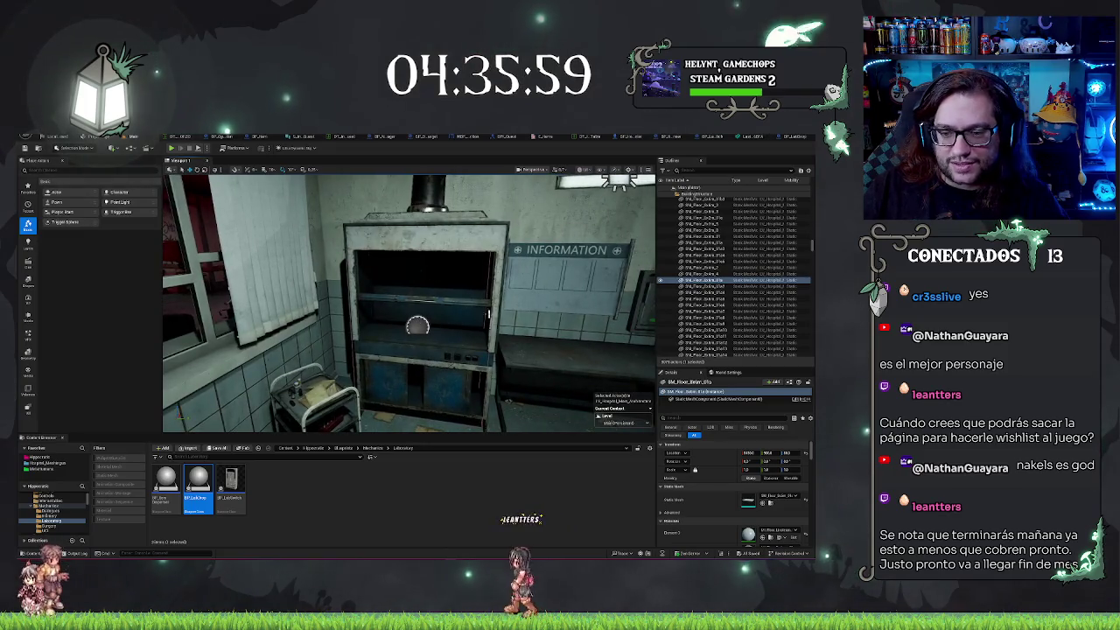
click(418, 325)
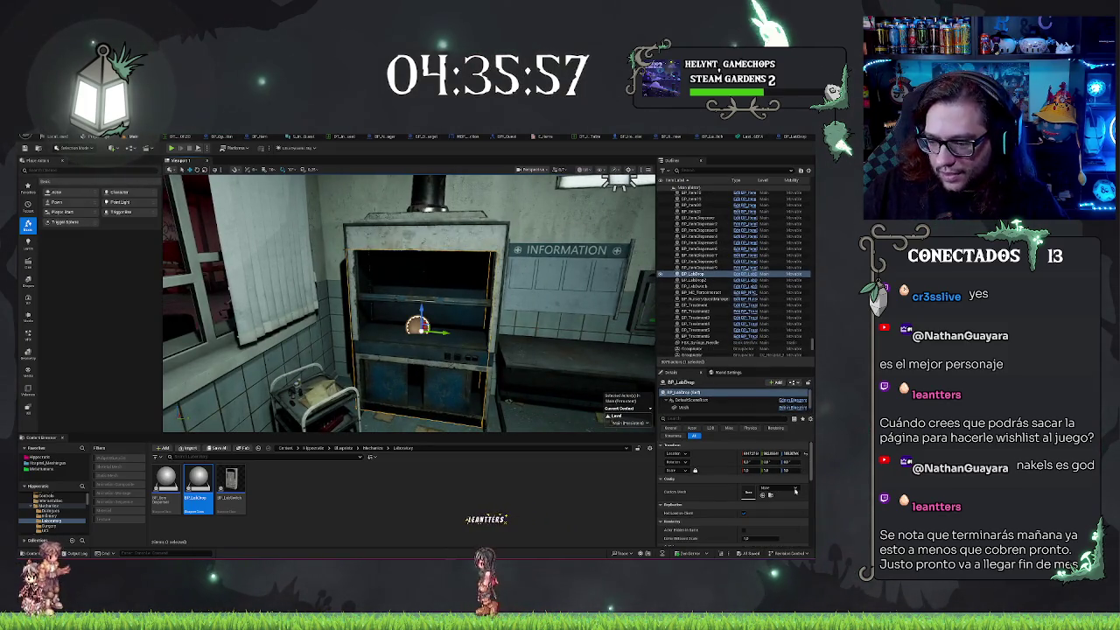
scroll(728, 525, down, 5)
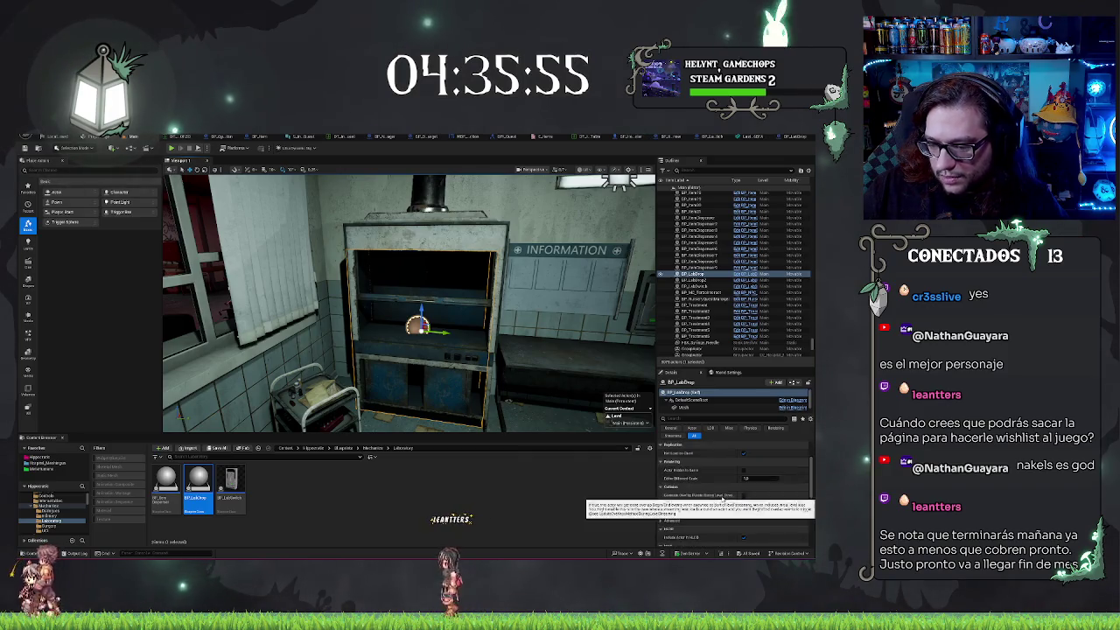
click(777, 136)
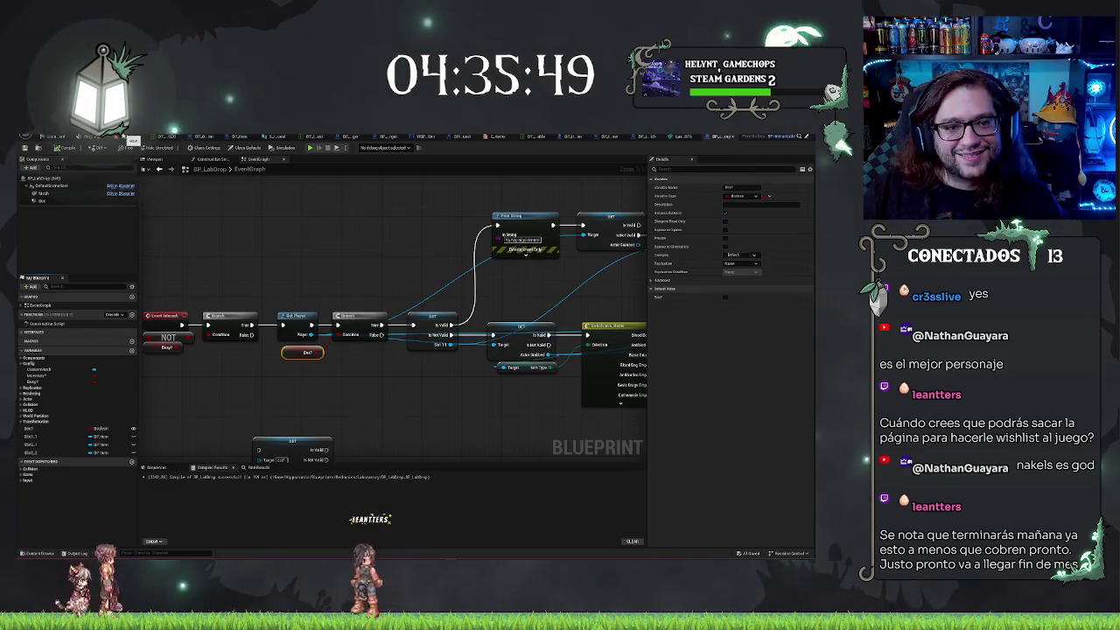
click(126, 137)
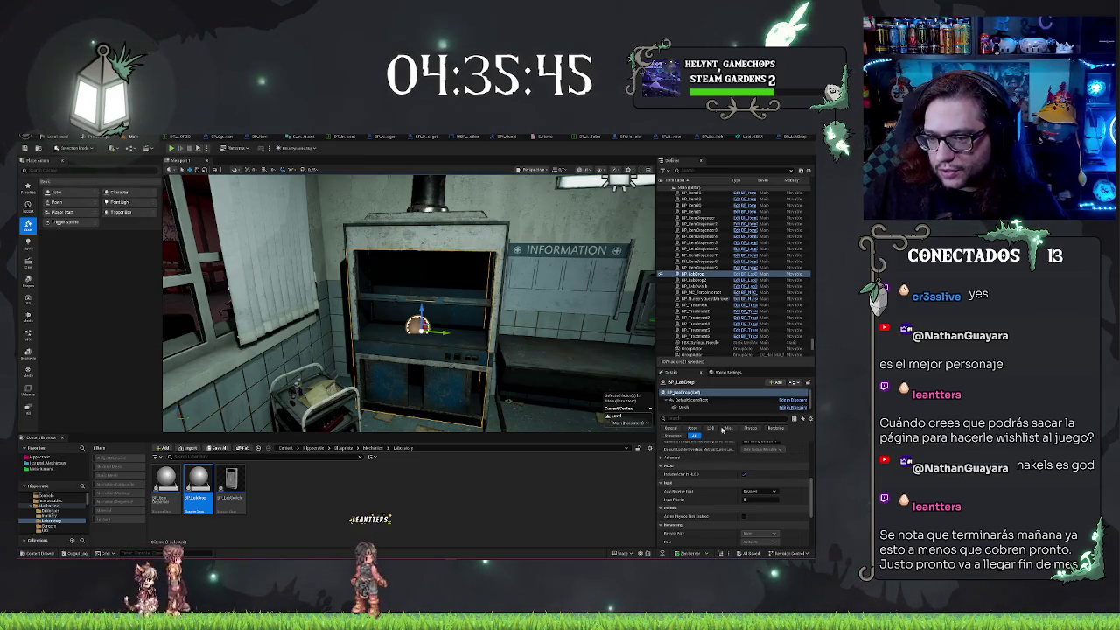
scroll(773, 479, down, 5)
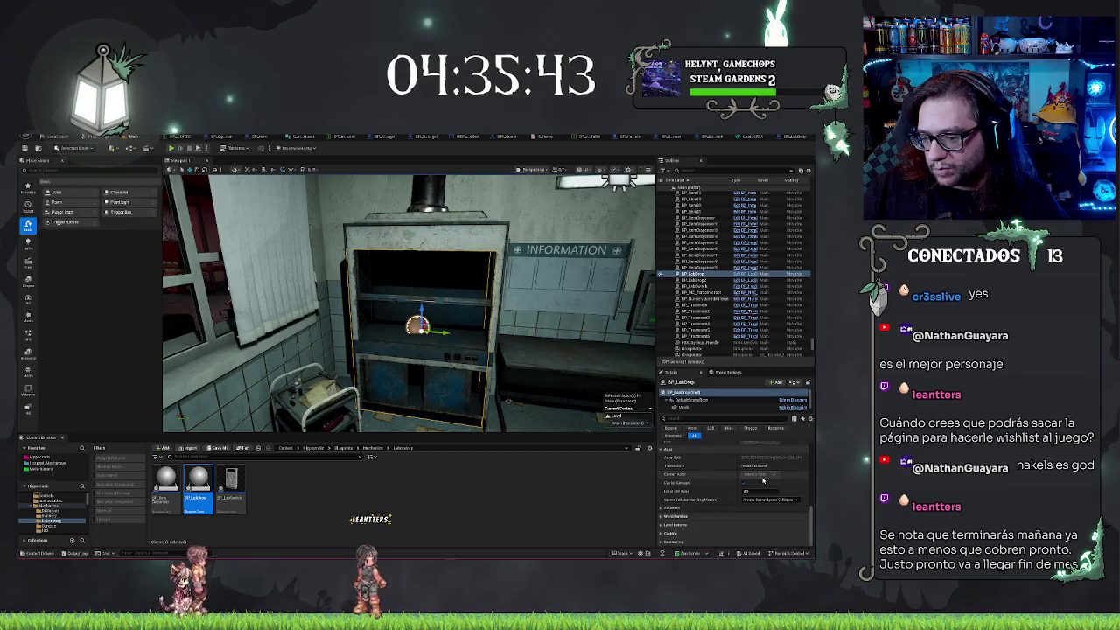
scroll(755, 482, up, 4)
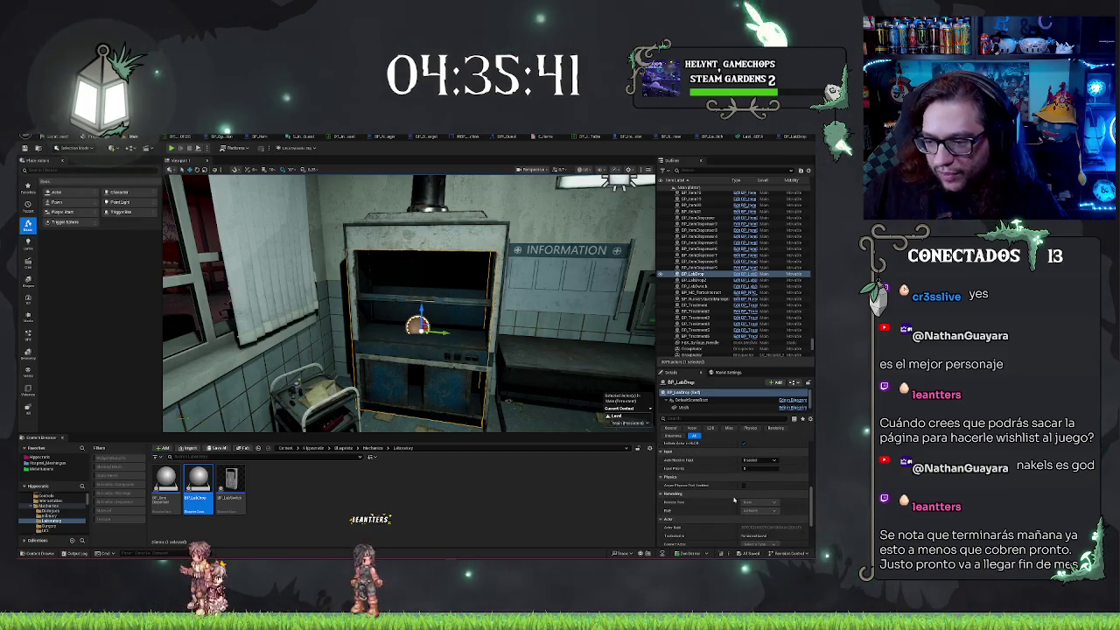
scroll(717, 475, down, 5)
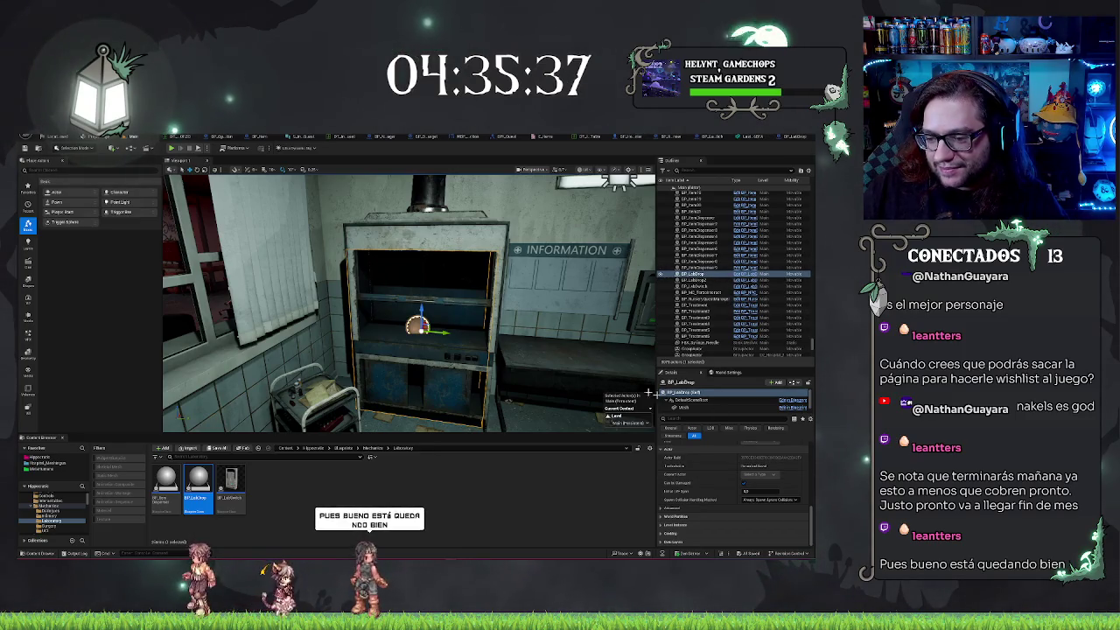
click(695, 274)
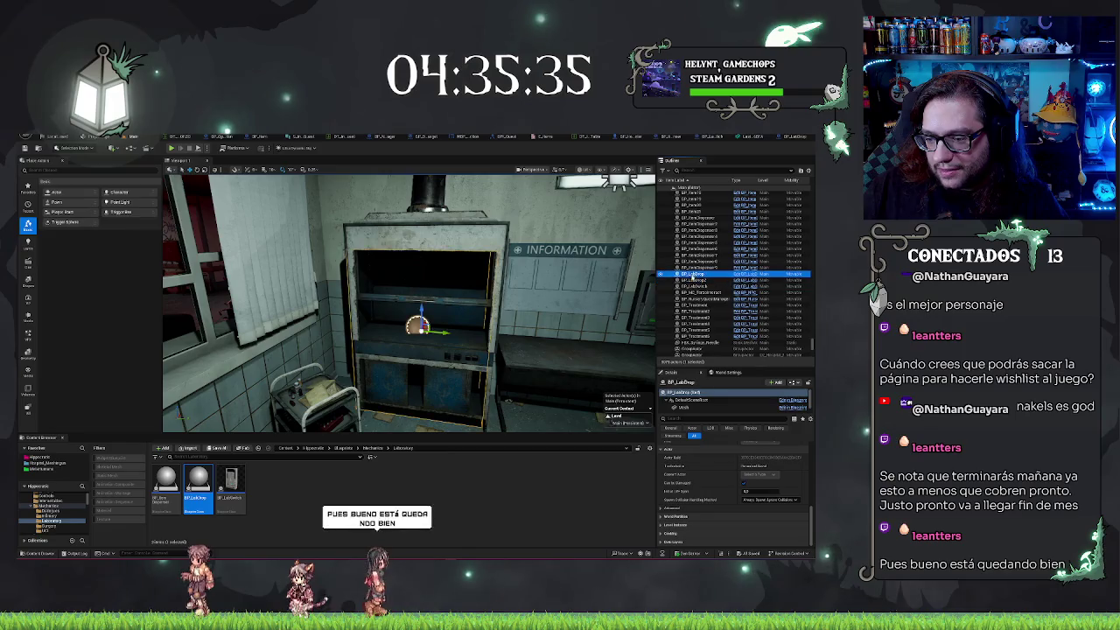
scroll(752, 481, up, 5)
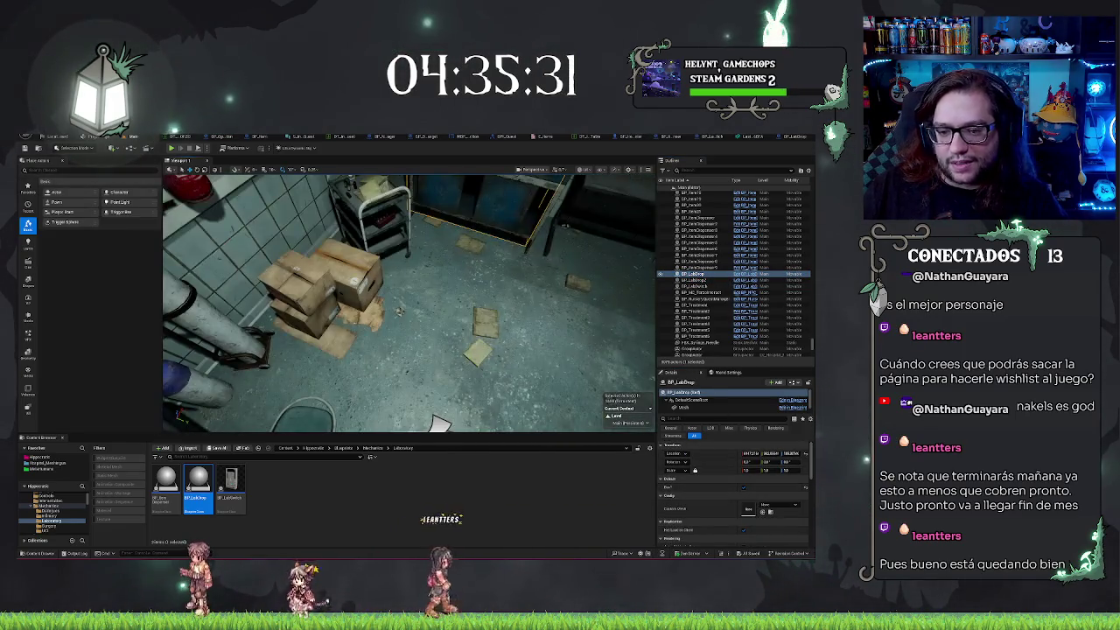
Playtest with Play From Here on the floor near the boxes, stop, and go back to BP_LabDrop
right_click(399, 311)
click(471, 370)
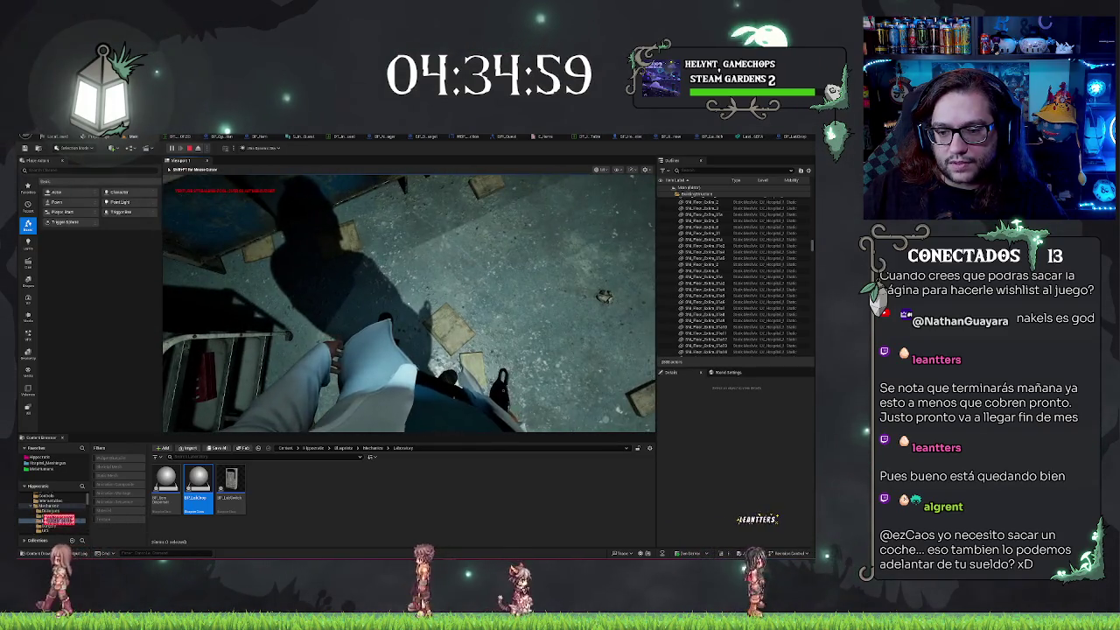
key(Escape)
key(f)
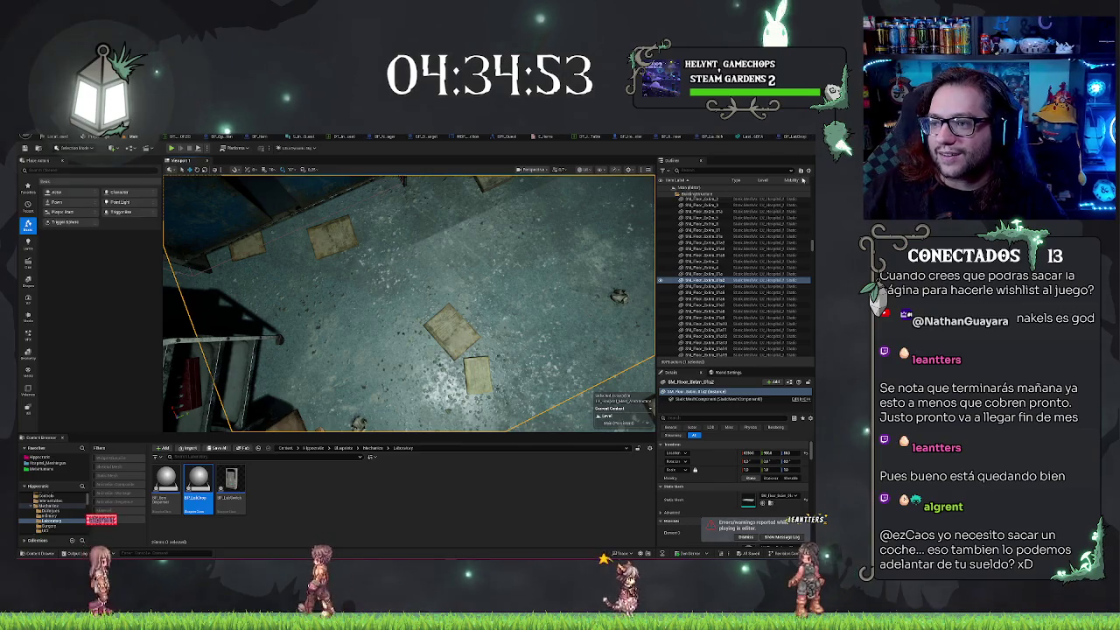
click(788, 137)
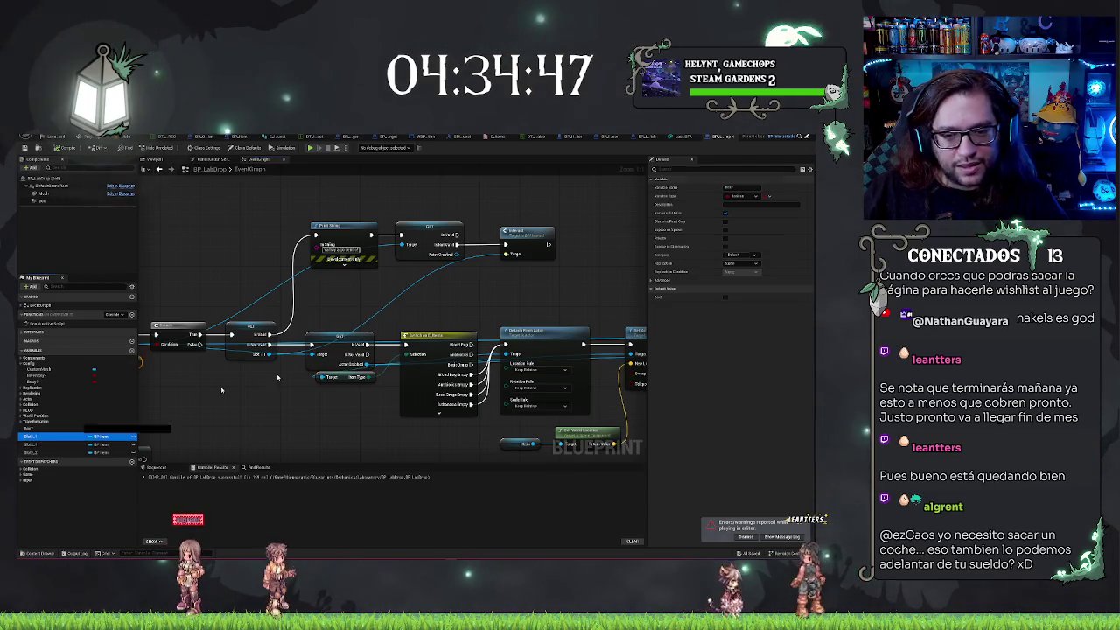
Add a Set Slot 1 node and position it after the Detach From Actor node
drag(222, 390, 587, 240)
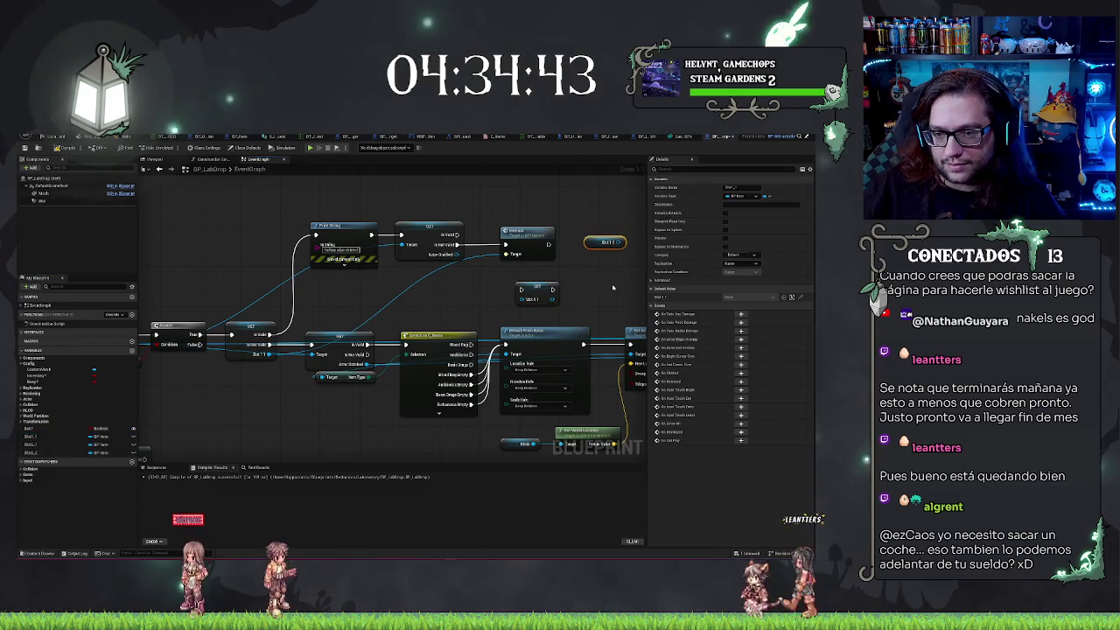
click(613, 287)
drag(540, 281, 584, 238)
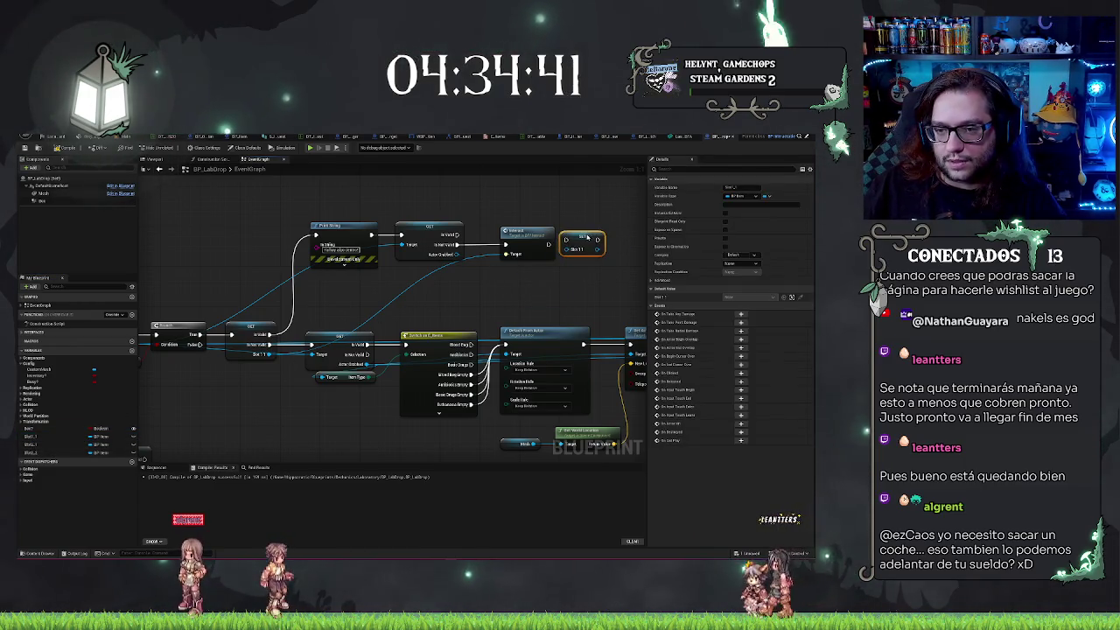
click(586, 214)
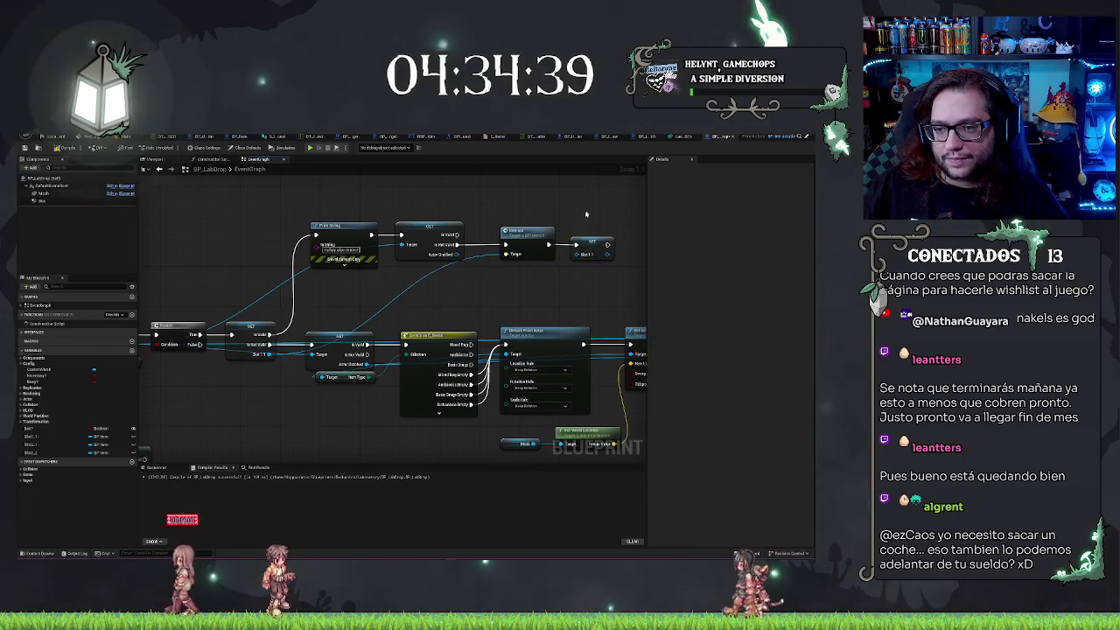
click(525, 282)
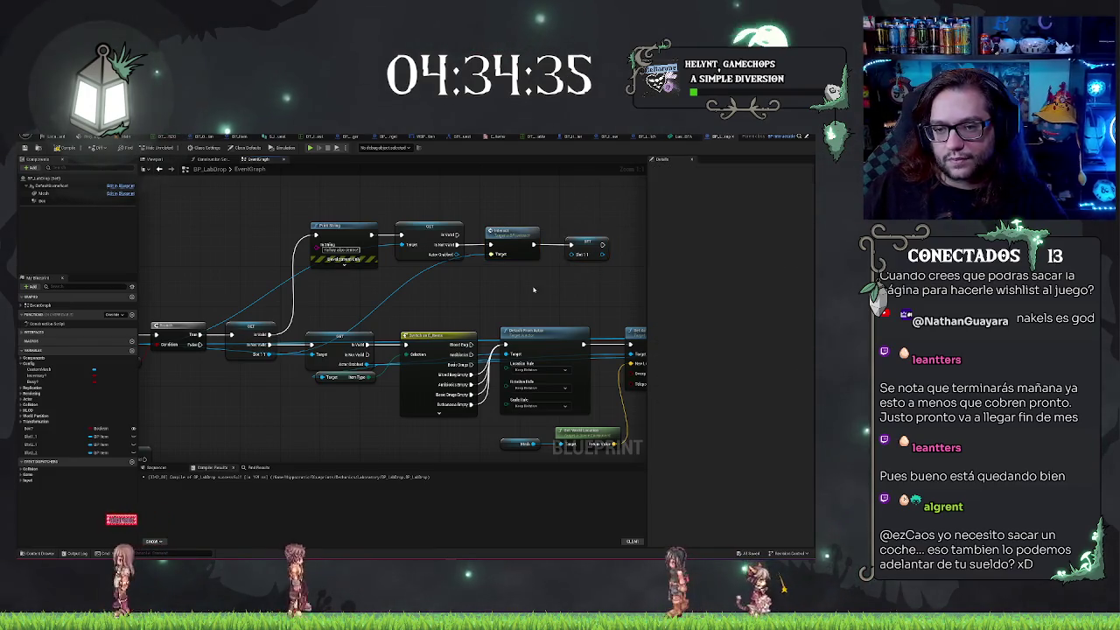
drag(532, 290, 417, 232)
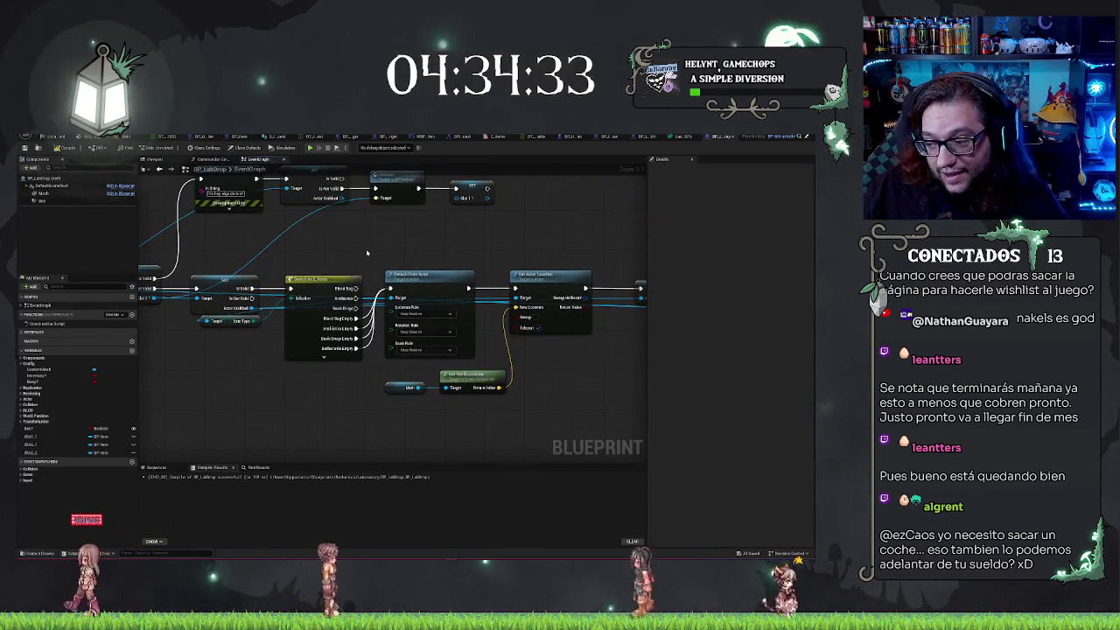
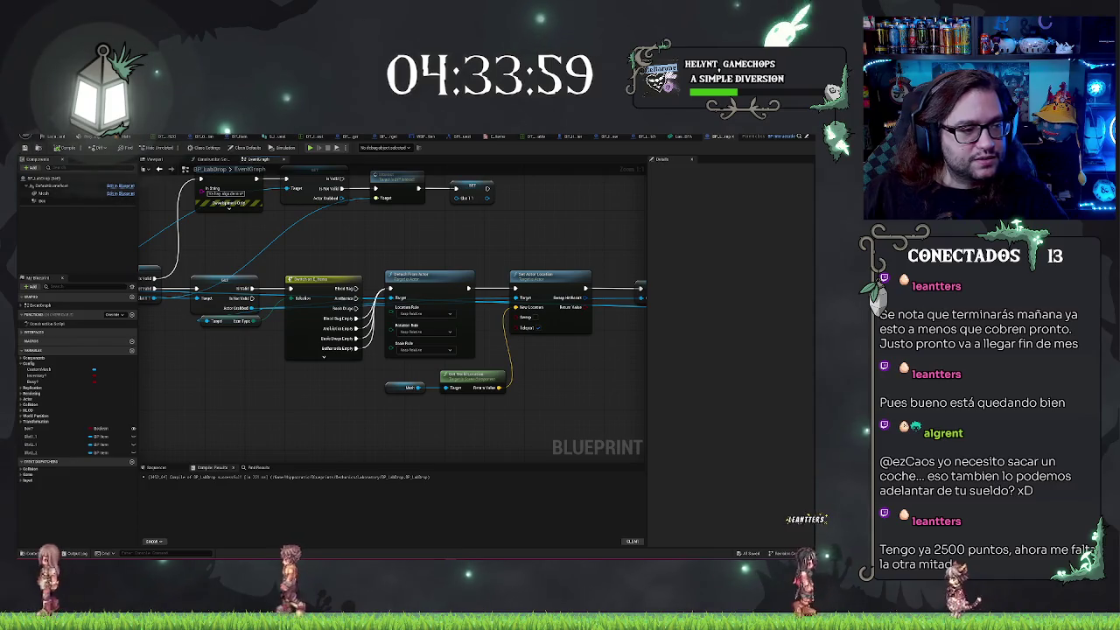
Fly the viewport to the bottle table, select the BP_ItemDispenser actor and open its Blueprint
click(125, 137)
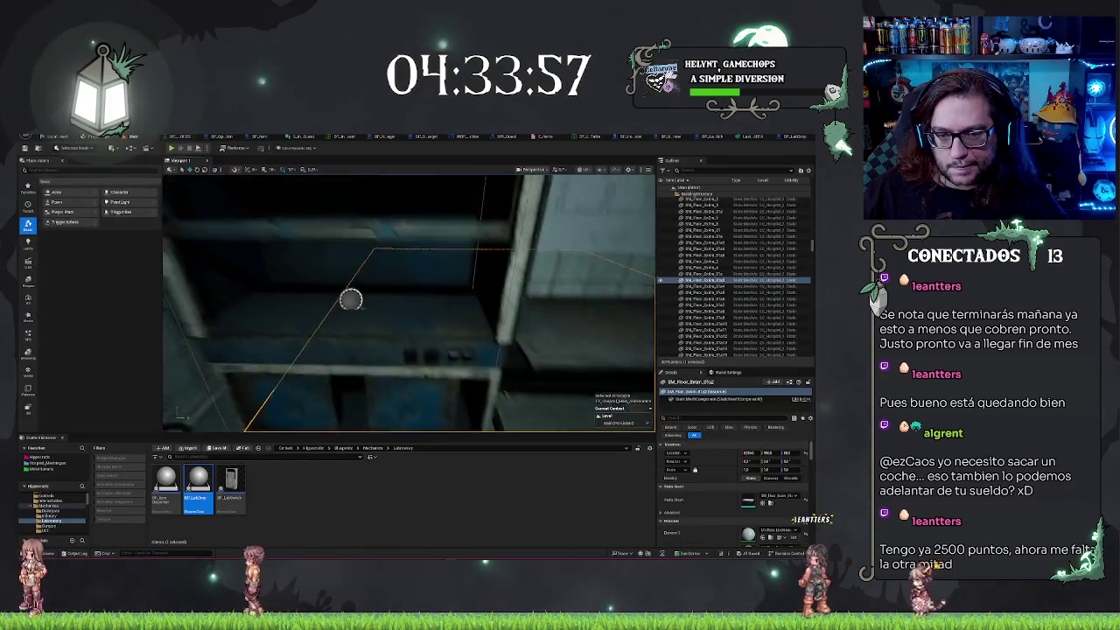
drag(444, 314, 367, 314)
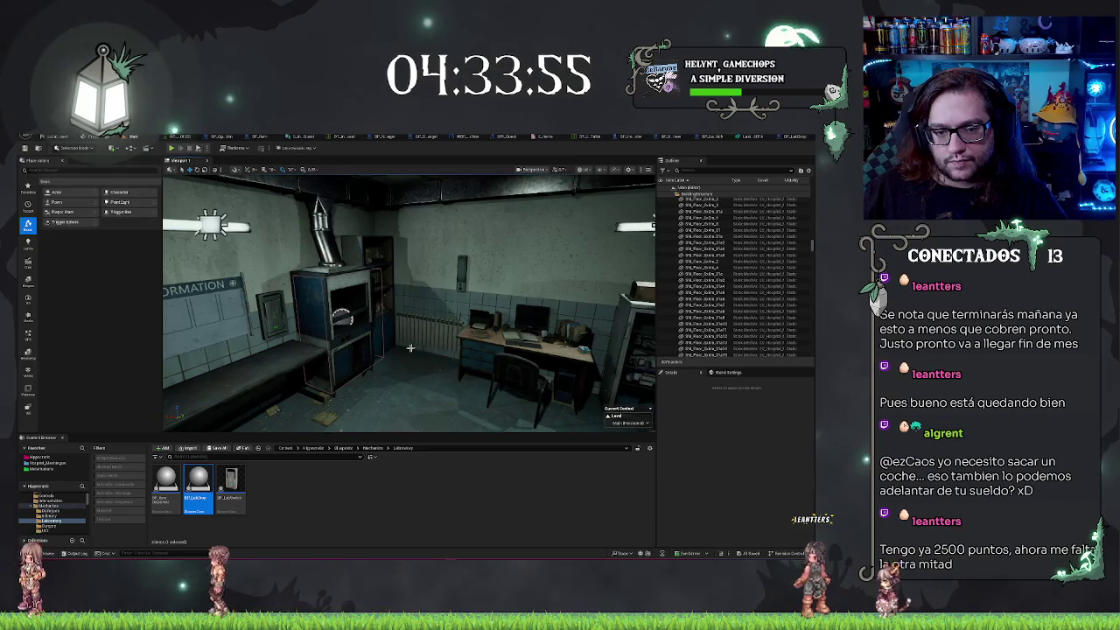
drag(409, 347, 458, 353)
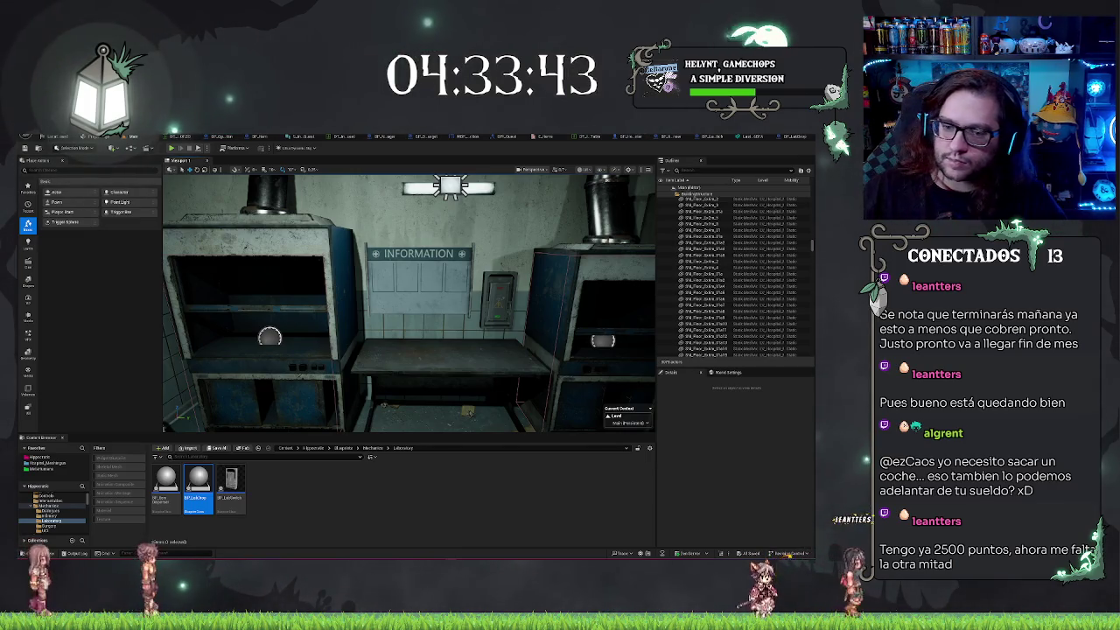
key(w)
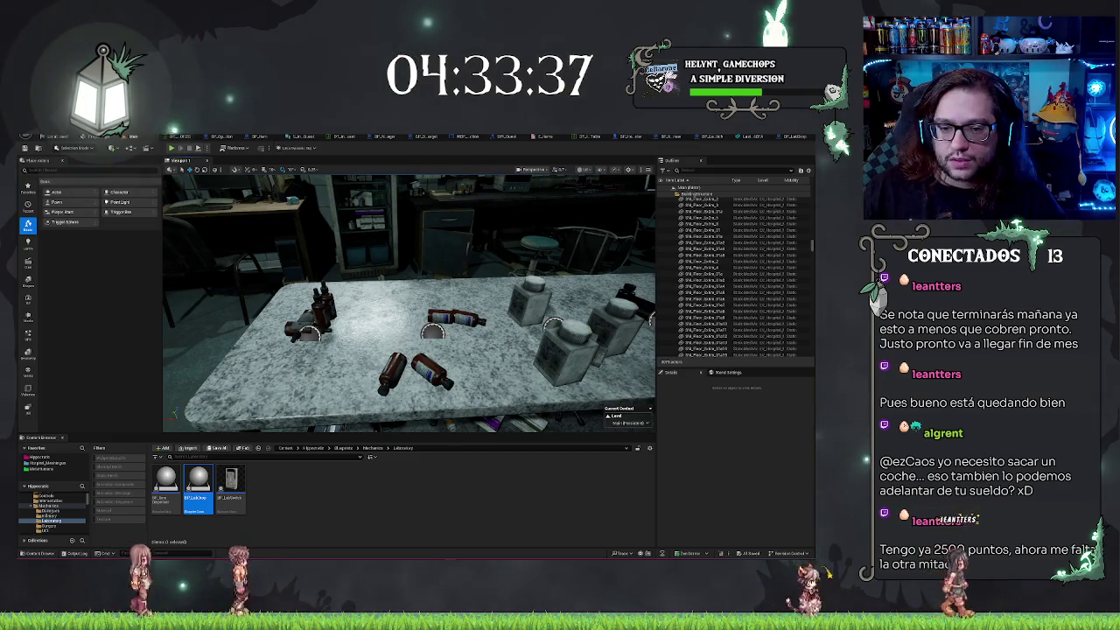
key(f)
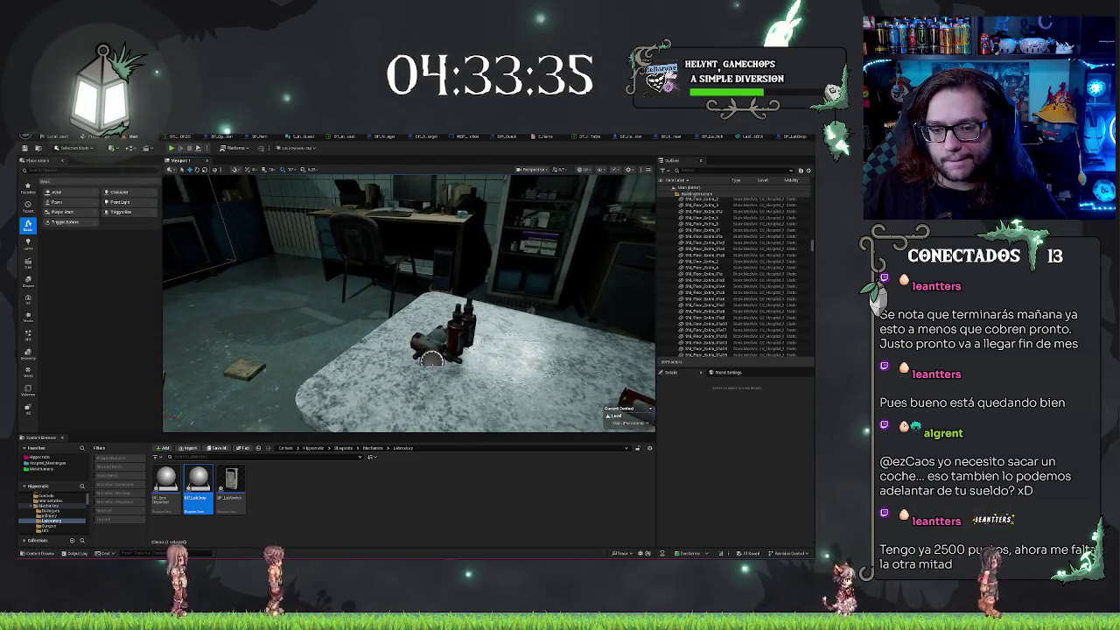
click(433, 345)
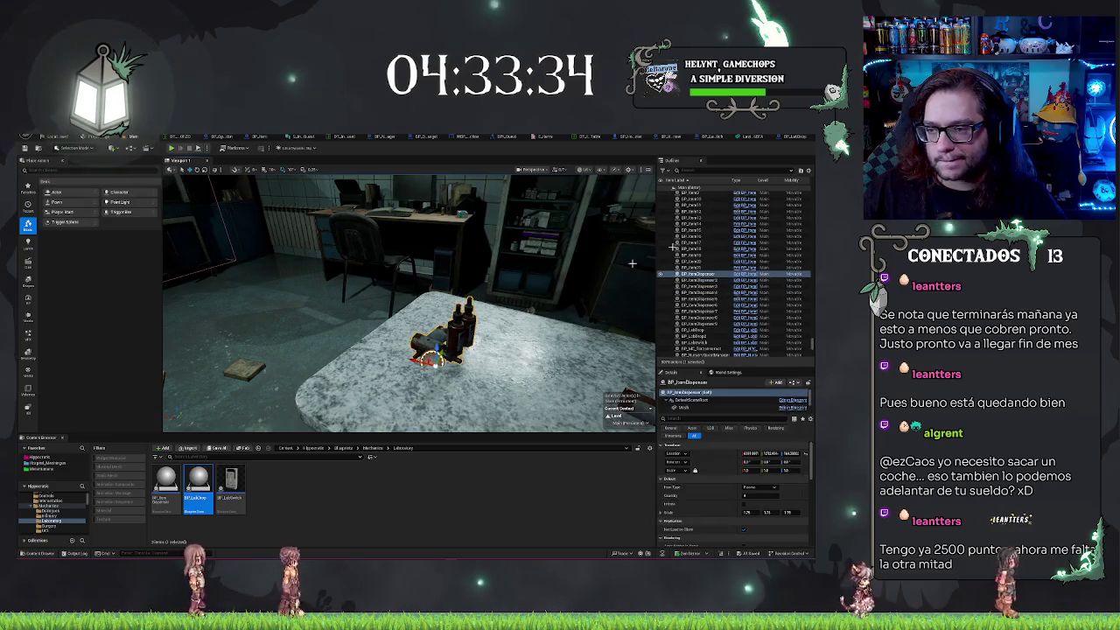
click(744, 273)
Add a Get Actor Grabbed node off the player reference
scroll(254, 375, down, 5)
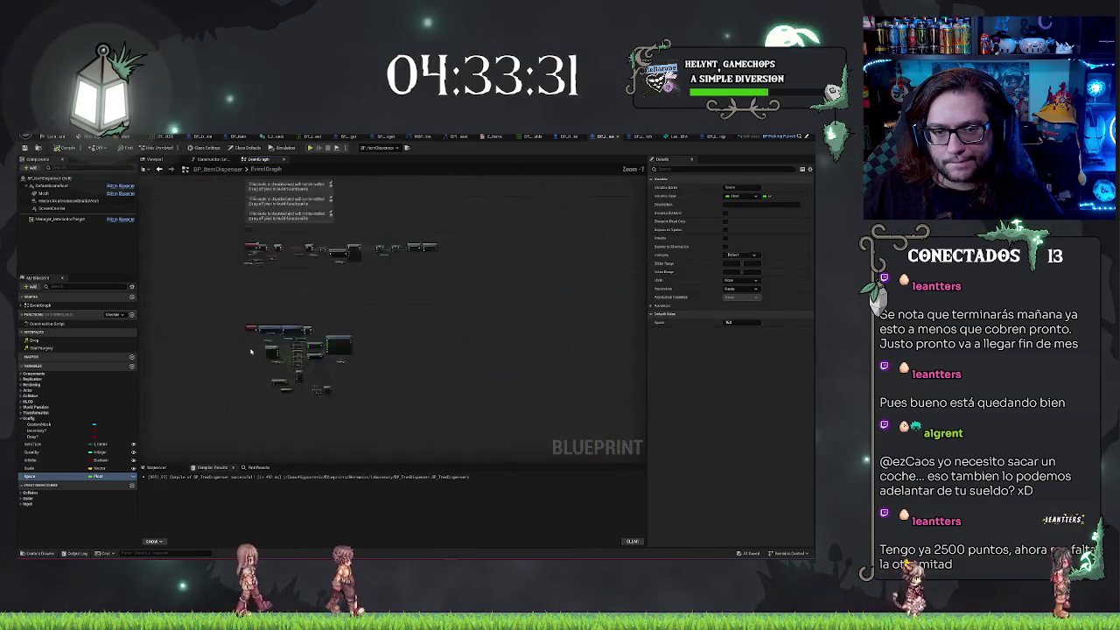
scroll(237, 307, up, 3)
drag(271, 285, 444, 382)
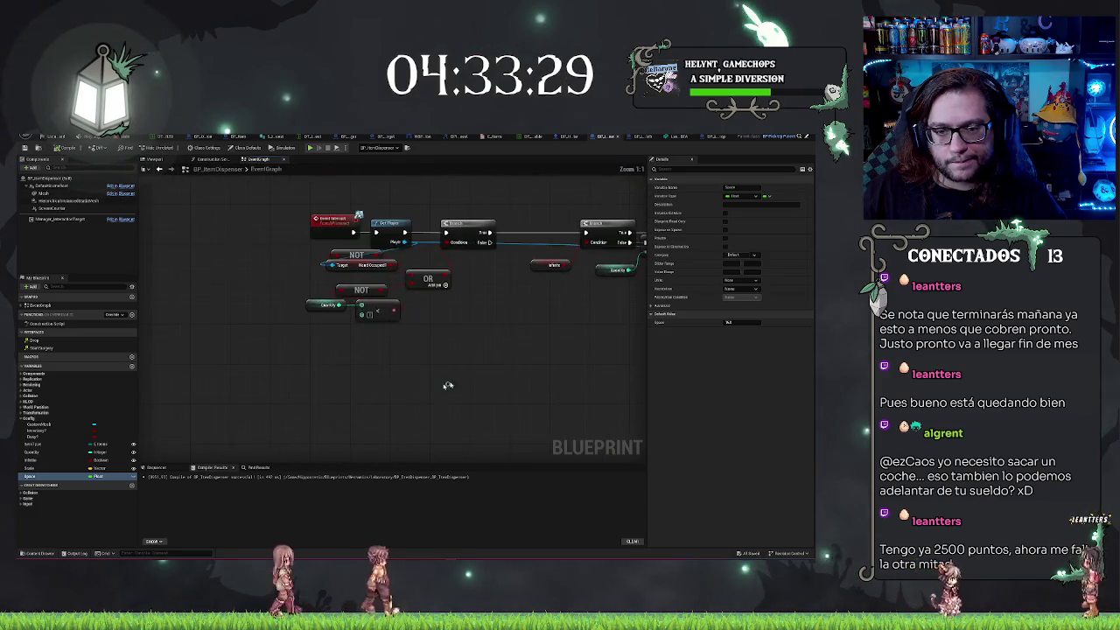
scroll(495, 380, up, 2)
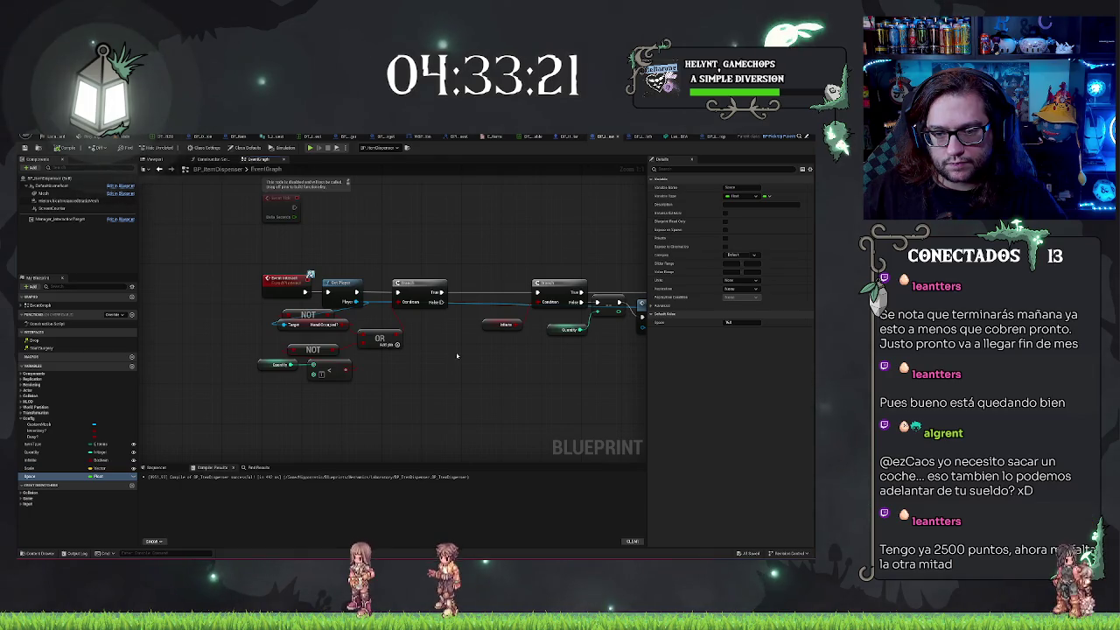
drag(485, 390, 360, 341)
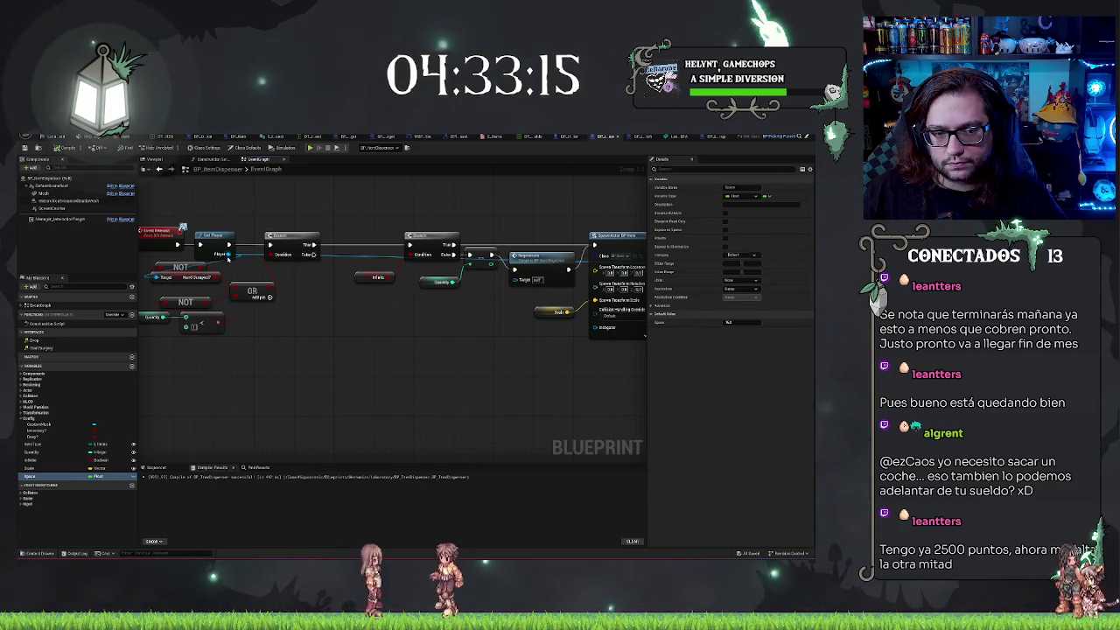
drag(286, 348, 286, 348)
text(grabba)
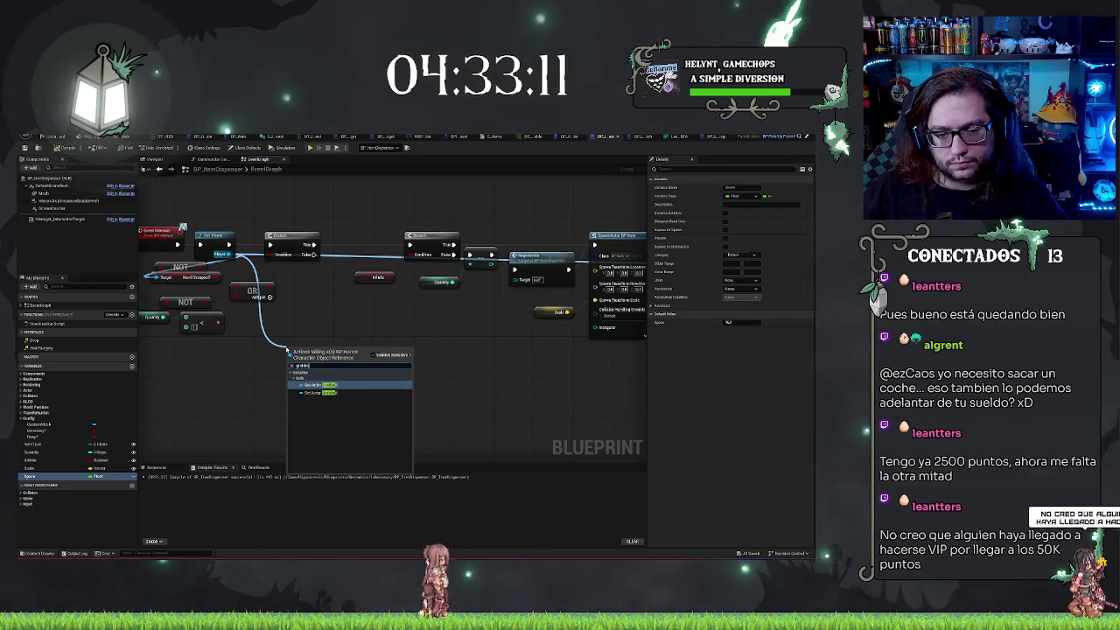
key(Return)
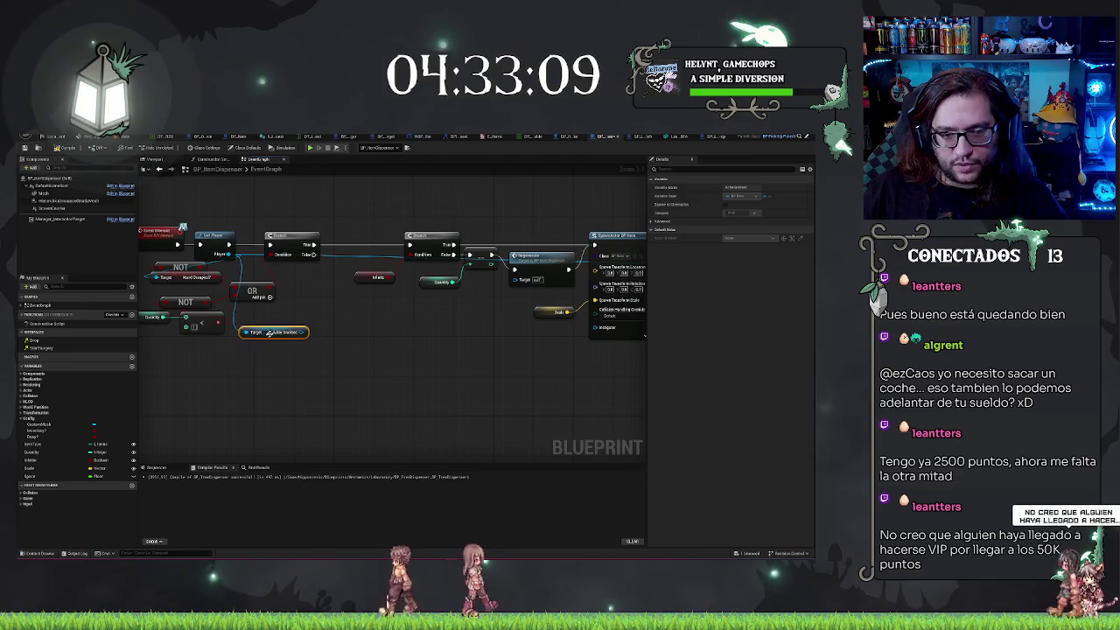
Get the grabbed actor's Item Type and feed it into a Switch on E_Items node
drag(304, 335, 319, 359)
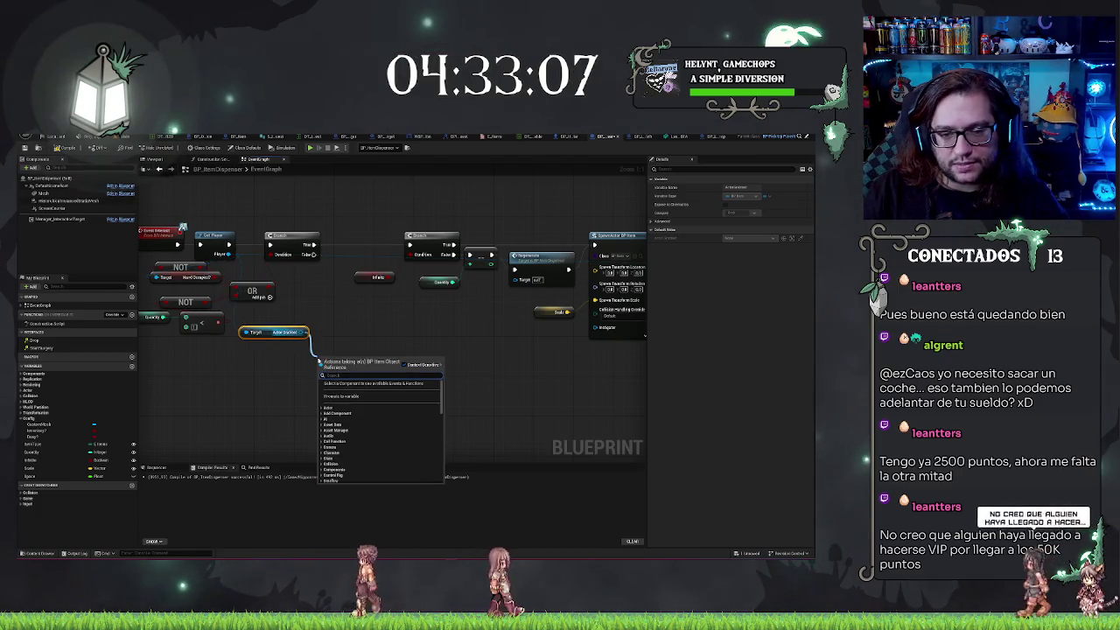
text(item type)
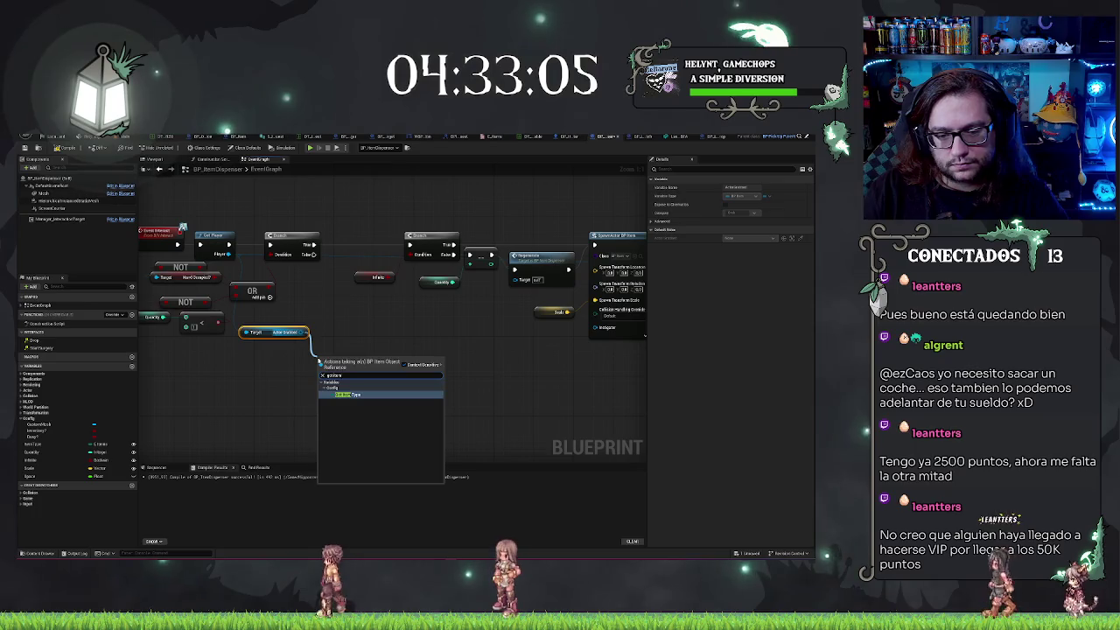
key(Return)
drag(374, 361, 405, 351)
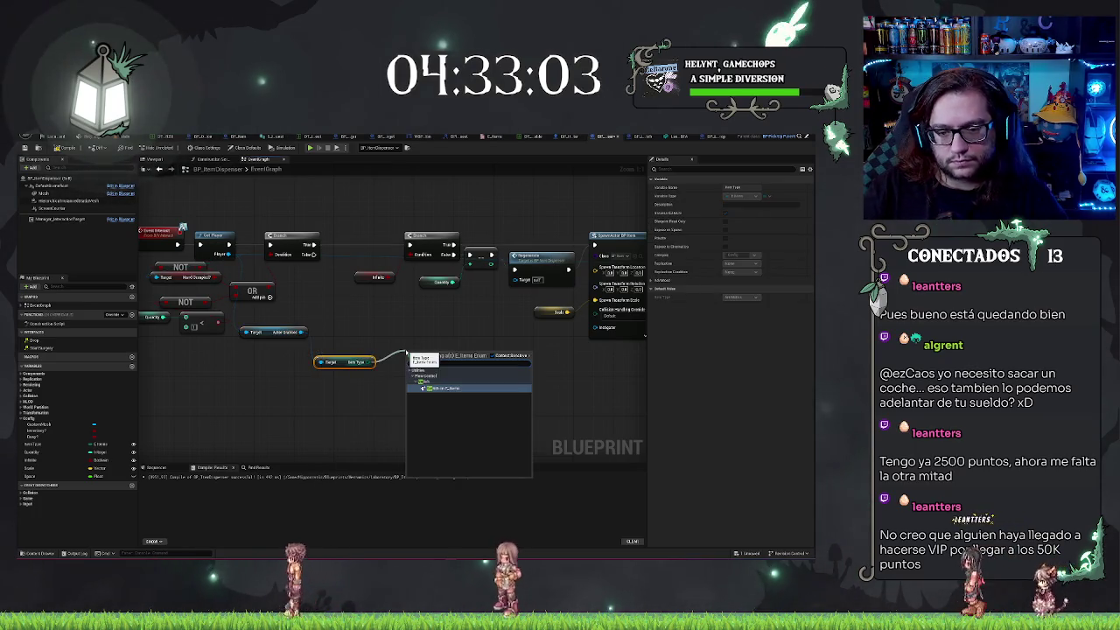
key(Return)
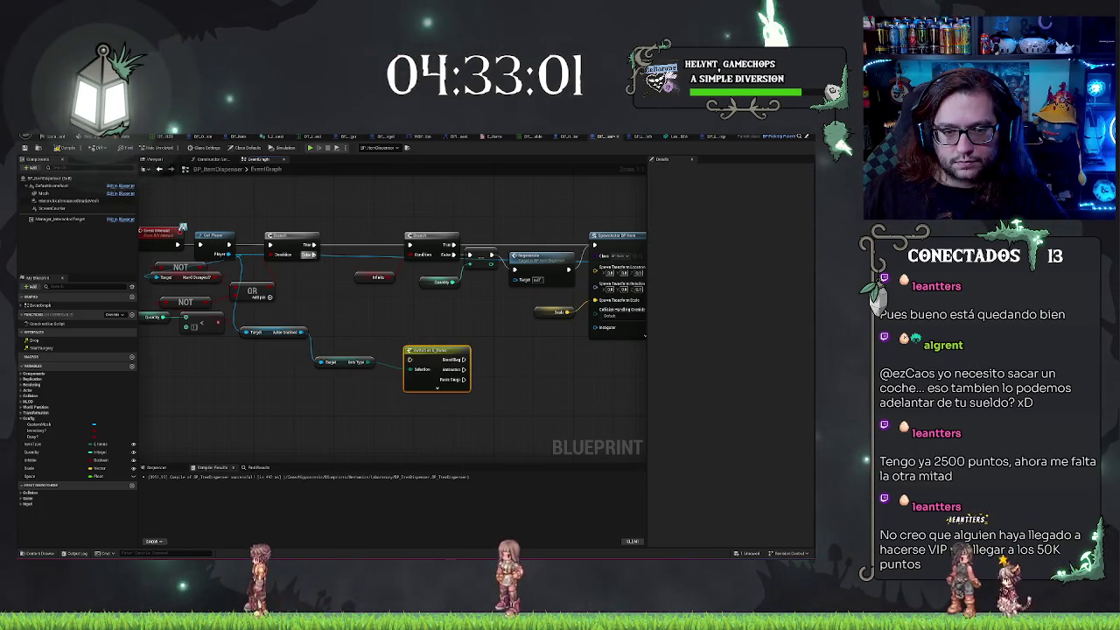
Delete the Switch on E_Items node
mouse_move(313, 254)
mouse_down()
mouse_move(334, 322)
mouse_move(409, 359)
mouse_move(425, 341)
mouse_move(409, 345)
mouse_up()
mouse_move(491, 383)
mouse_down()
mouse_move(367, 382)
mouse_move(382, 374)
mouse_move(455, 412)
mouse_up()
scroll(455, 411, down, 2)
scroll(411, 359, up, 2)
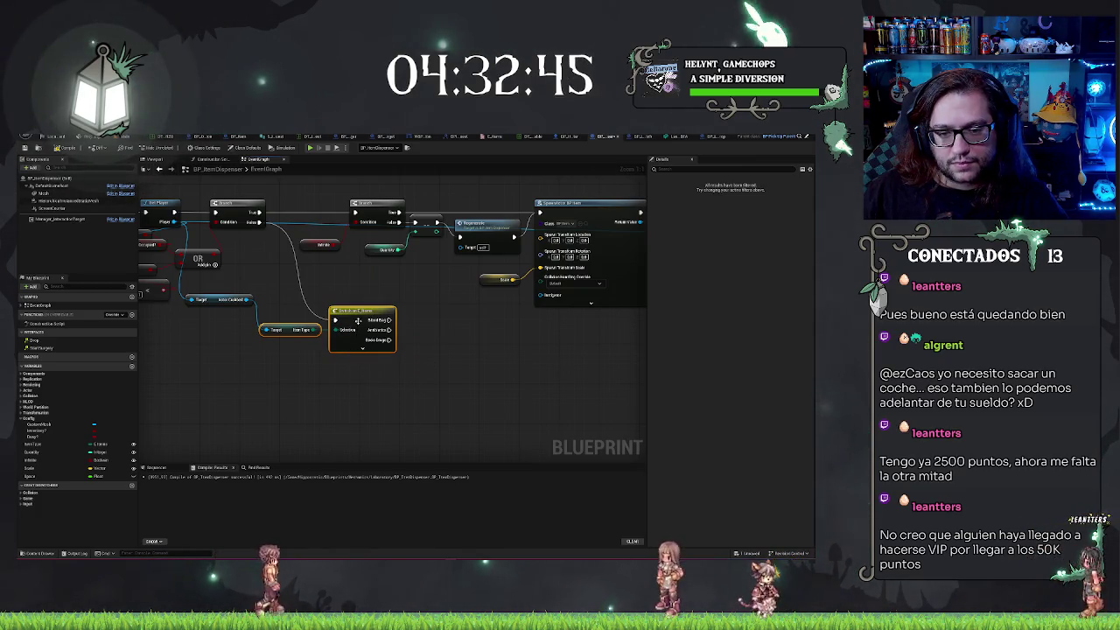
key(Delete)
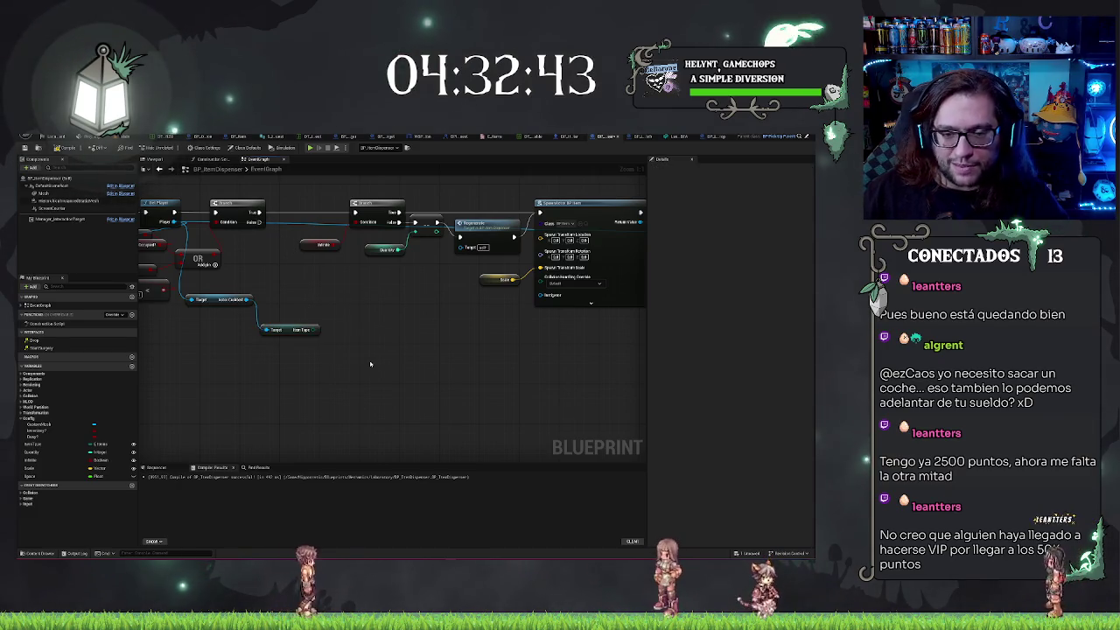
Compare the grabbed Item Type to the dispenser's own Item Type with an Equal (Enum) node
drag(319, 330, 344, 335)
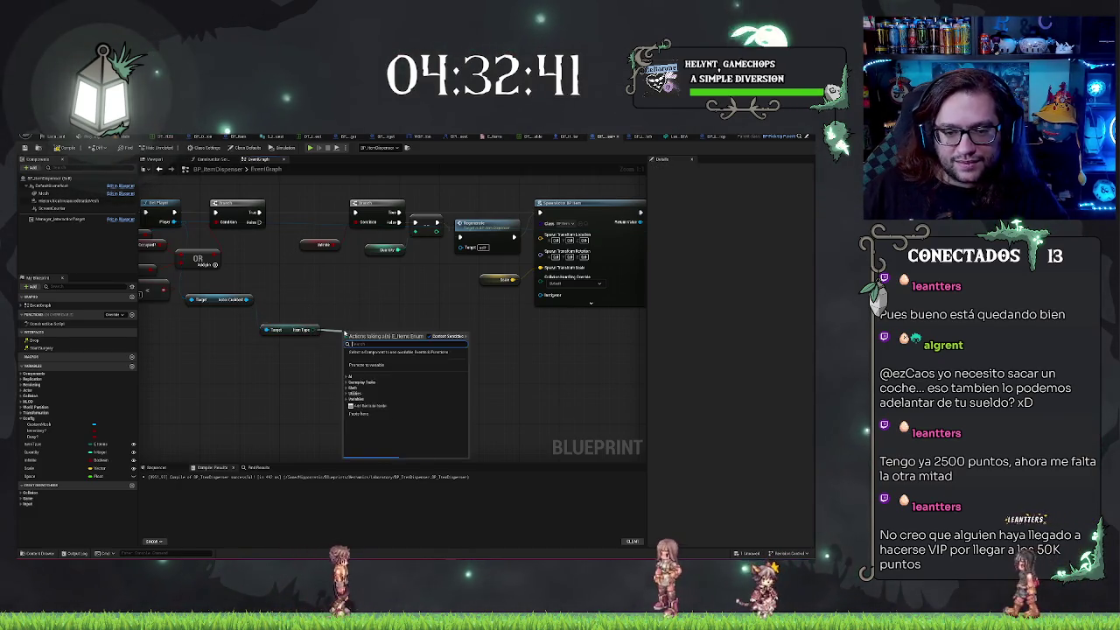
text(eq)
key(Return)
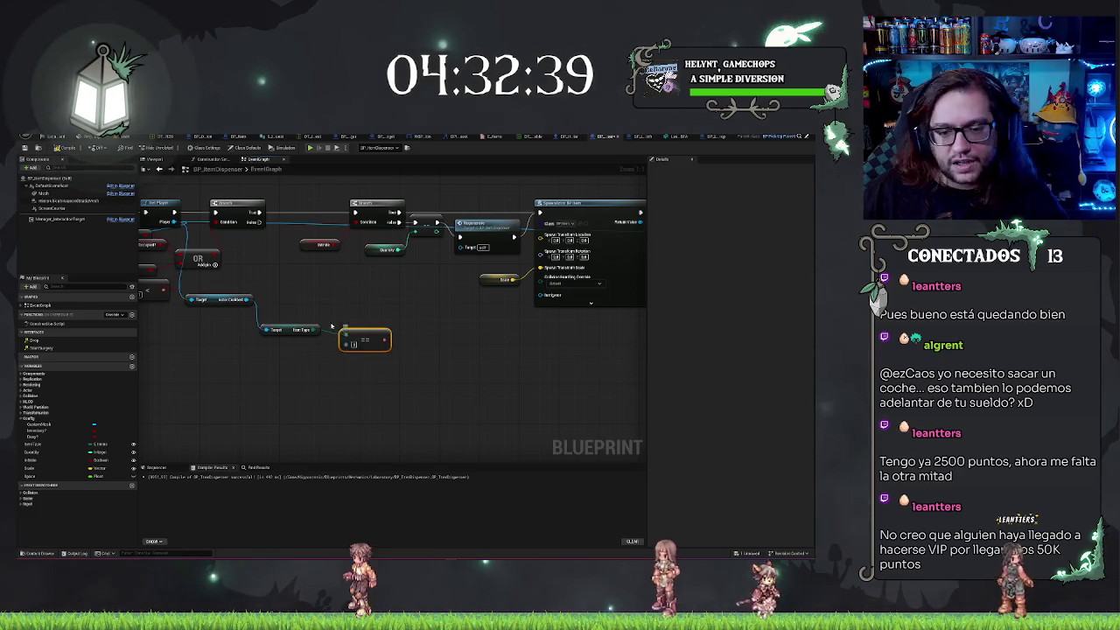
drag(315, 330, 355, 332)
text(equ)
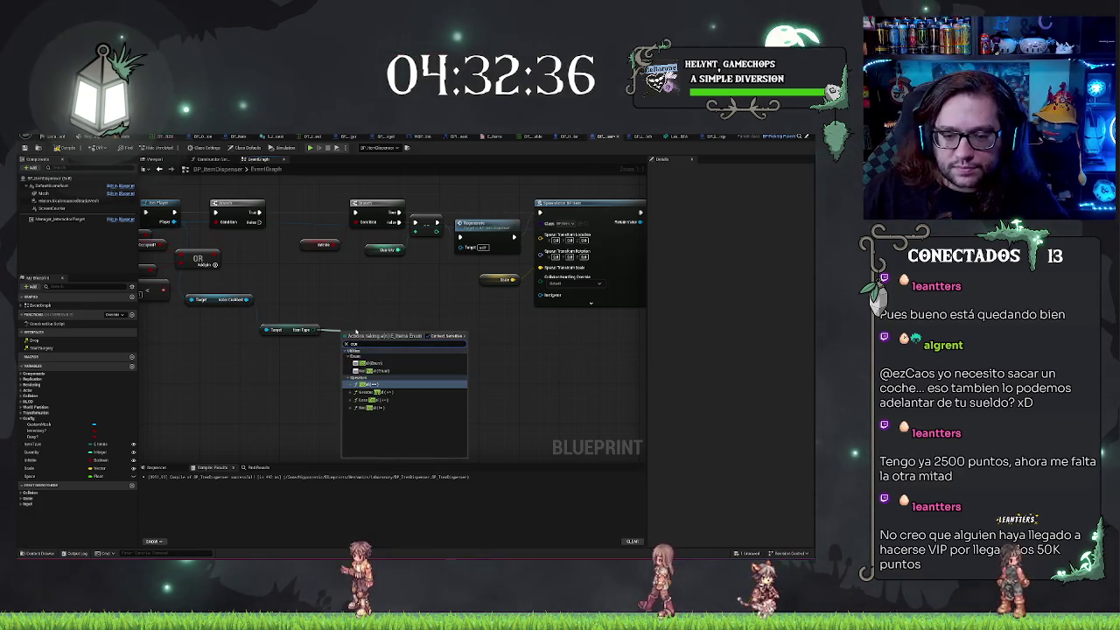
key(Up)
key(Return)
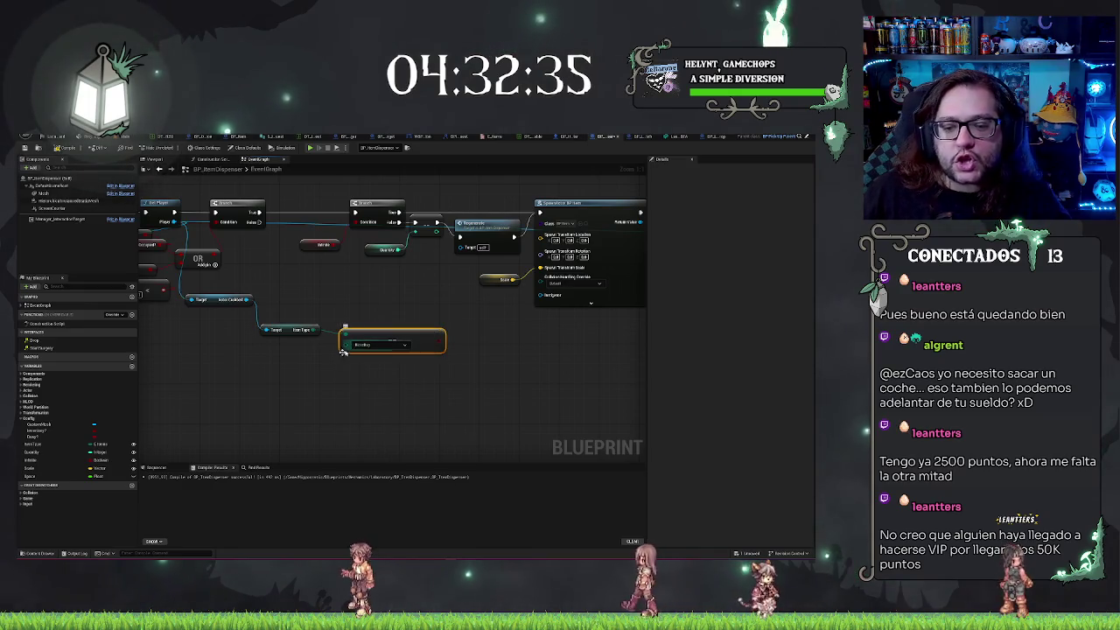
mouse_move(35, 444)
mouse_down()
mouse_move(346, 344)
mouse_move(289, 348)
mouse_up()
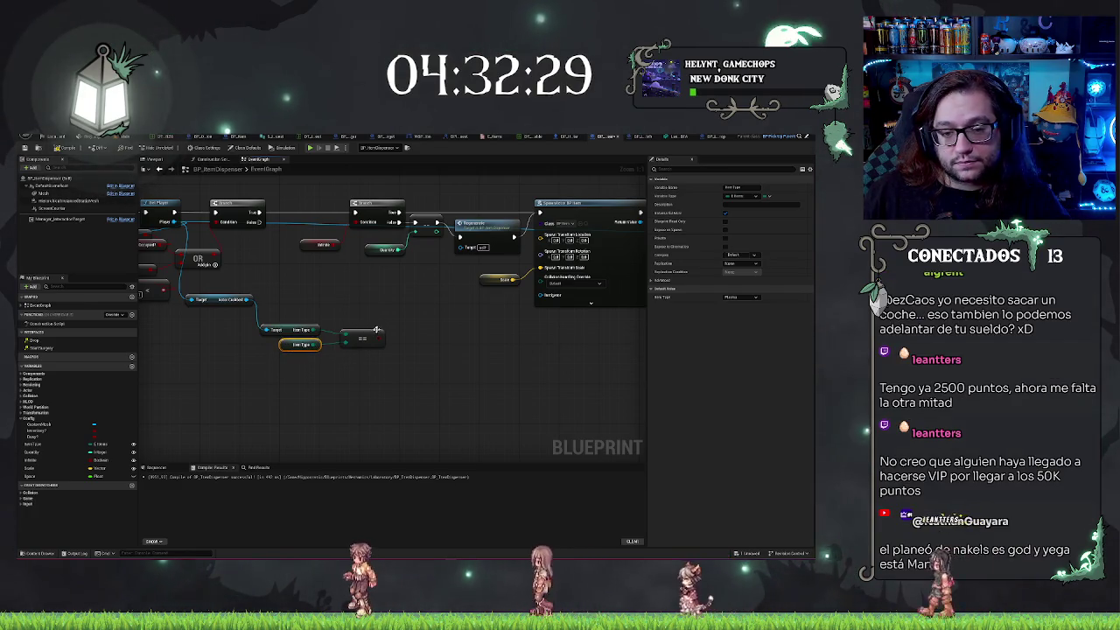
Drive a new Branch from the == result and wire the earlier branch into it
click(341, 331)
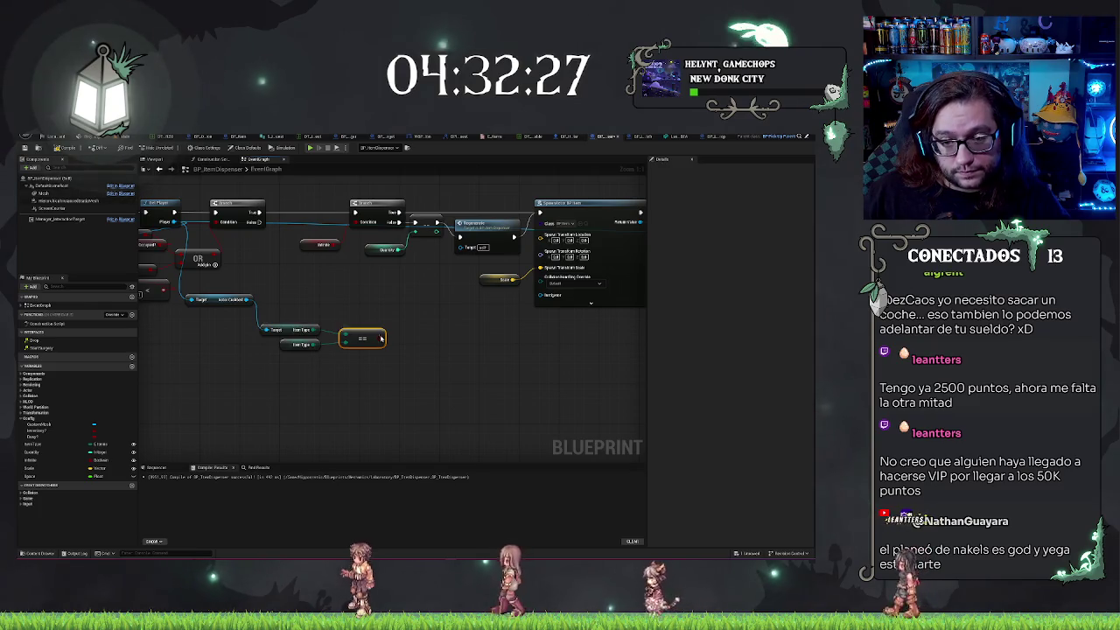
drag(382, 338, 404, 332)
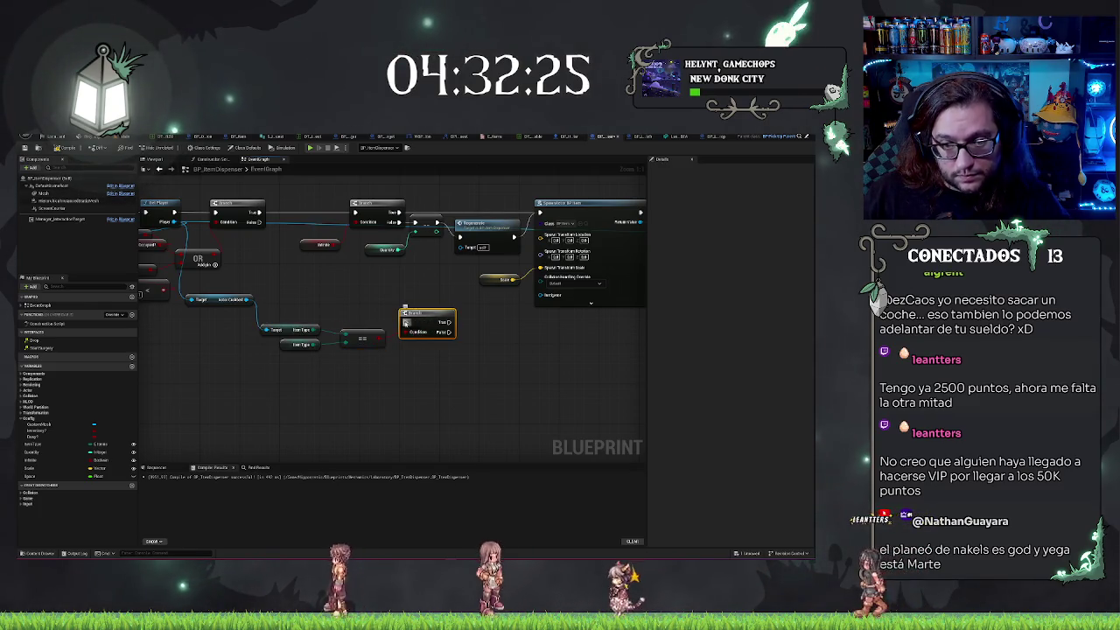
mouse_move(254, 222)
mouse_down()
mouse_move(405, 322)
mouse_move(330, 337)
mouse_up()
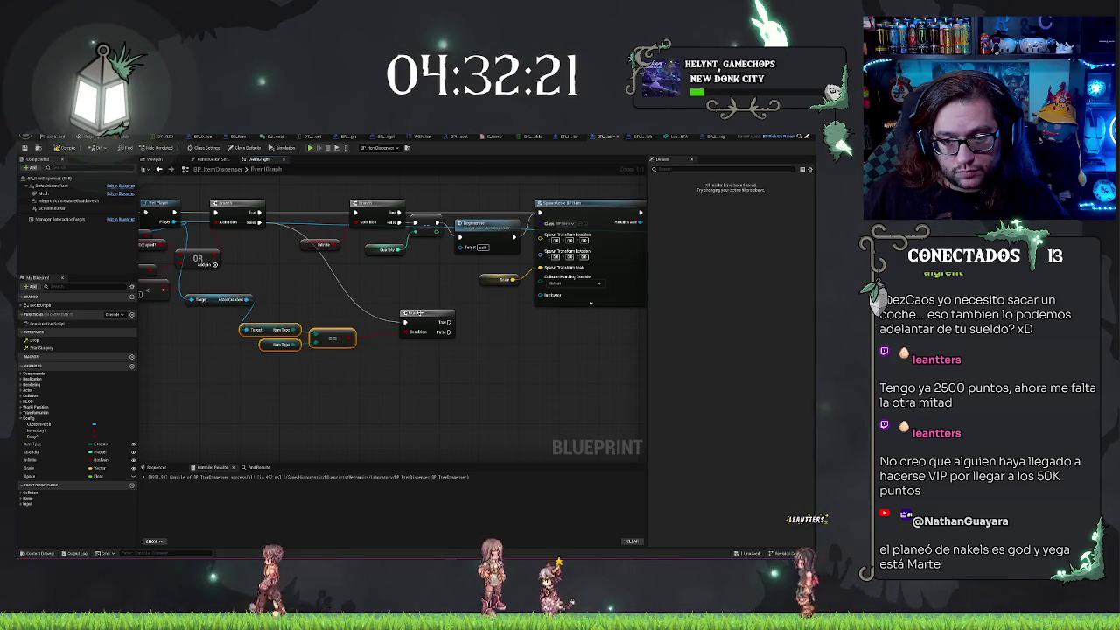
drag(418, 314, 388, 319)
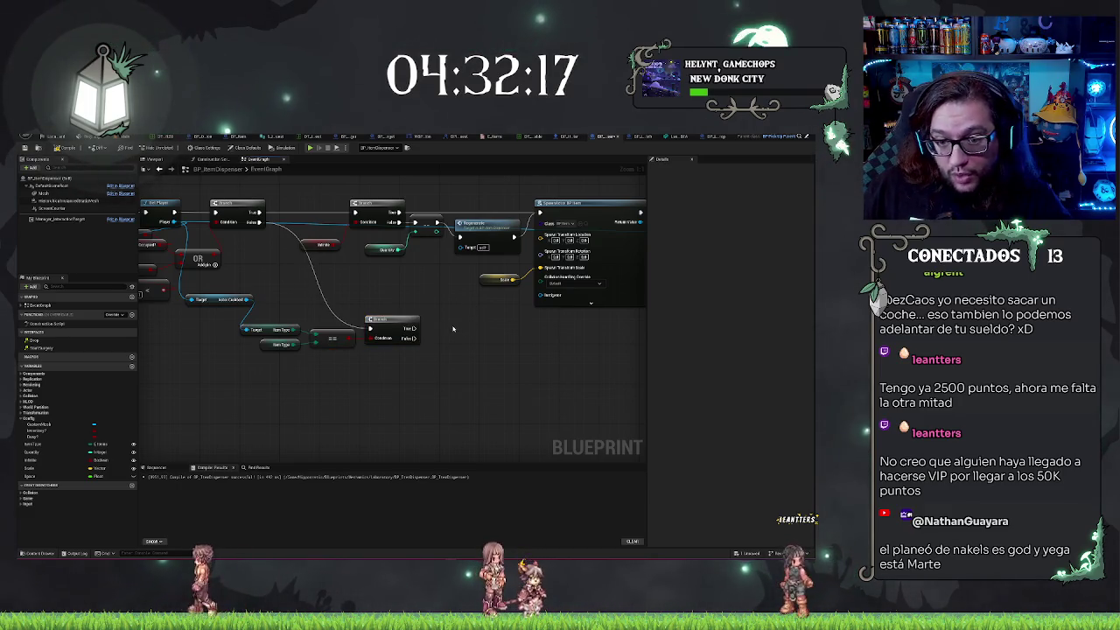
drag(554, 348, 492, 383)
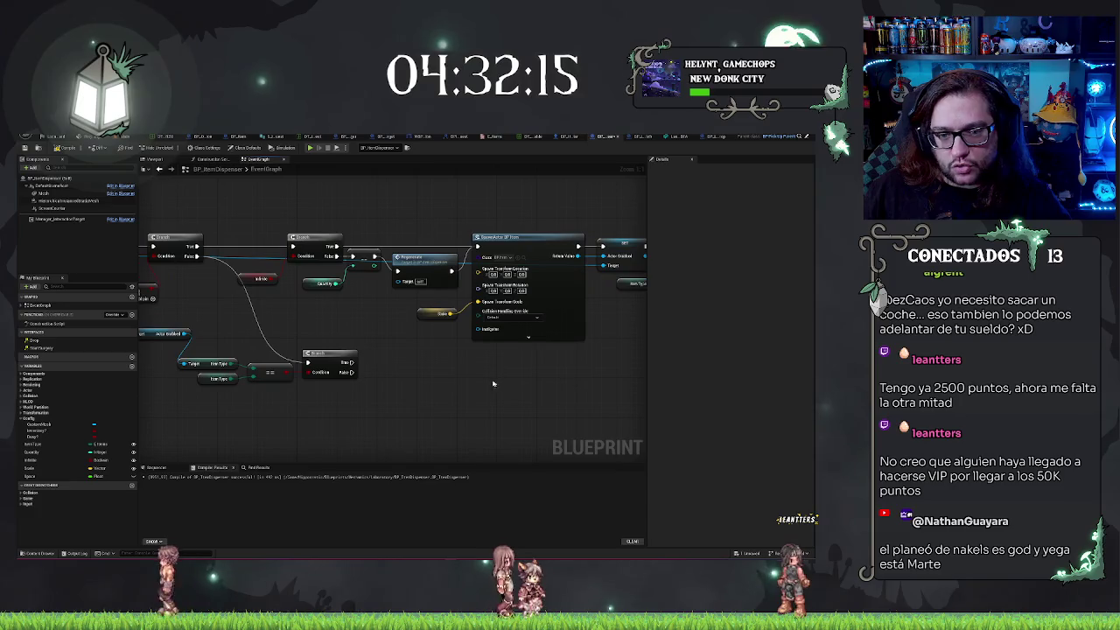
drag(349, 396, 491, 361)
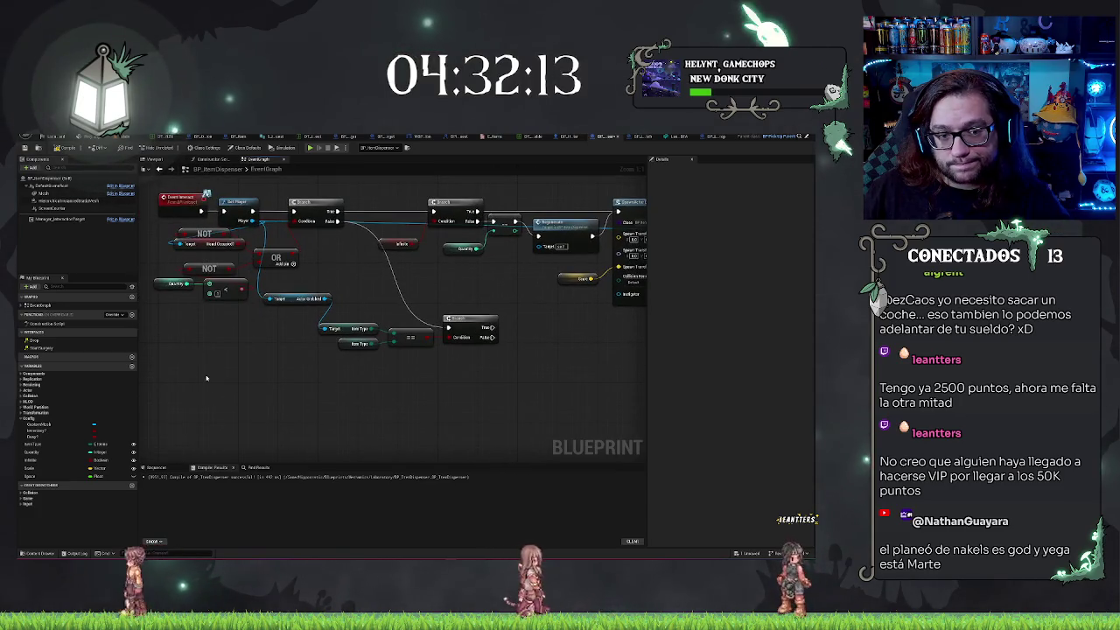
mouse_move(206, 378)
mouse_down()
mouse_move(282, 382)
mouse_move(195, 370)
mouse_move(357, 350)
mouse_up()
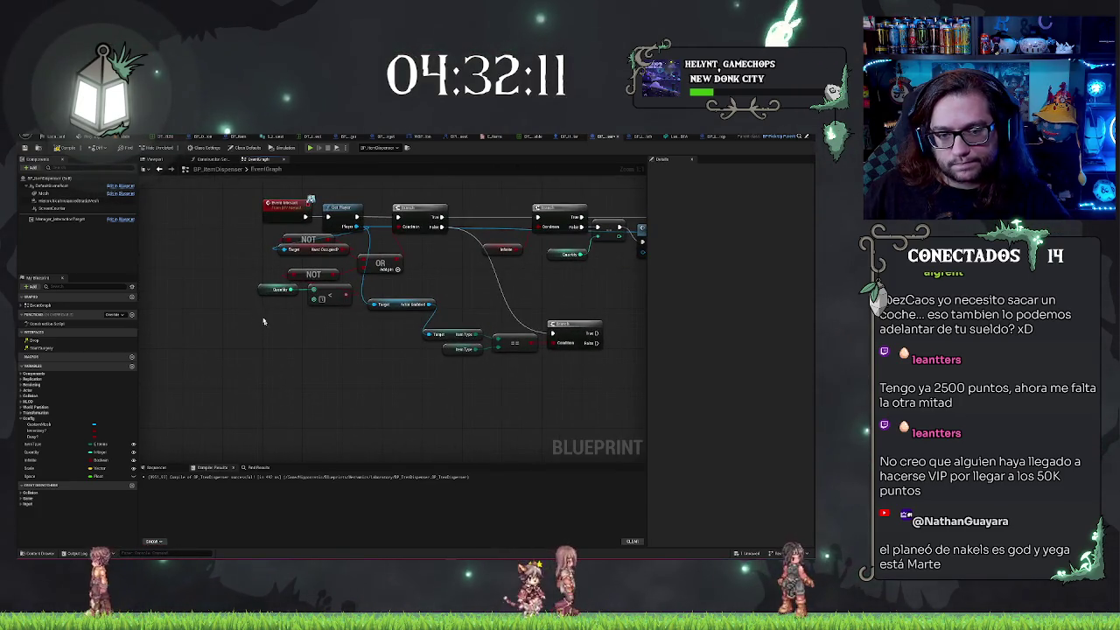
Add a Quantity increment (++) node followed by a Regenerate node
mouse_move(30, 452)
mouse_down()
mouse_move(140, 411)
mouse_move(436, 381)
mouse_move(446, 356)
mouse_up()
text(++)
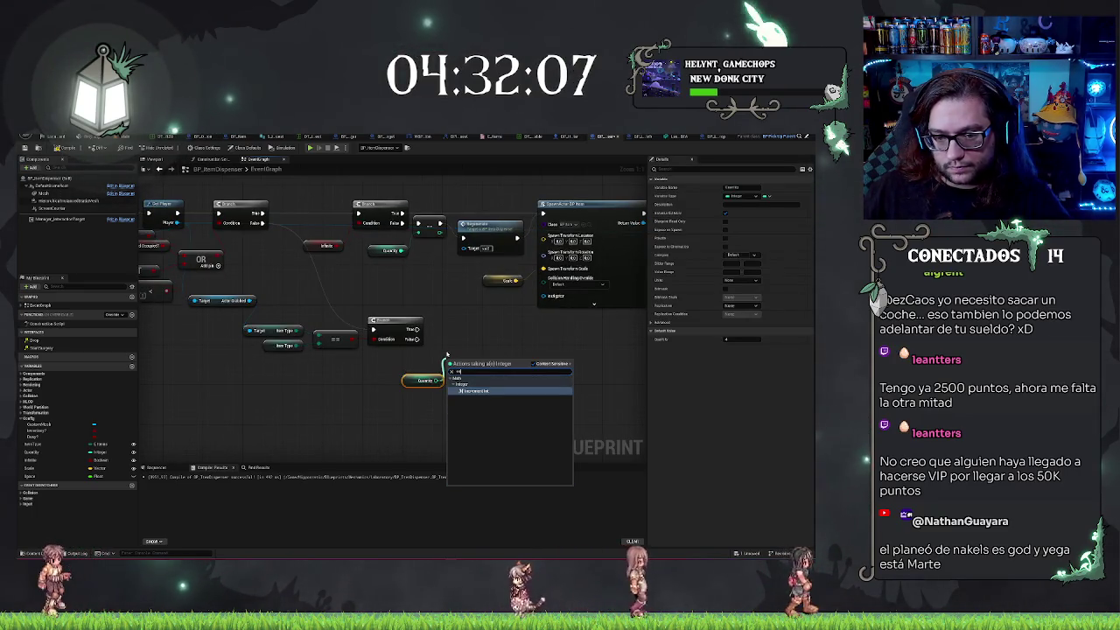
key(Return)
mouse_move(450, 358)
mouse_down()
mouse_move(450, 324)
mouse_move(497, 340)
mouse_up()
text(re)
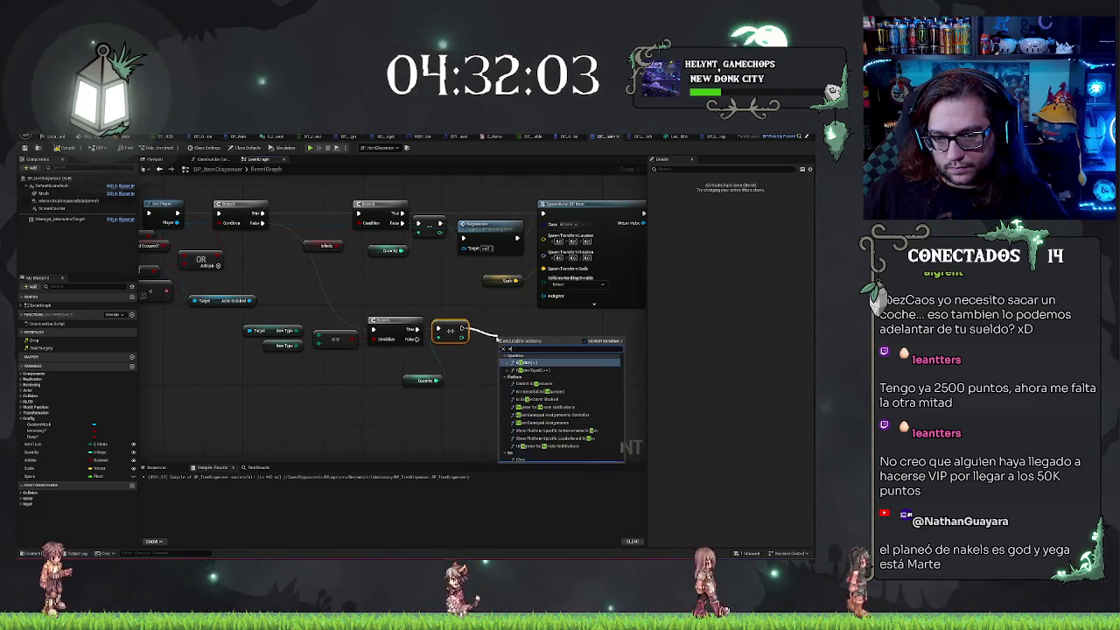
text(fre)
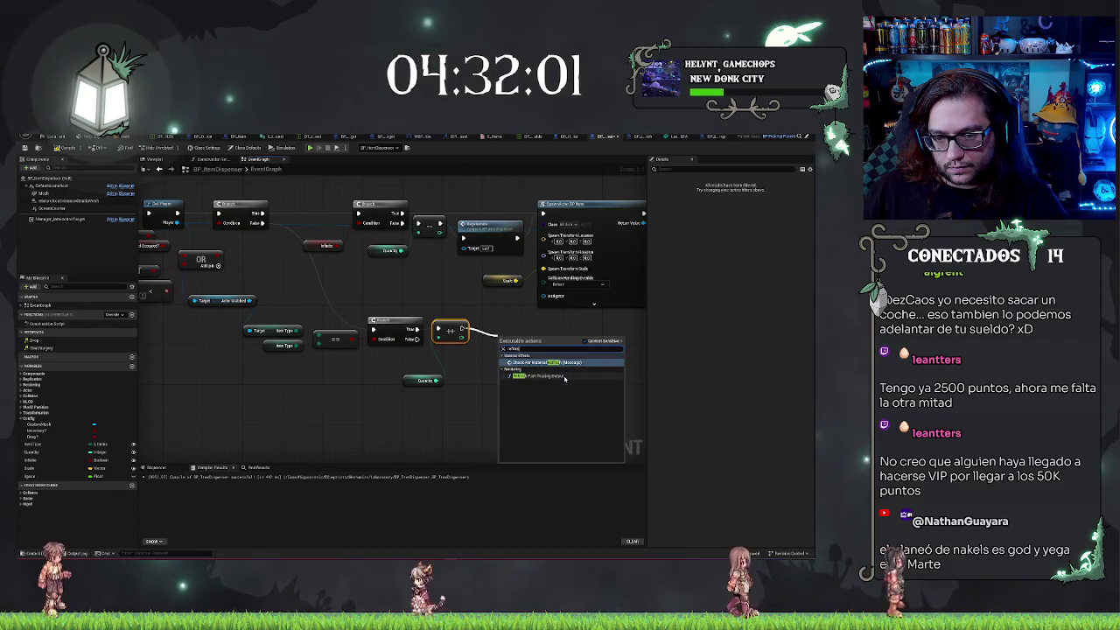
key(BackSpace)
key(BackSpace)
key(BackSpace)
text(pl)
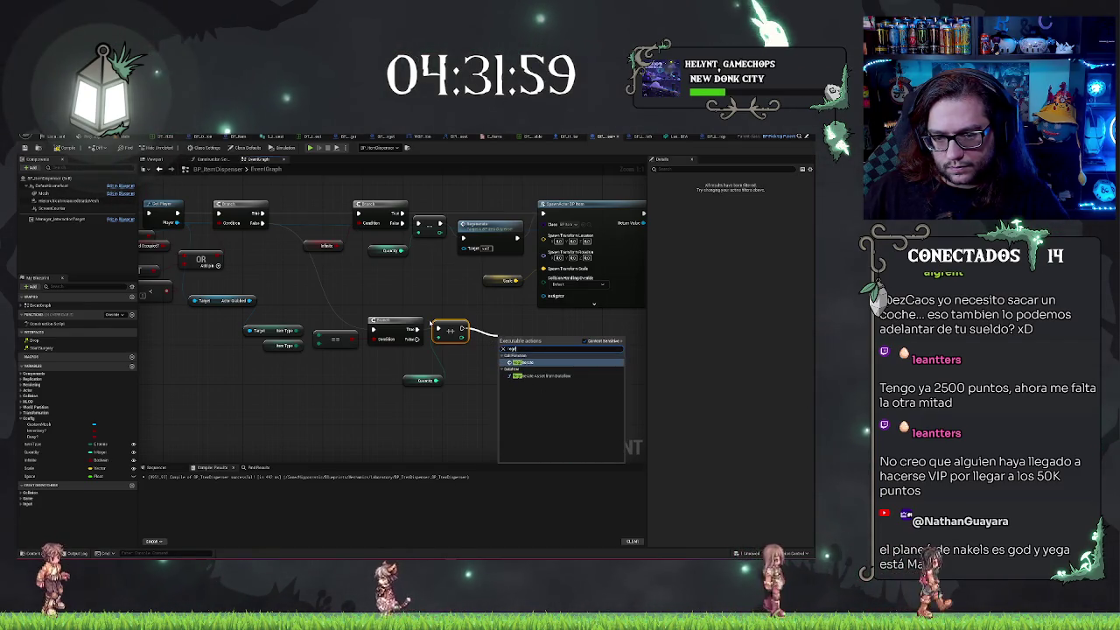
key(Return)
mouse_move(513, 333)
mouse_down()
mouse_move(499, 319)
mouse_move(432, 314)
mouse_up()
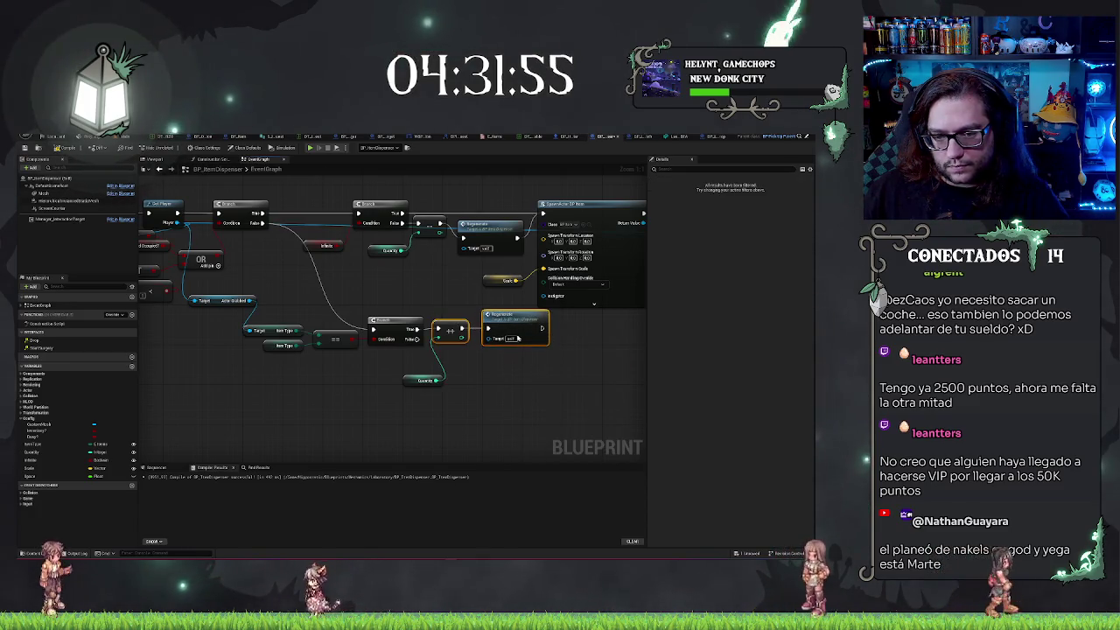
Connect the upper branch's False output to the lower Branch, tidying the Quantity getter
ctrl+click(516, 317)
ctrl+click(404, 320)
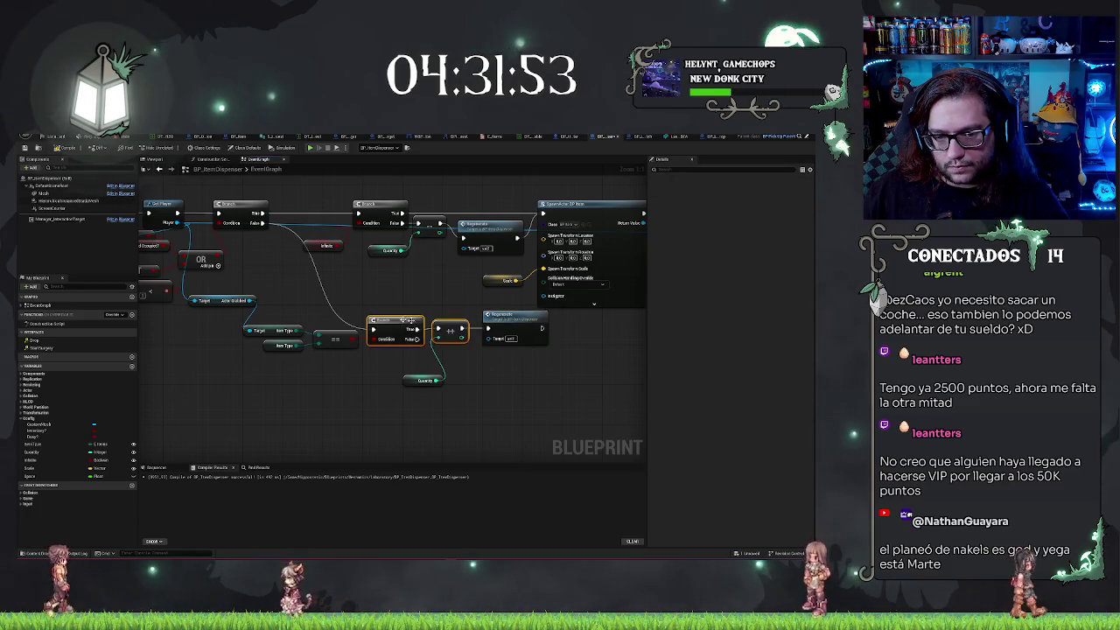
click(516, 320)
click(484, 381)
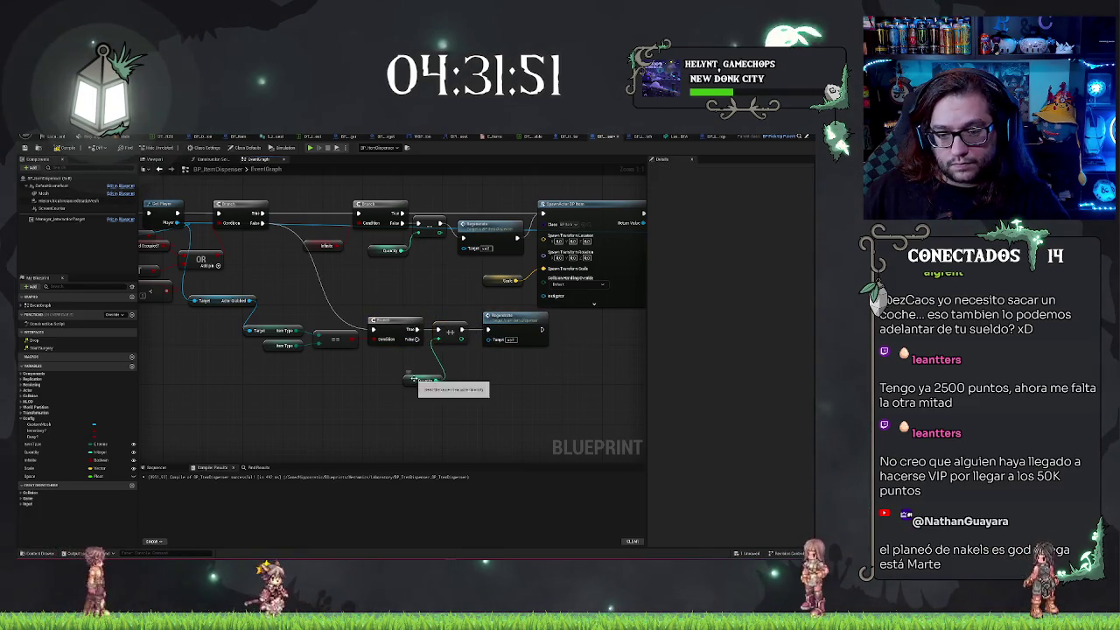
drag(412, 378, 395, 365)
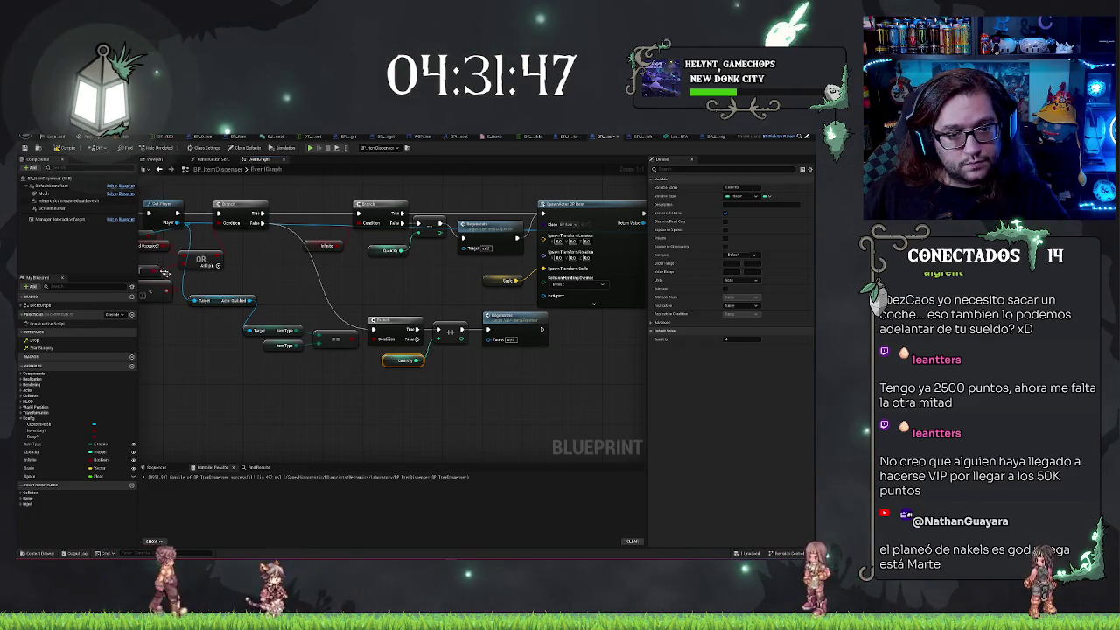
drag(424, 362, 552, 377)
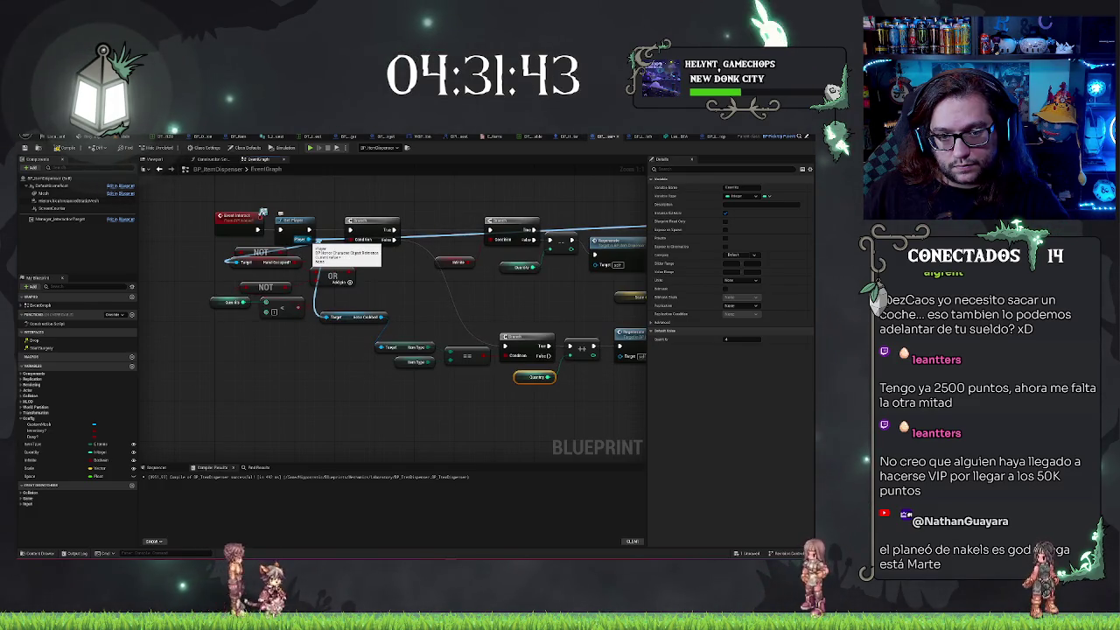
drag(399, 239, 503, 355)
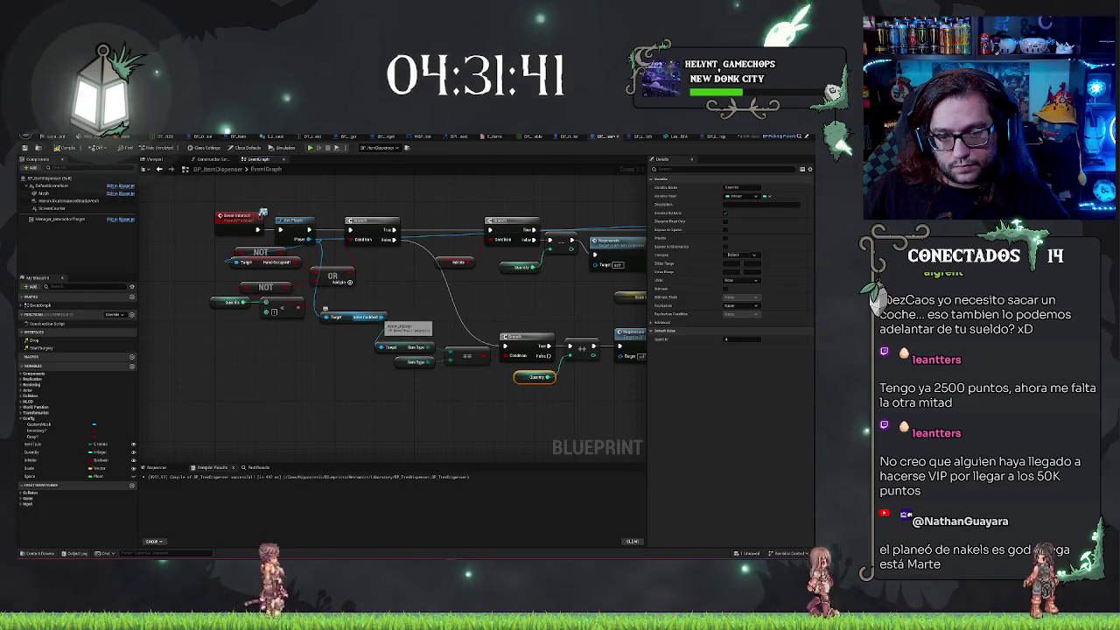
Add a Destroy Actor node to the chain
mouse_move(382, 318)
mouse_down()
mouse_move(530, 421)
mouse_move(370, 392)
mouse_move(485, 368)
mouse_move(531, 307)
mouse_up()
text(destroy)
key(Return)
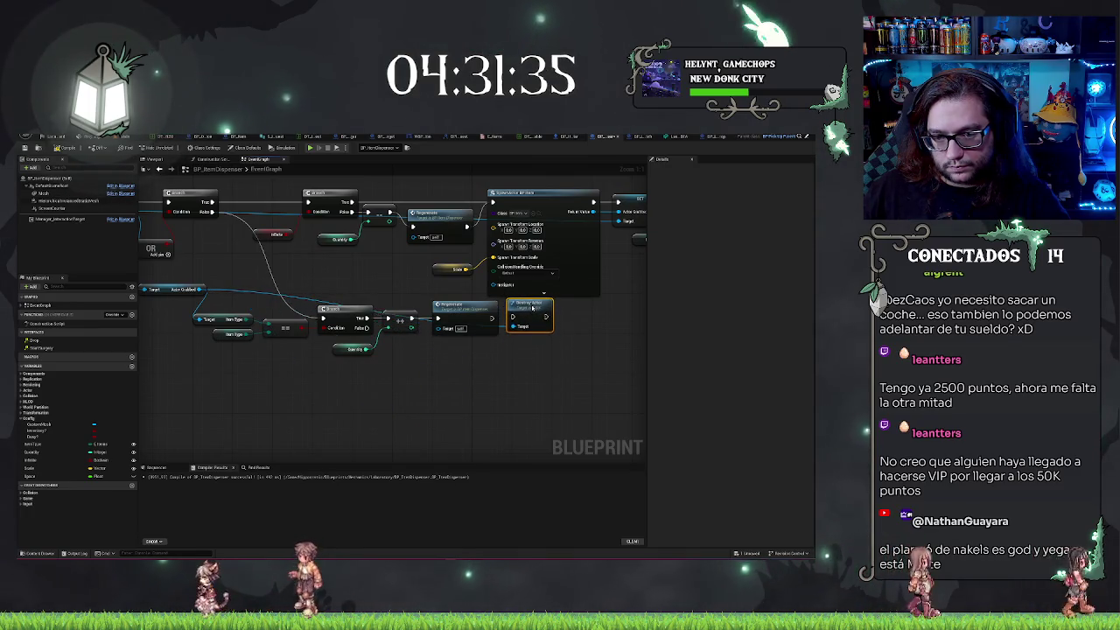
click(473, 315)
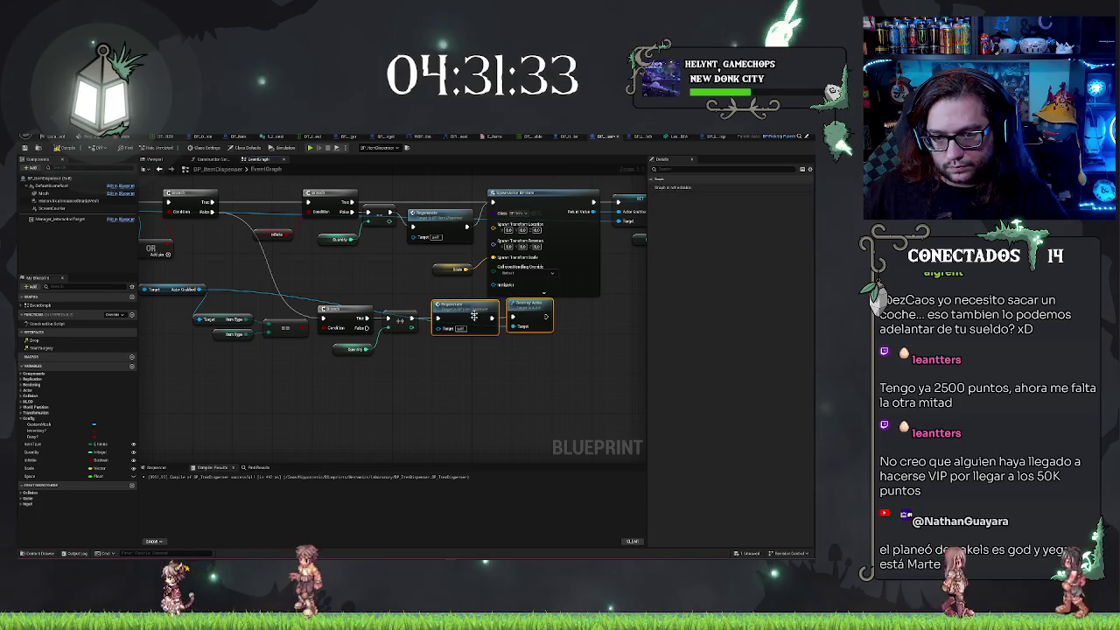
click(472, 367)
Add two SET variable nodes and place them beside Destroy Actor
mouse_move(144, 214)
mouse_down()
mouse_move(168, 227)
mouse_move(221, 398)
mouse_up()
text(set actor)
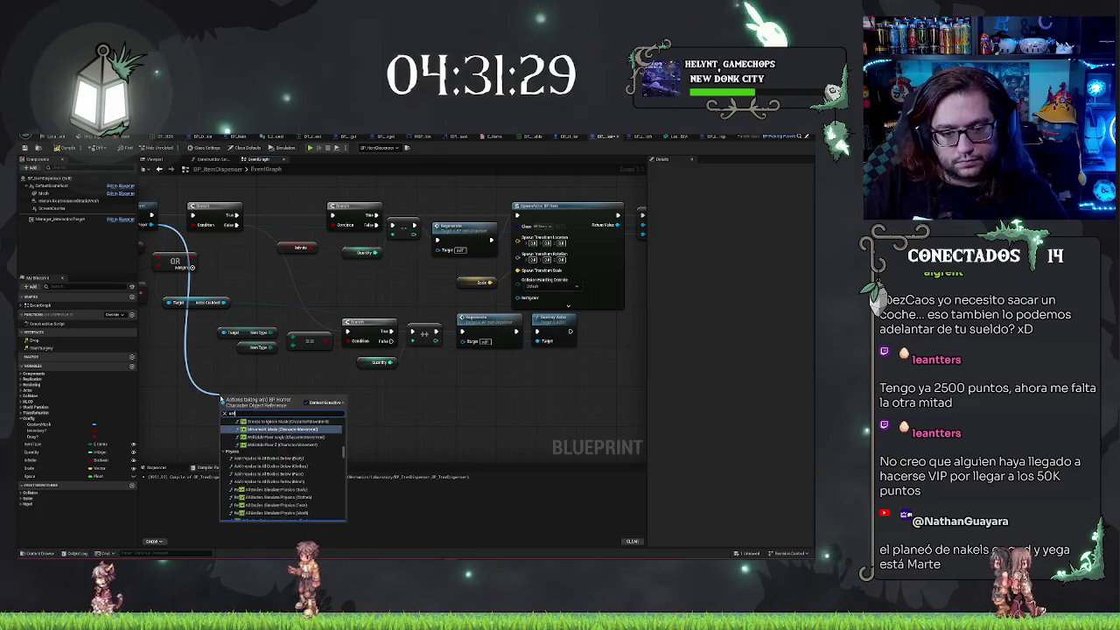
key(Return)
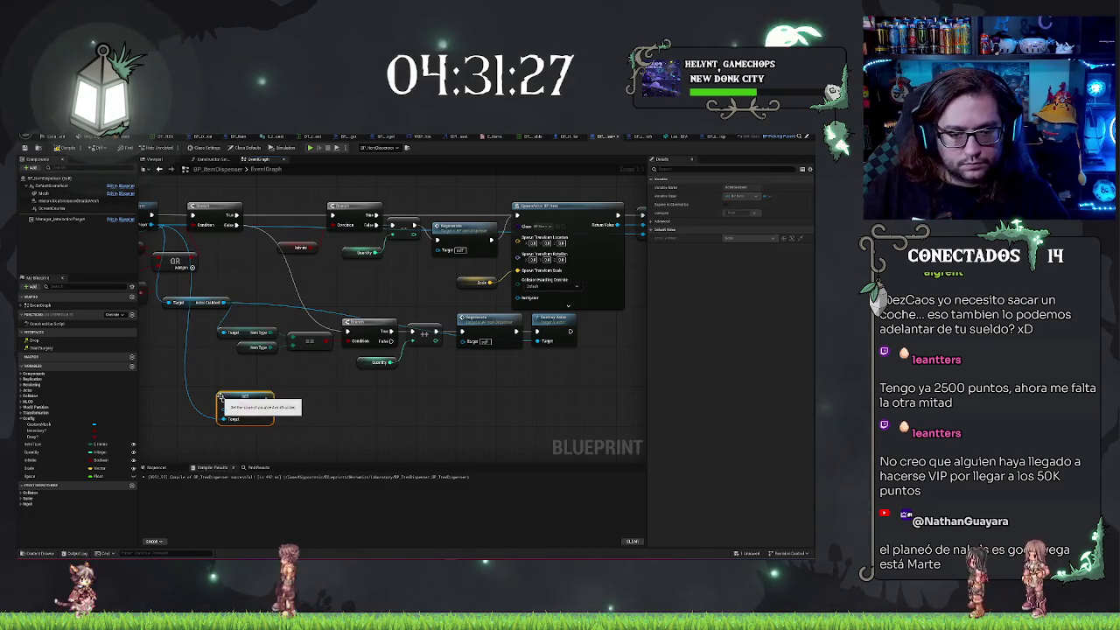
mouse_move(153, 224)
mouse_down()
mouse_move(253, 402)
mouse_move(305, 409)
mouse_up()
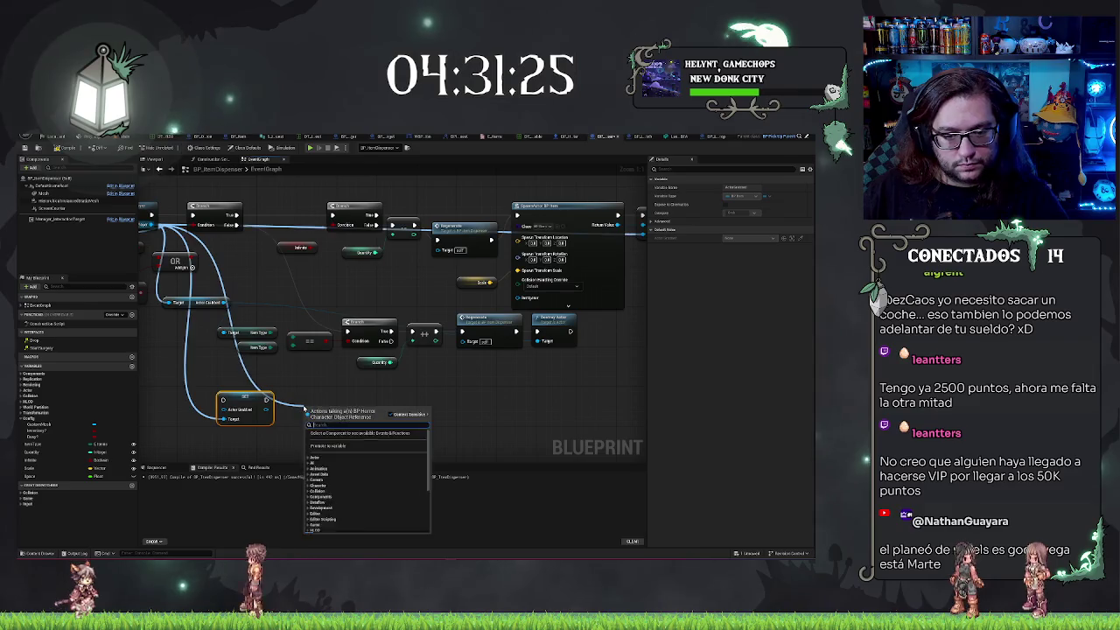
text(set hand)
key(Return)
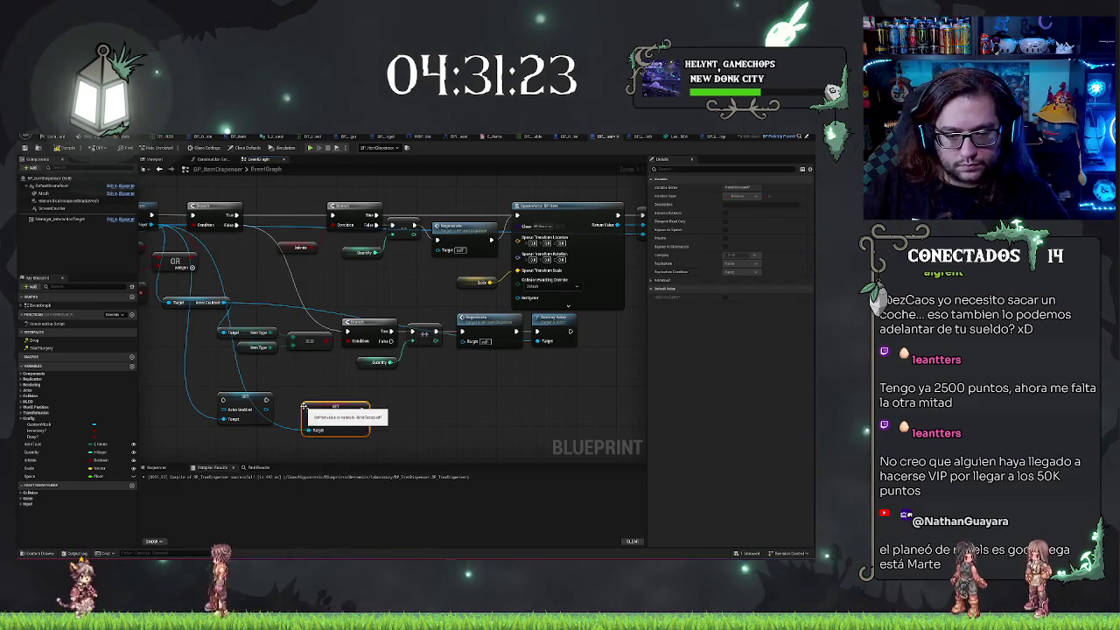
drag(319, 407, 299, 395)
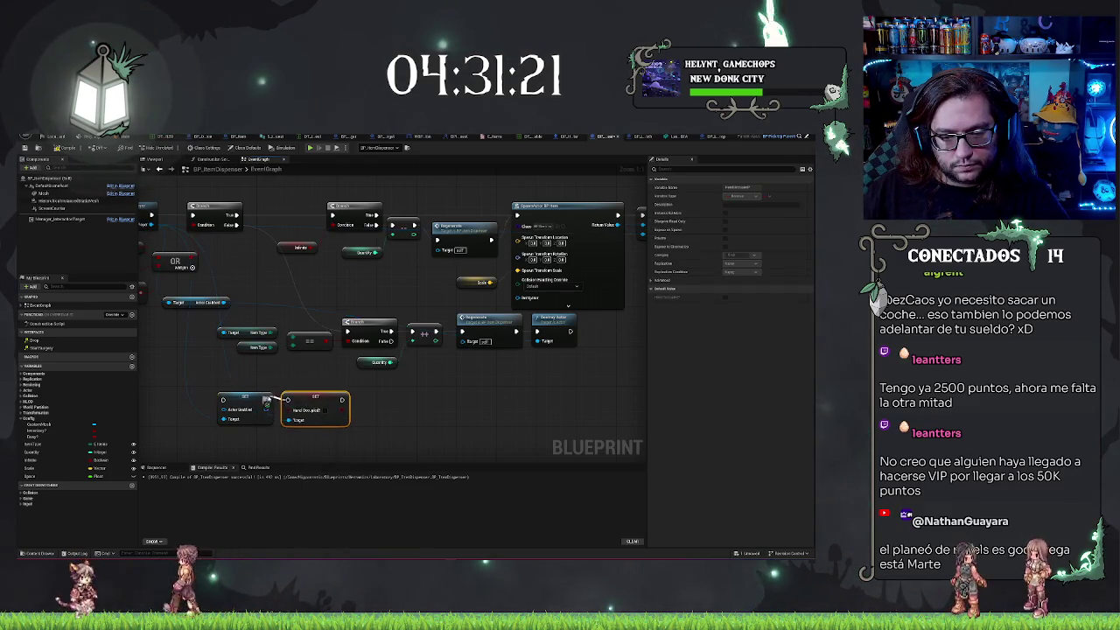
drag(302, 401, 617, 333)
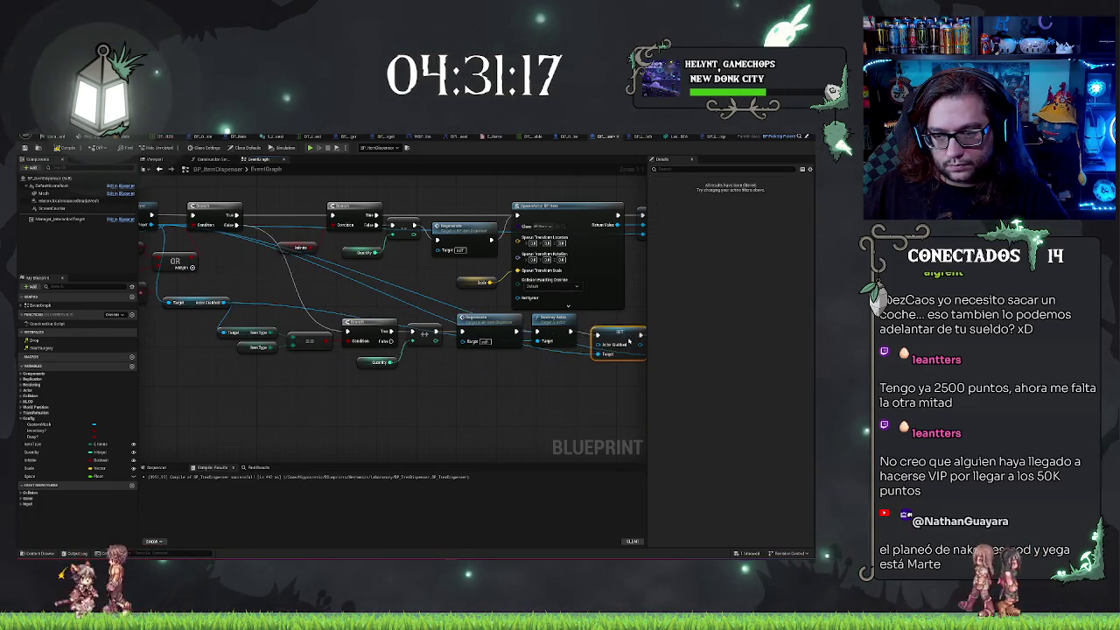
drag(629, 335, 629, 339)
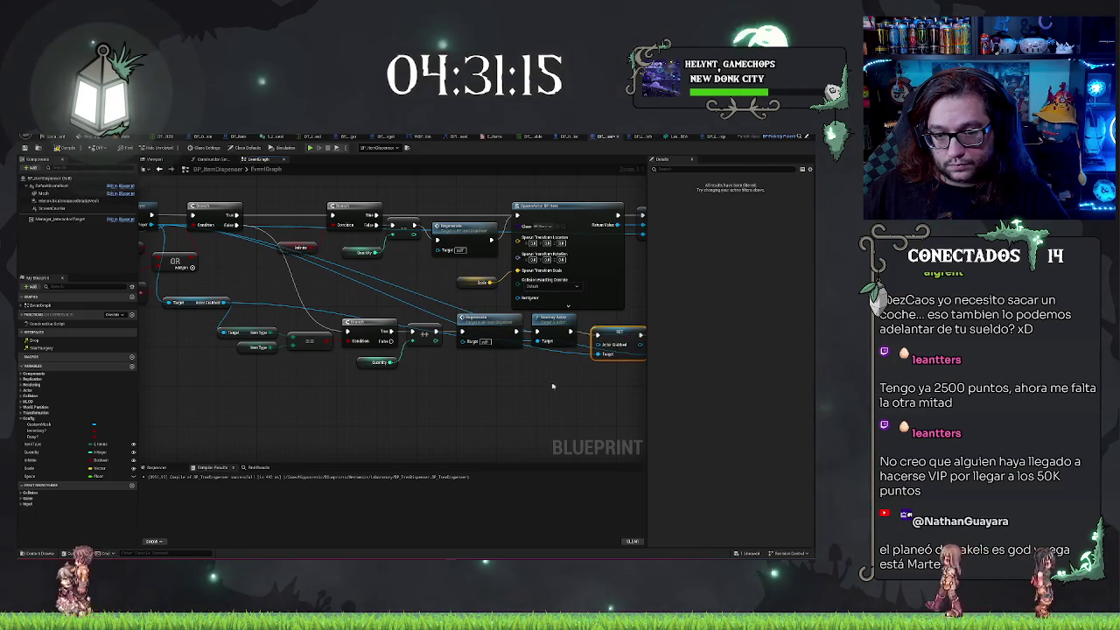
Line up the Regenerate, Destroy Actor, Branch, increment and equality nodes
drag(552, 386, 491, 374)
click(420, 308)
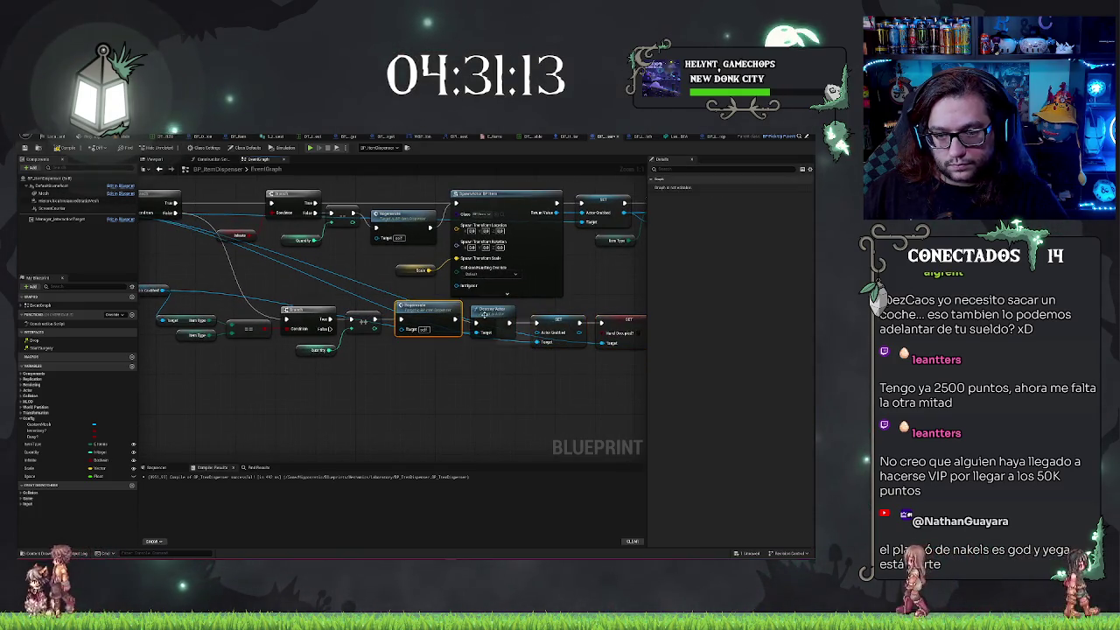
ctrl+click(488, 311)
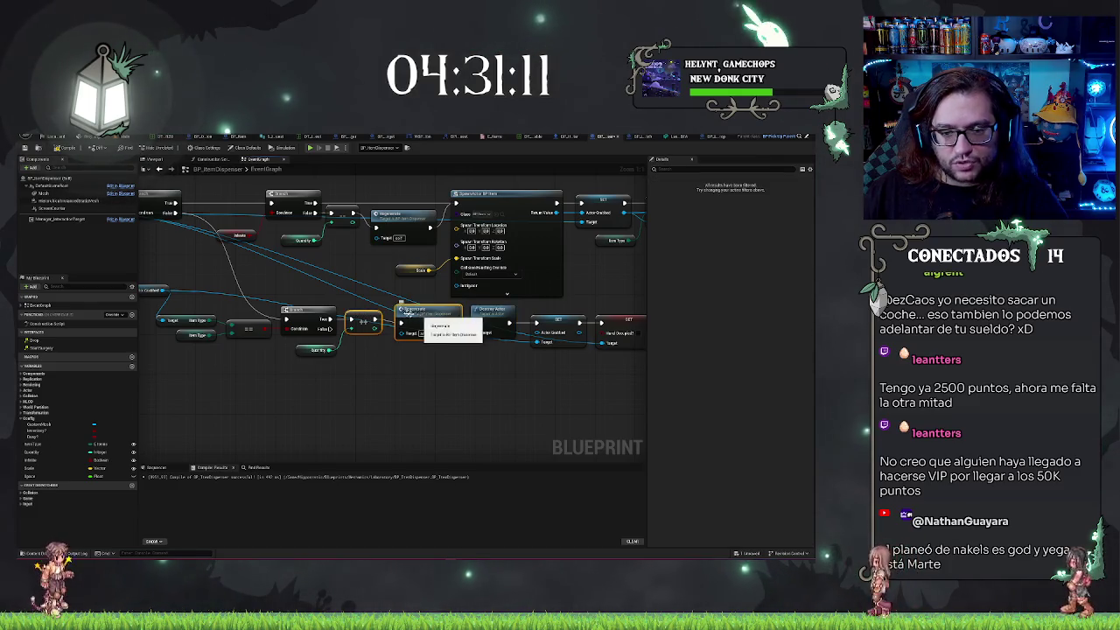
click(308, 311)
ctrl+click(361, 322)
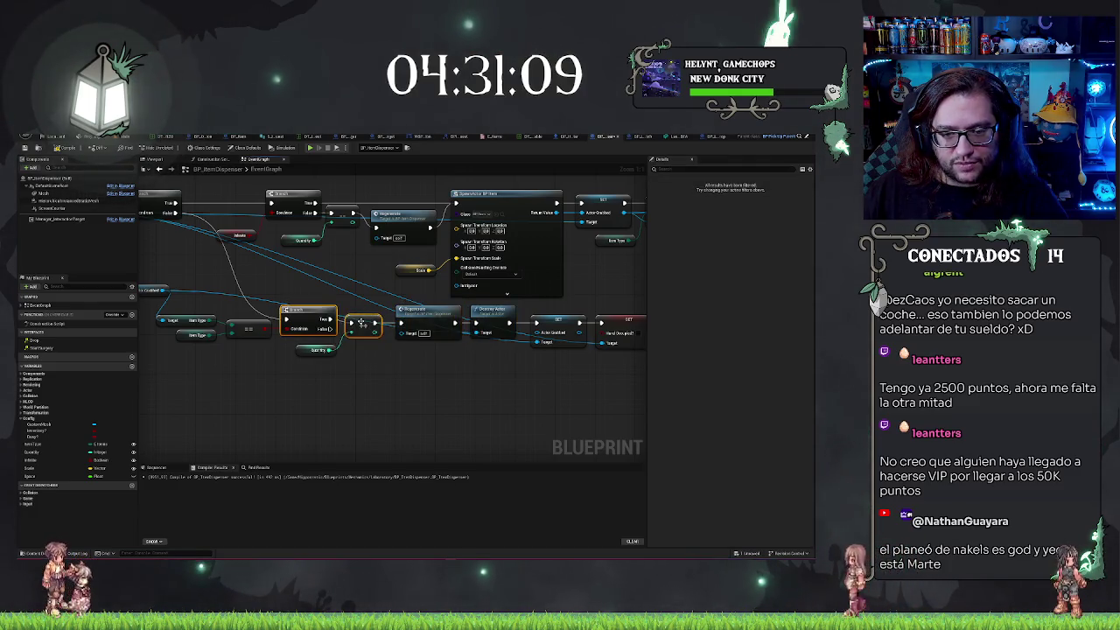
click(251, 327)
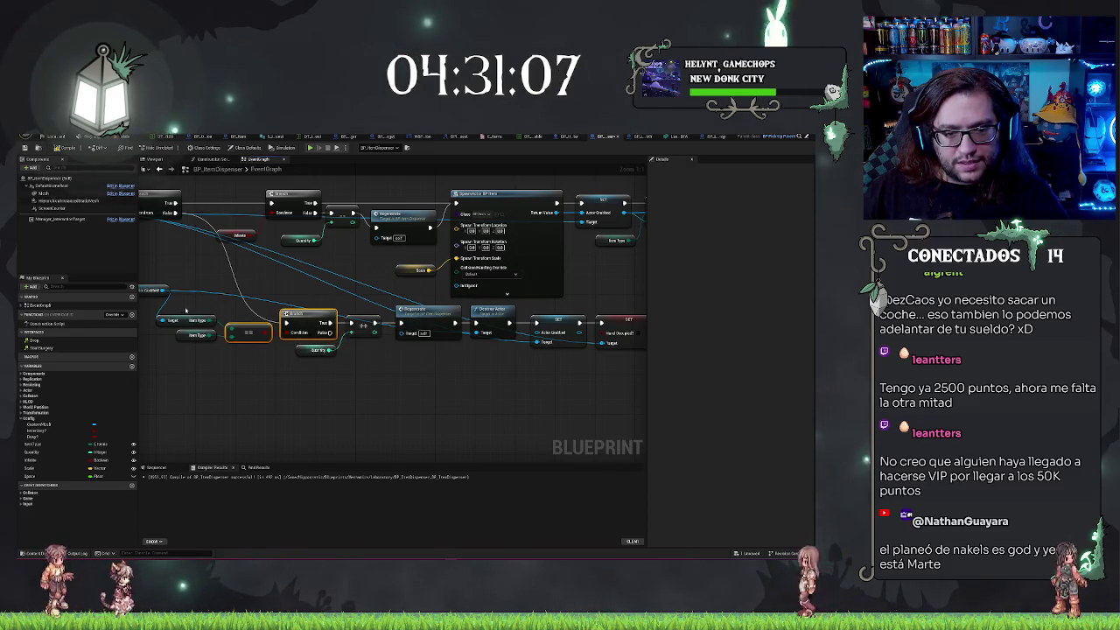
drag(186, 316, 185, 321)
click(347, 391)
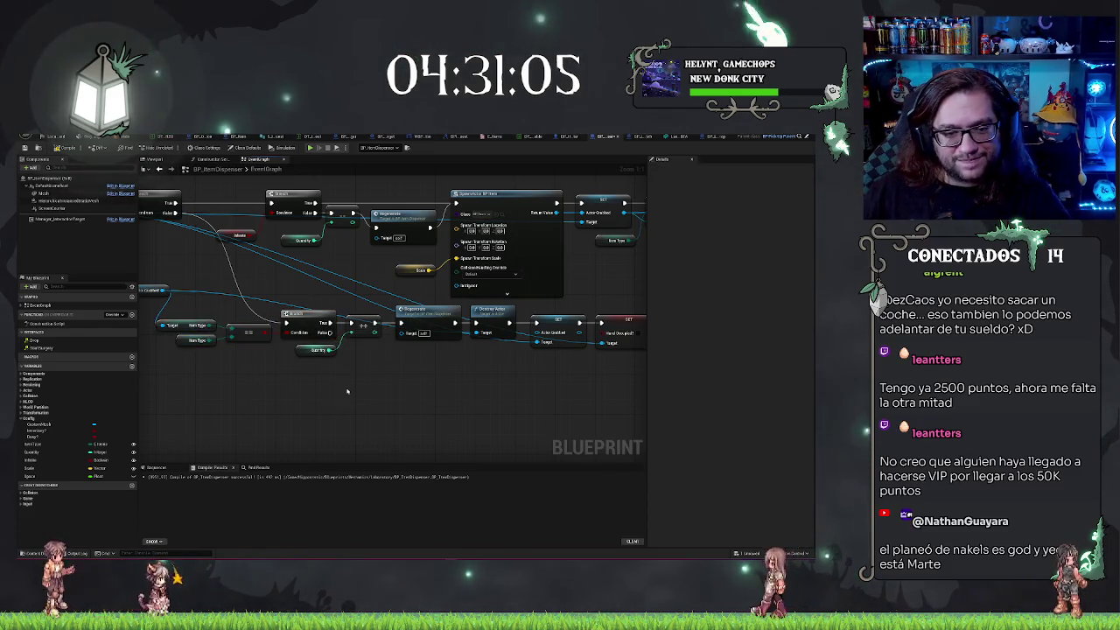
drag(347, 390, 451, 396)
scroll(503, 376, down, 1)
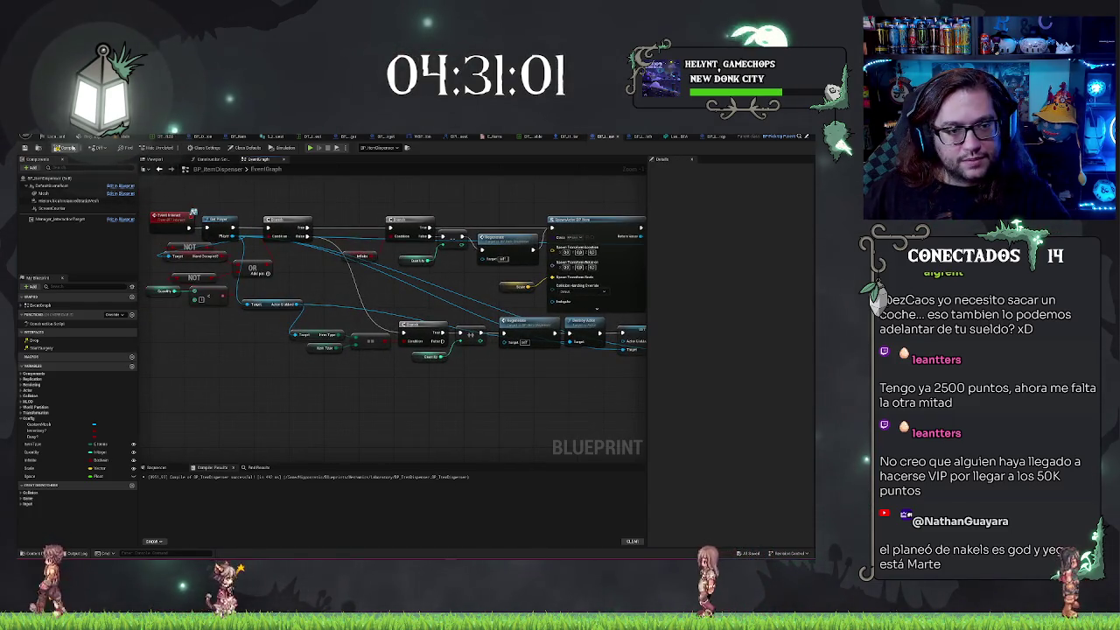
Back in the level, run a PIE session with Alt+P and stop it with Esc
click(130, 138)
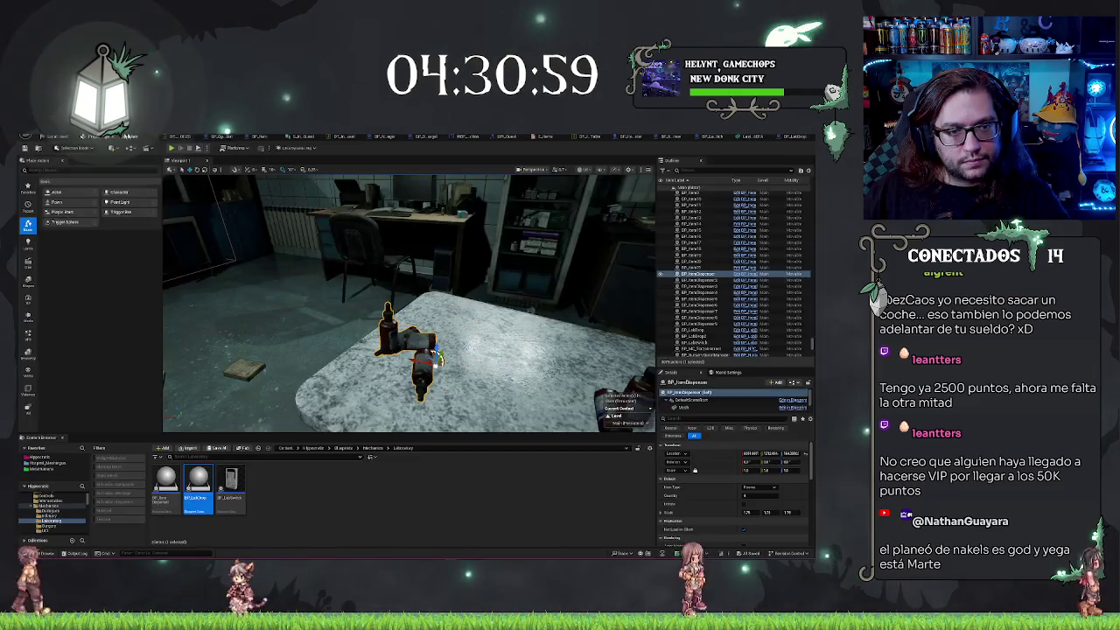
drag(371, 287, 263, 289)
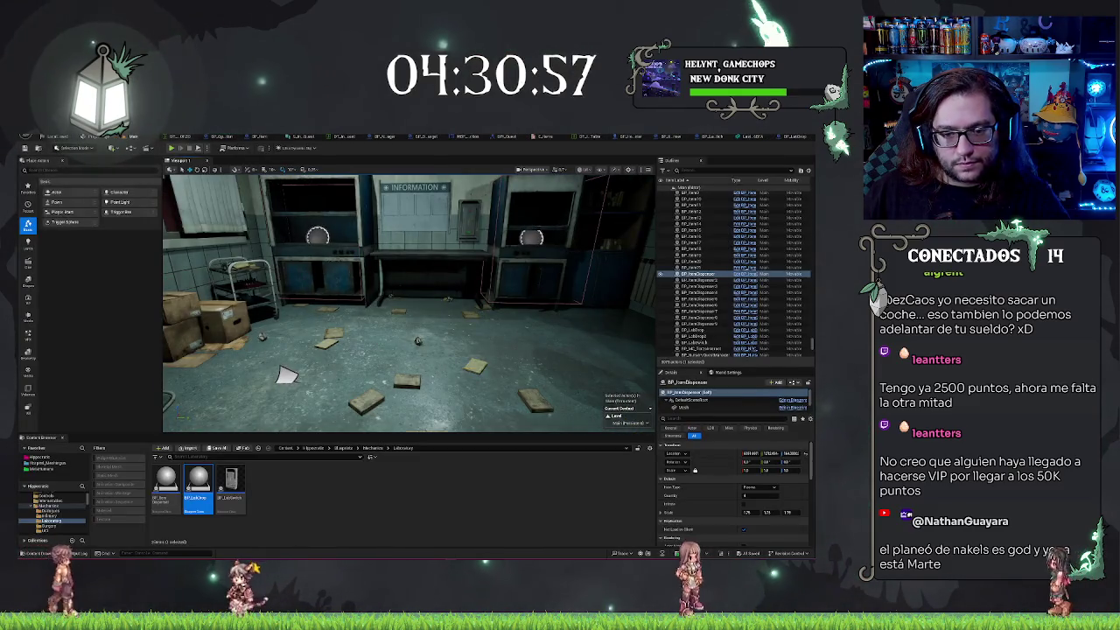
right_click(404, 378)
click(405, 378)
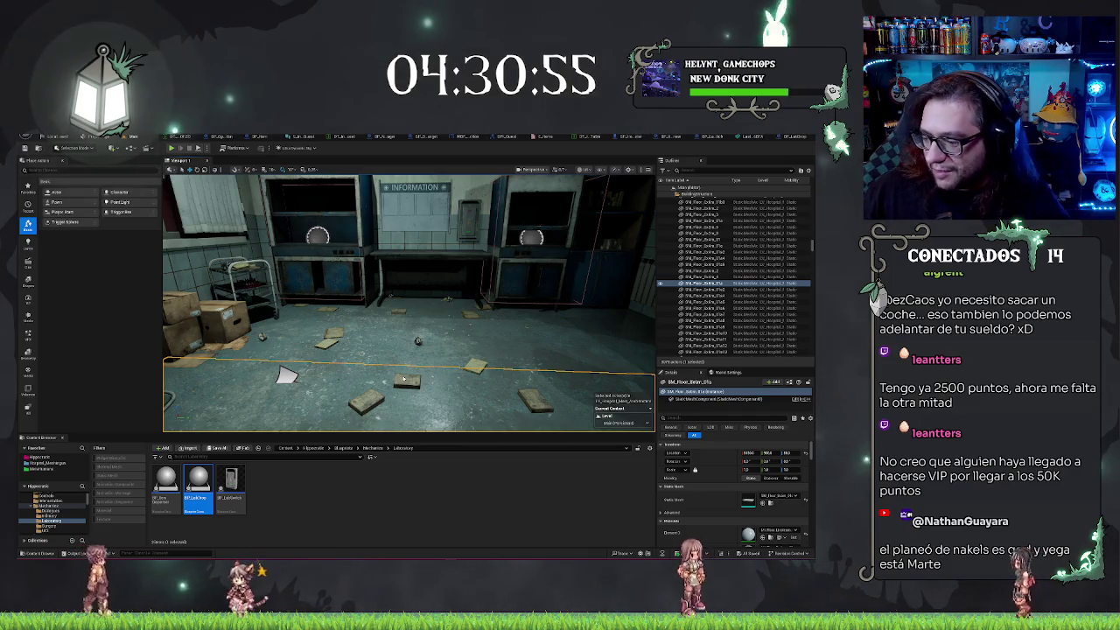
key(alt+p)
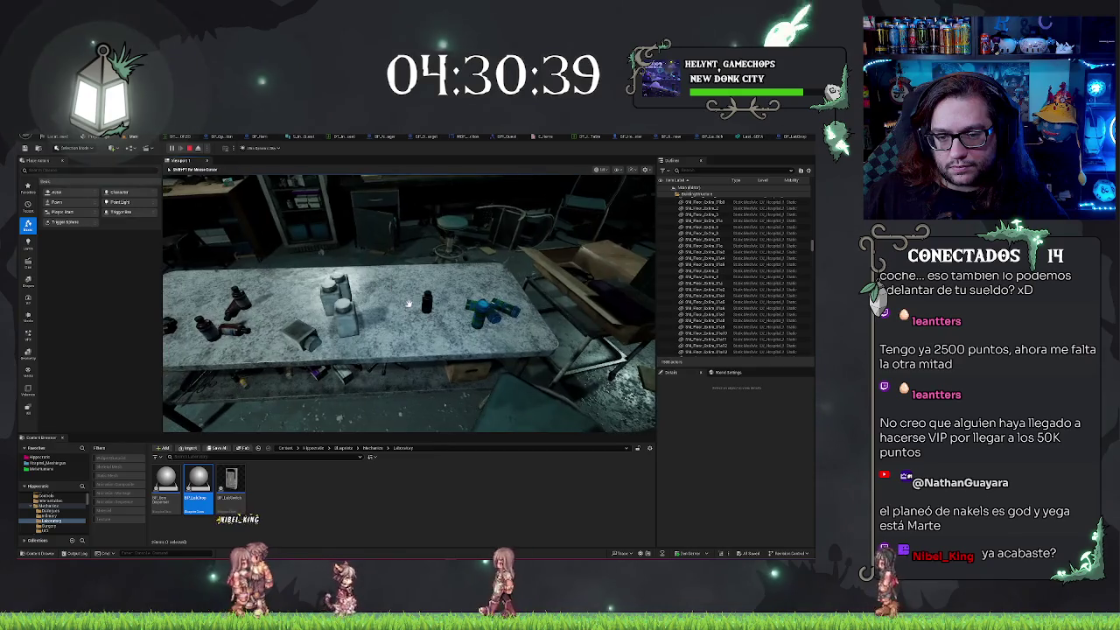
key(Escape)
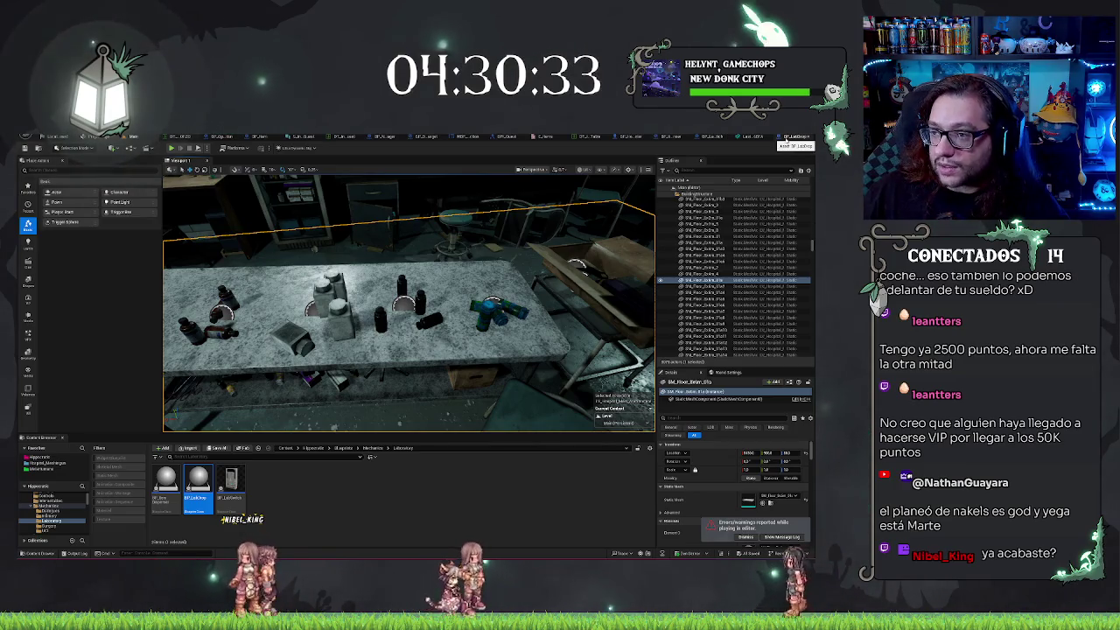
Return to BP_ItemDispenser's graph and select the NOT and OR condition nodes
click(783, 137)
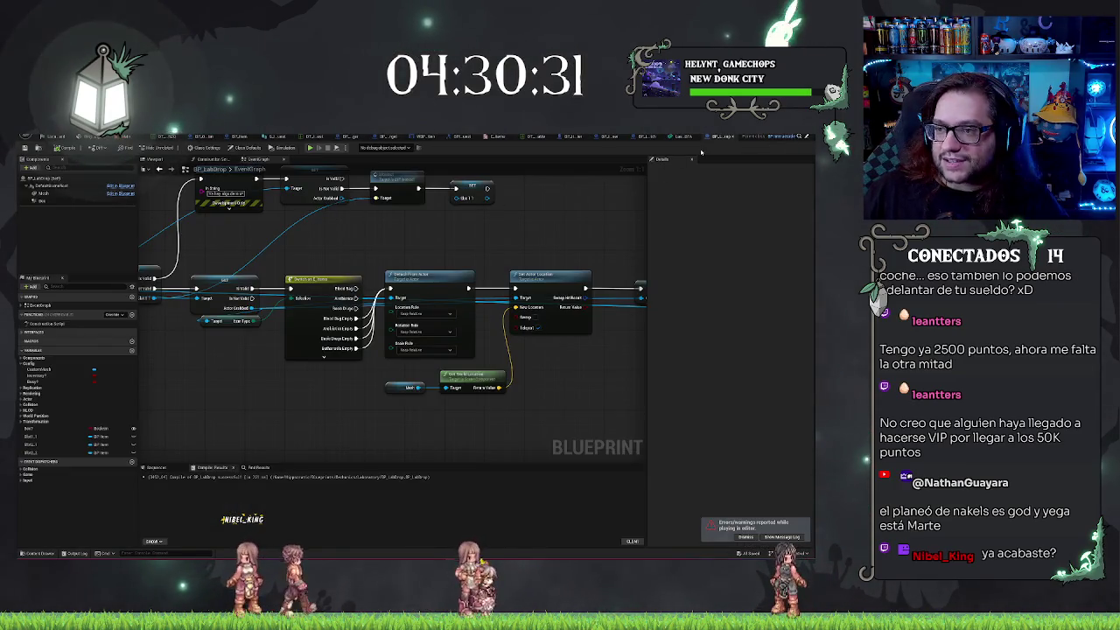
click(642, 137)
click(605, 137)
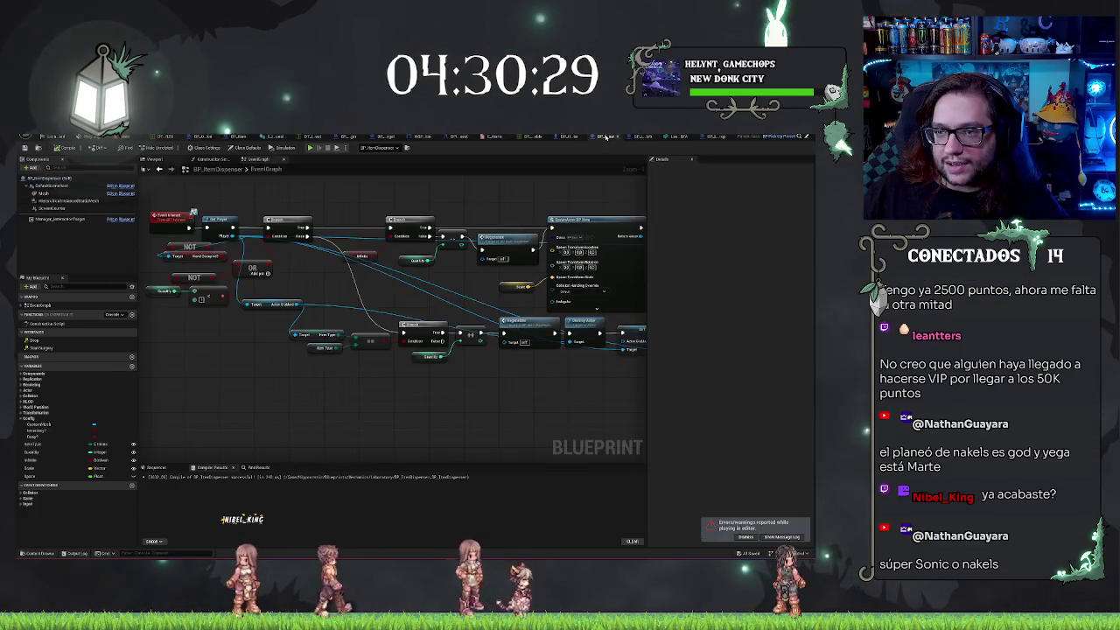
scroll(285, 235, up, 2)
mouse_move(297, 234)
mouse_down()
mouse_move(495, 335)
mouse_move(321, 358)
mouse_up()
click(458, 353)
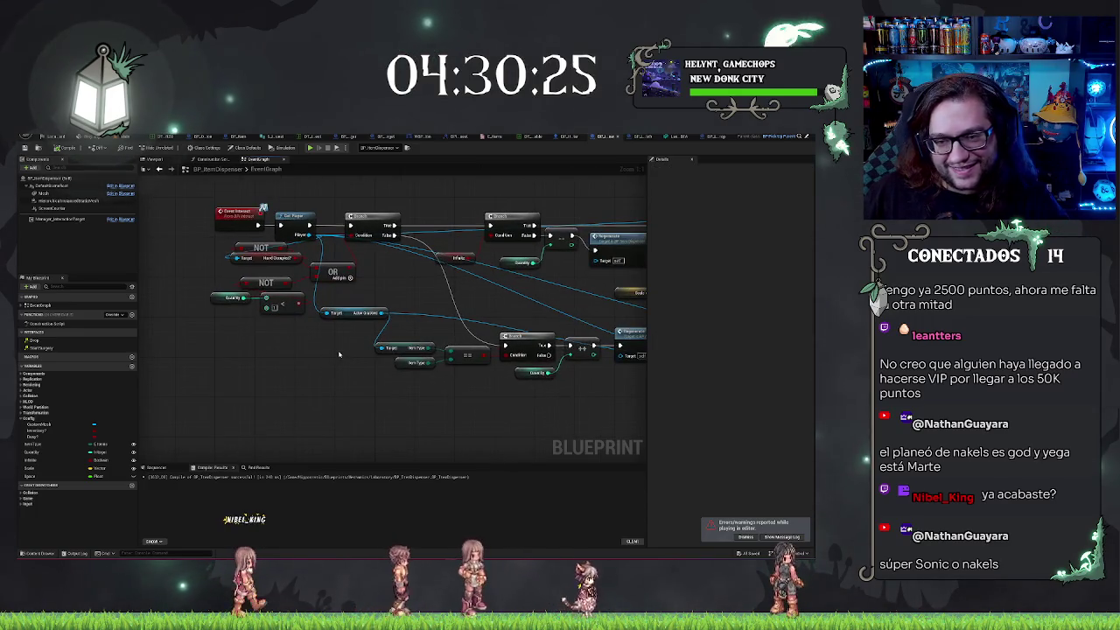
mouse_move(185, 260)
mouse_down()
mouse_move(274, 351)
mouse_move(325, 353)
mouse_up()
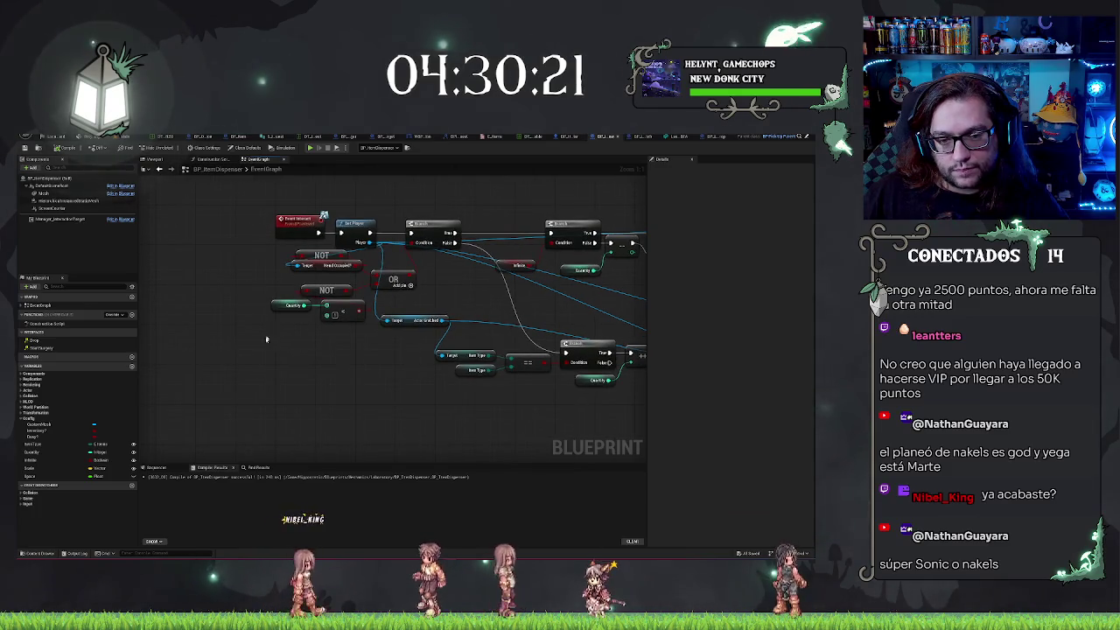
right_click(271, 369)
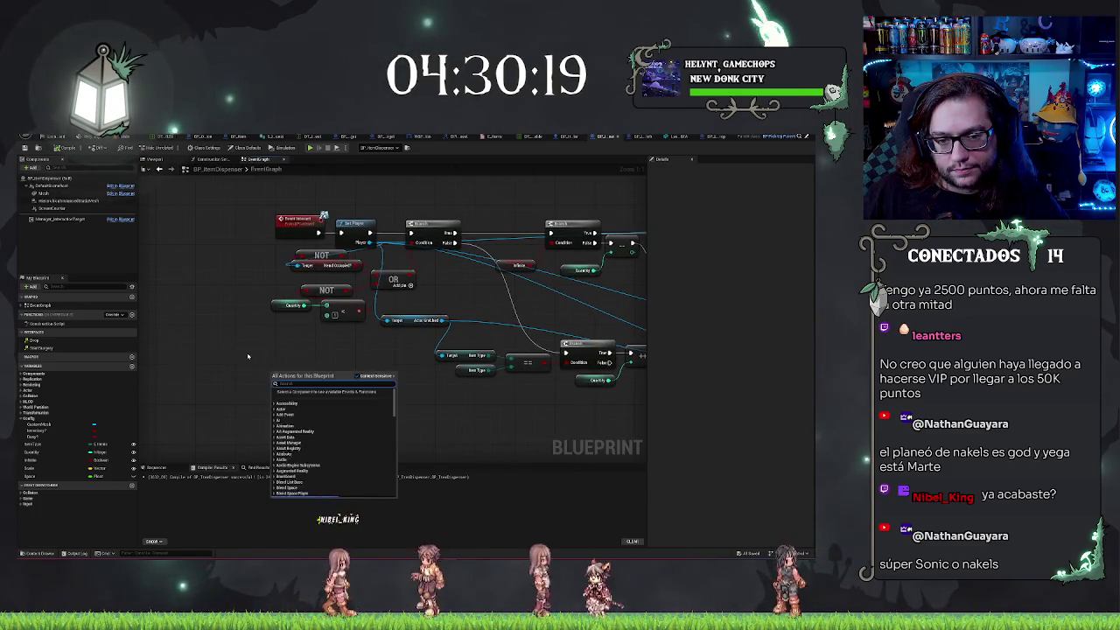
key(Escape)
Add a greater-than (>) check on Quantity, undoing the extra NOT and less-than nodes
drag(304, 306, 299, 349)
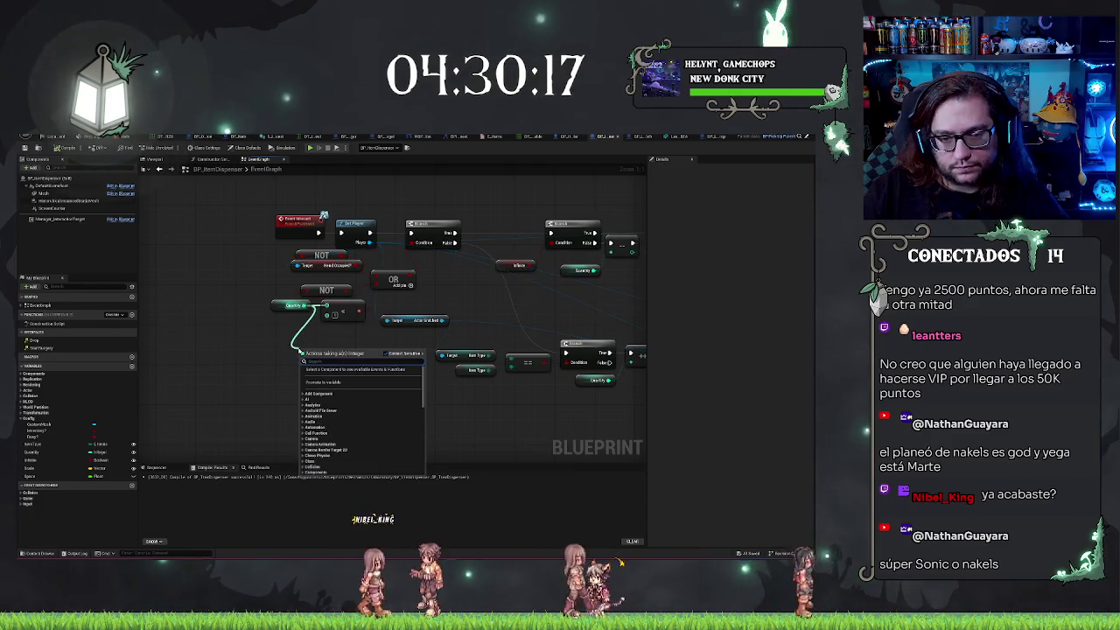
text(great)
key(Return)
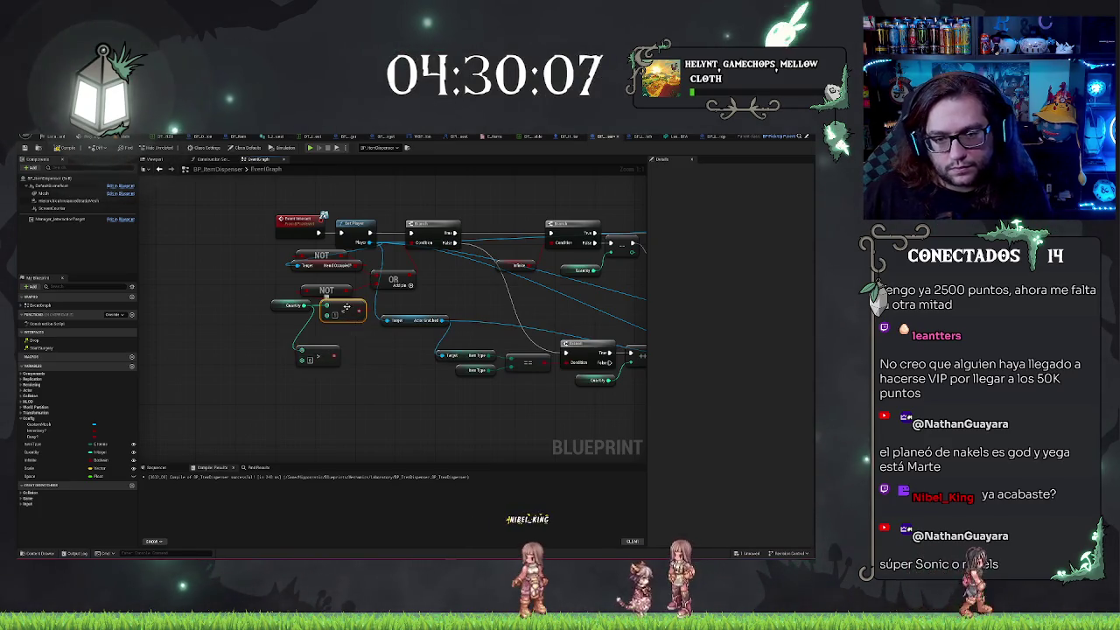
key(ctrl+z)
key(ctrl+z)
key(ctrl+z)
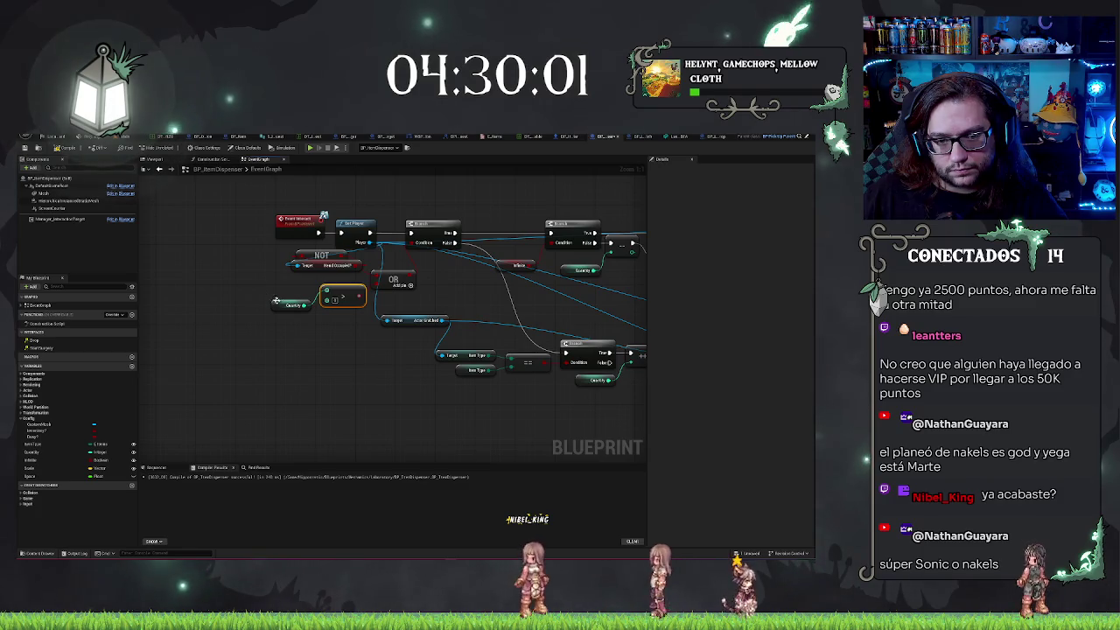
drag(338, 347, 330, 377)
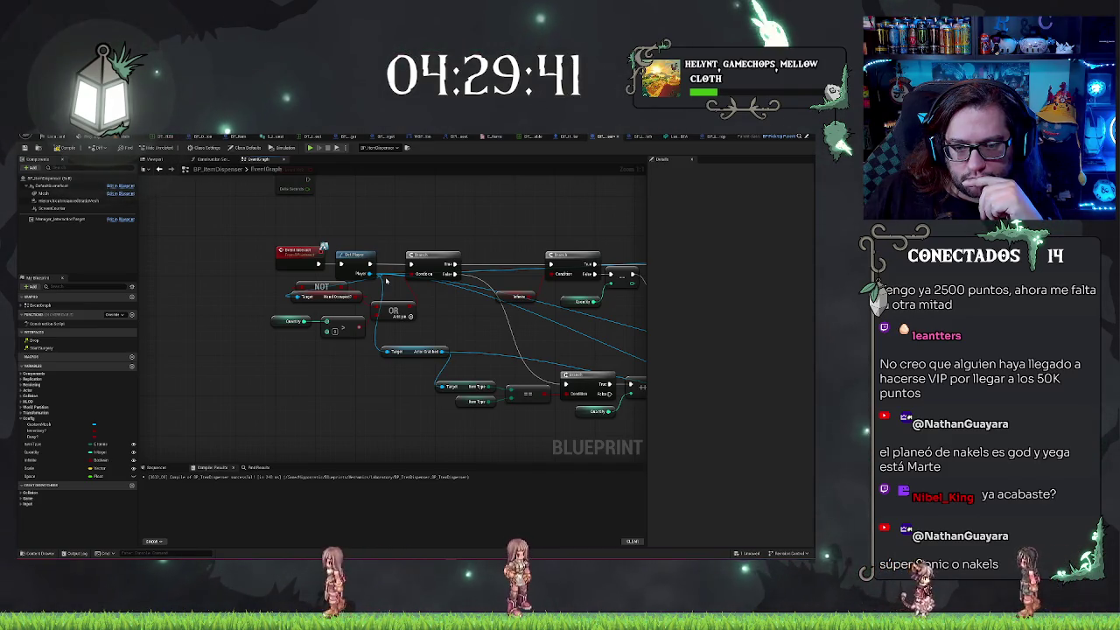
drag(325, 362, 306, 372)
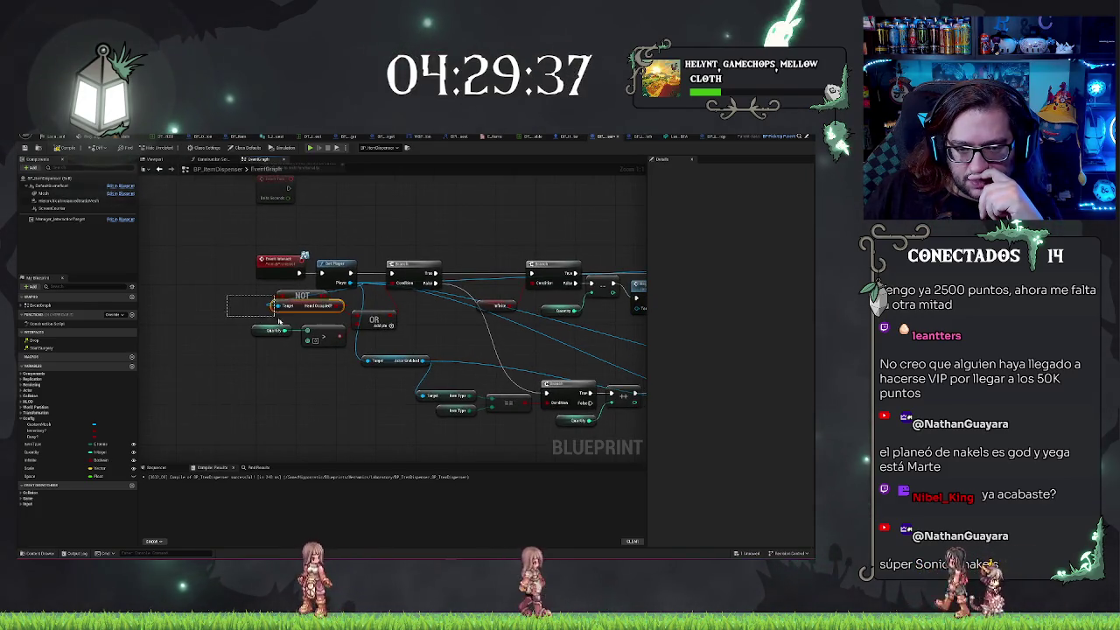
drag(227, 298, 329, 367)
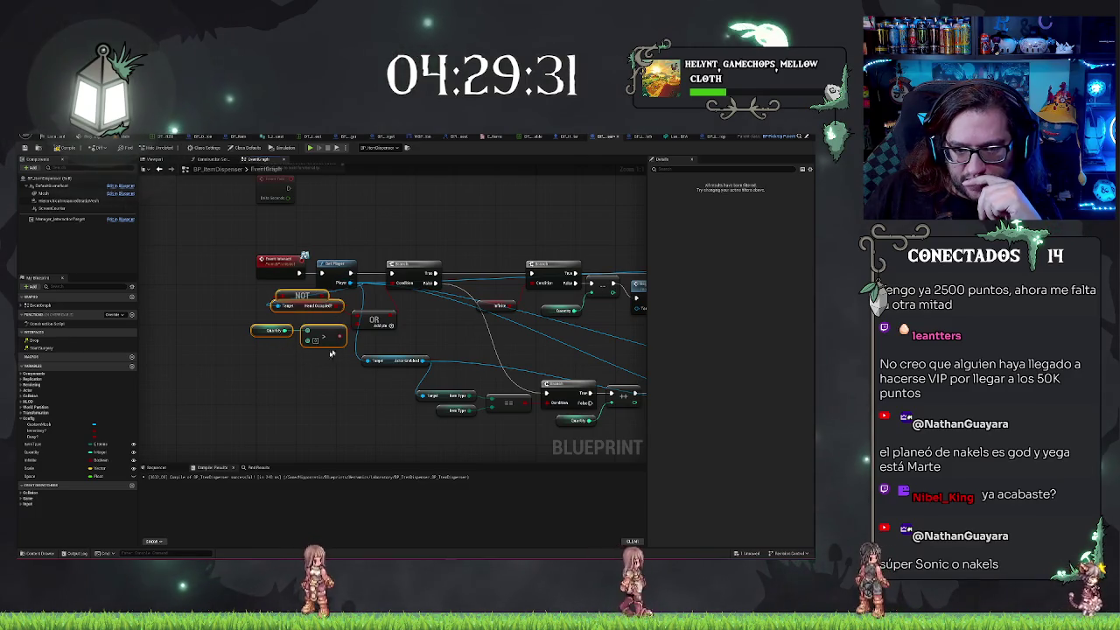
Replace the OR node with an AND node wired into the Branch condition
click(373, 321)
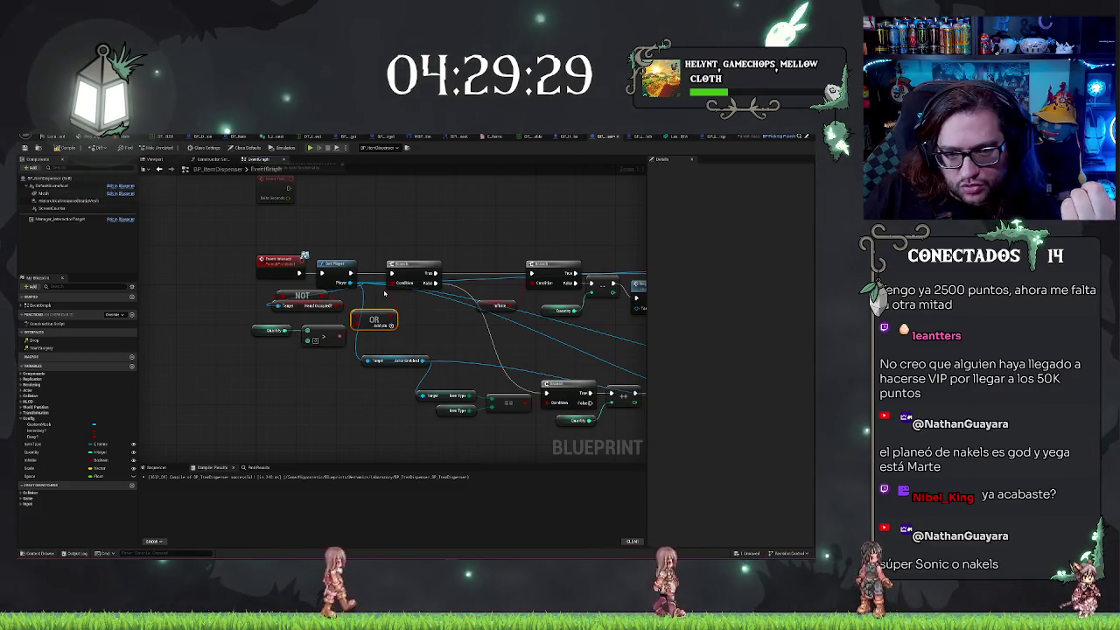
key(Delete)
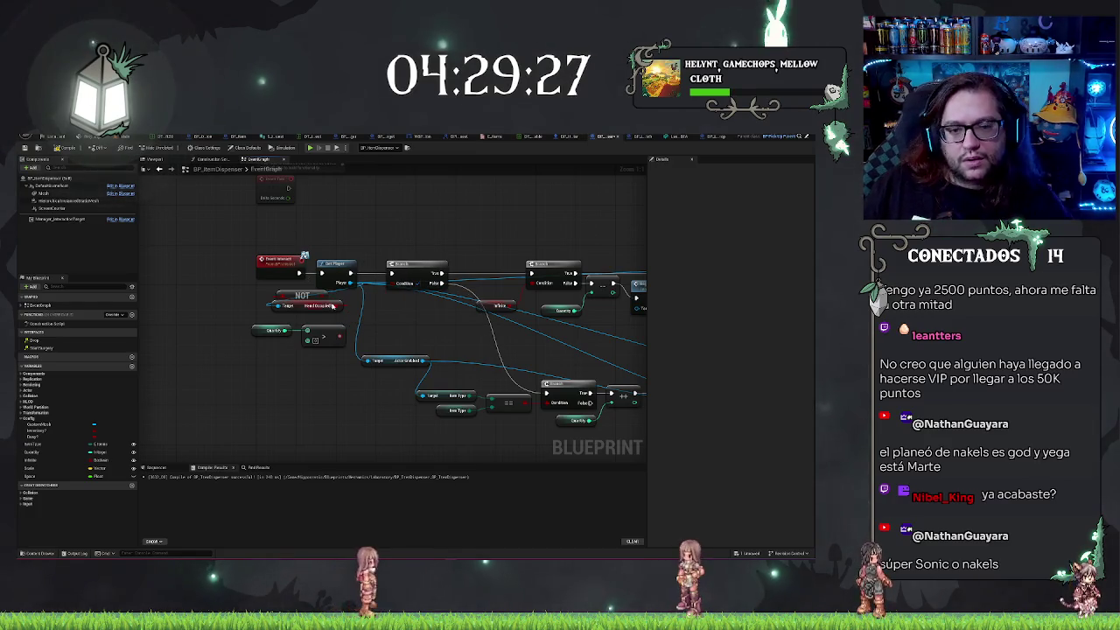
right_click(373, 307)
text(and)
key(Return)
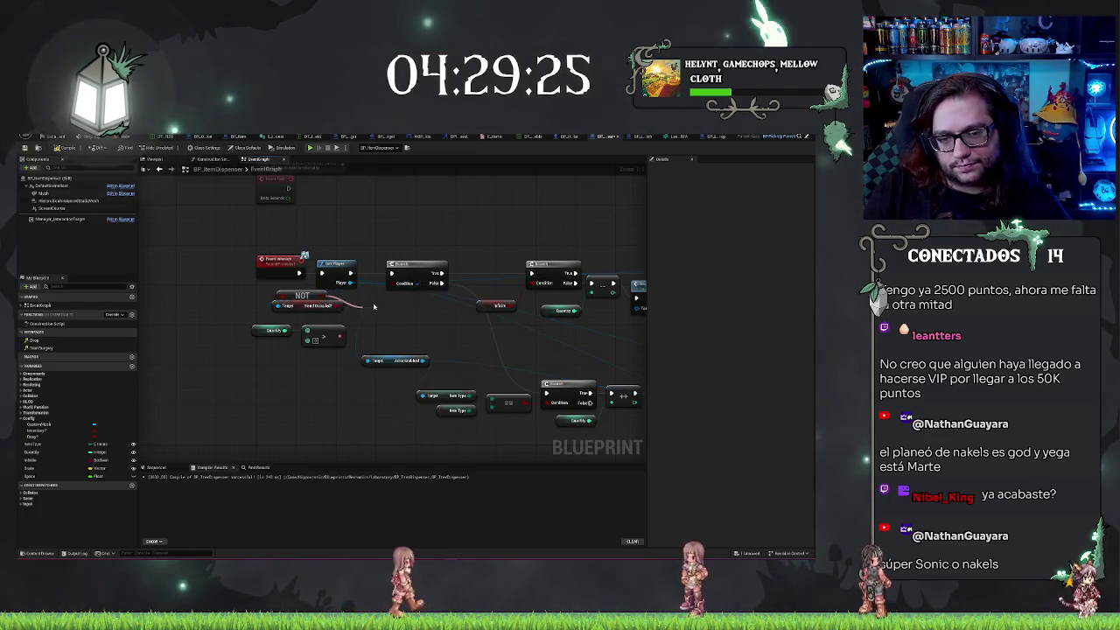
drag(407, 320, 395, 287)
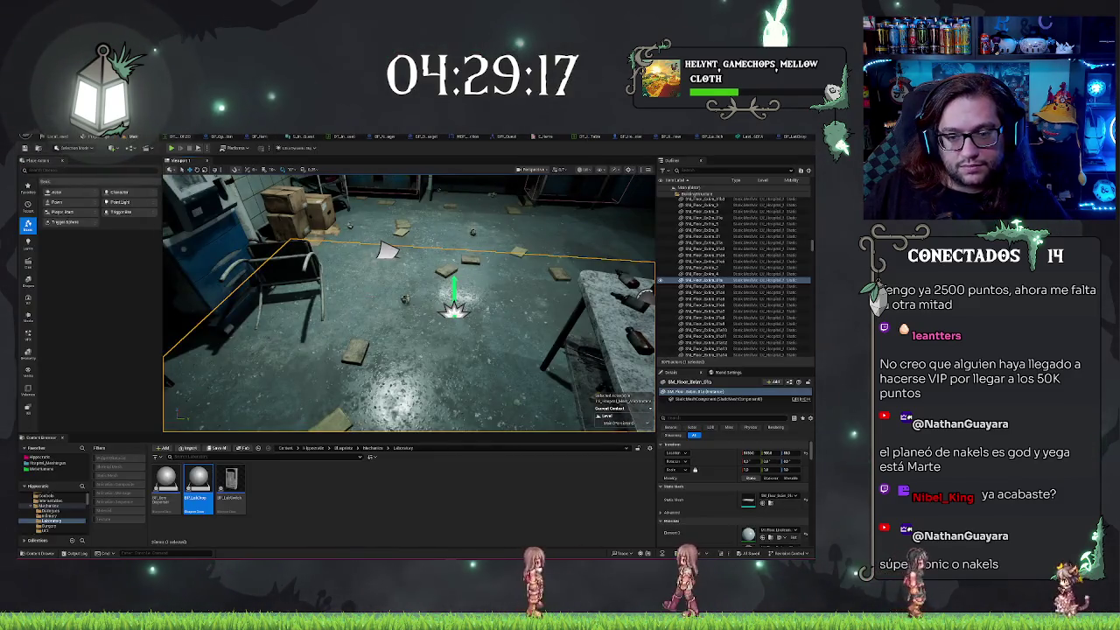
Play the level, walk forward to the bottle-covered lab table, then stop the session
right_click(404, 339)
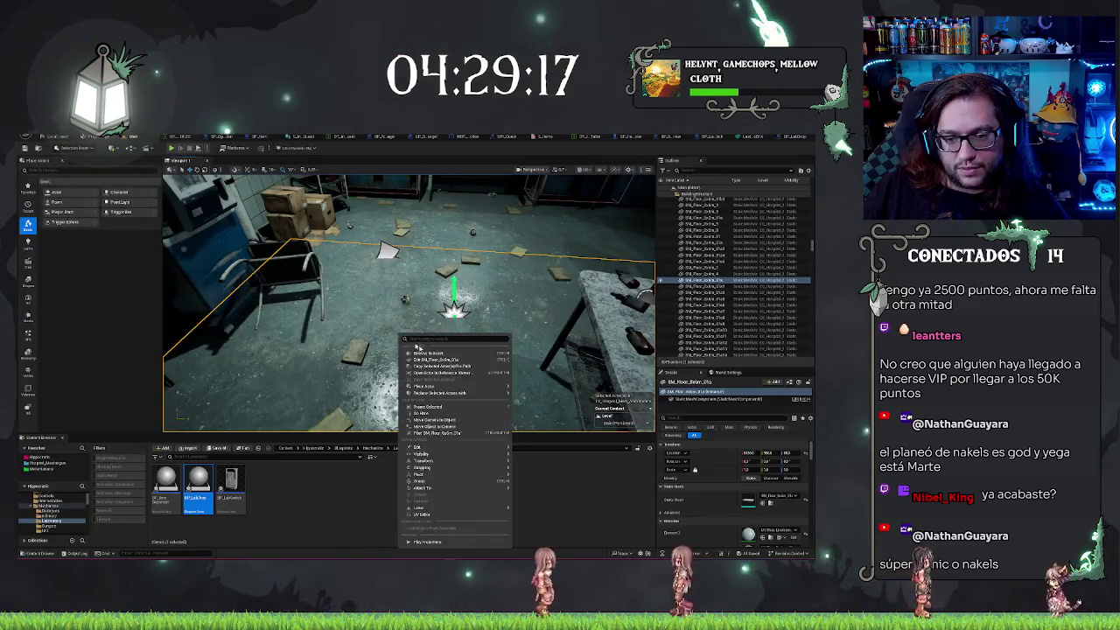
click(498, 374)
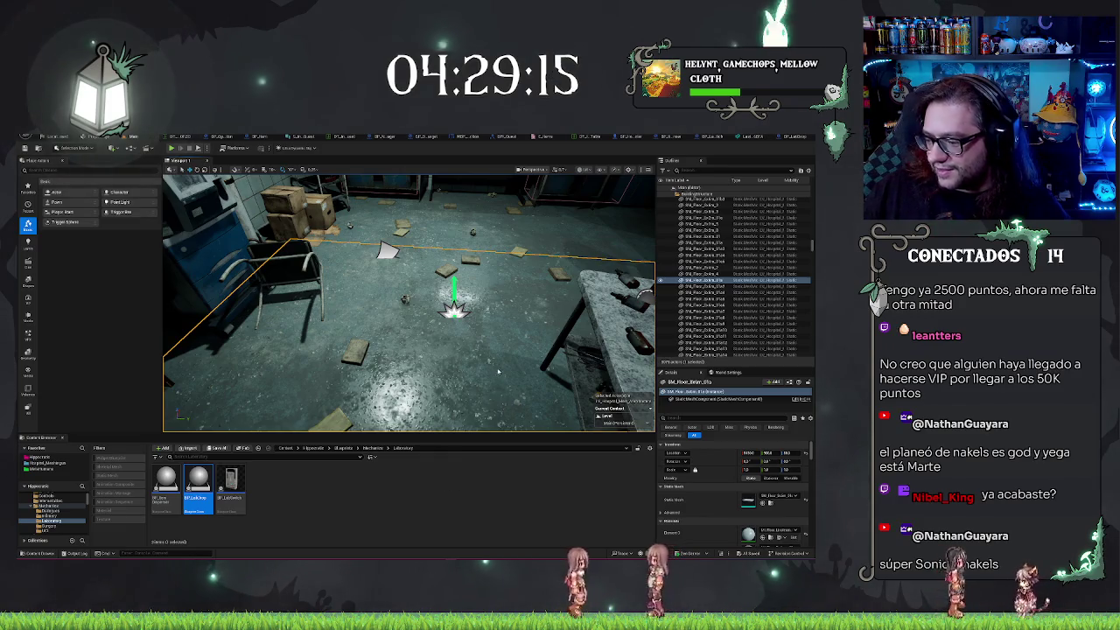
key(alt+p)
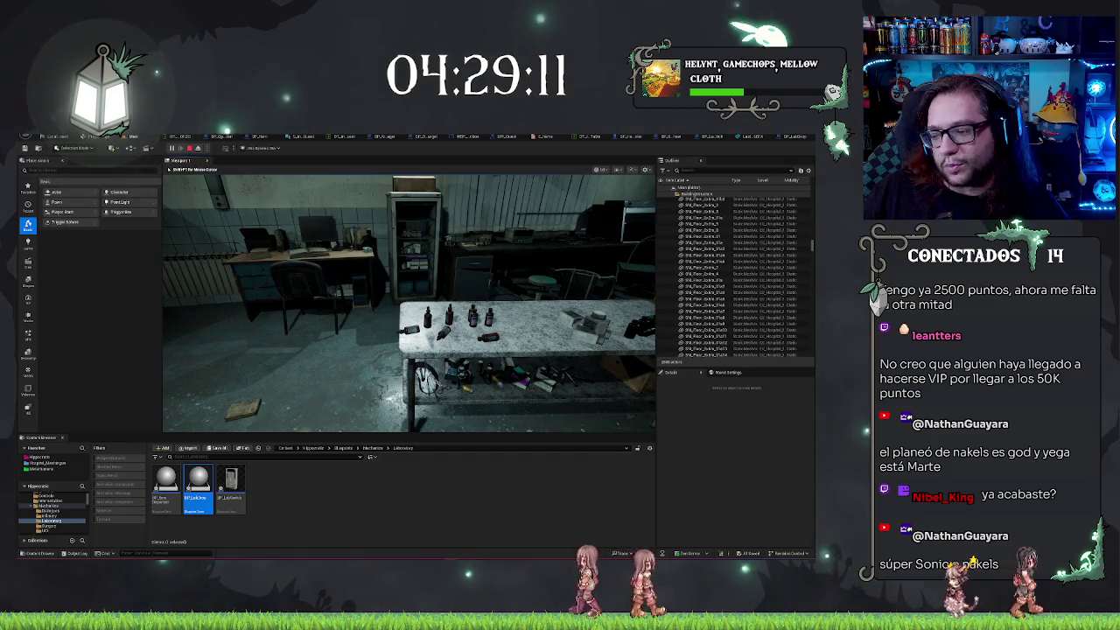
key(w)
key(w)
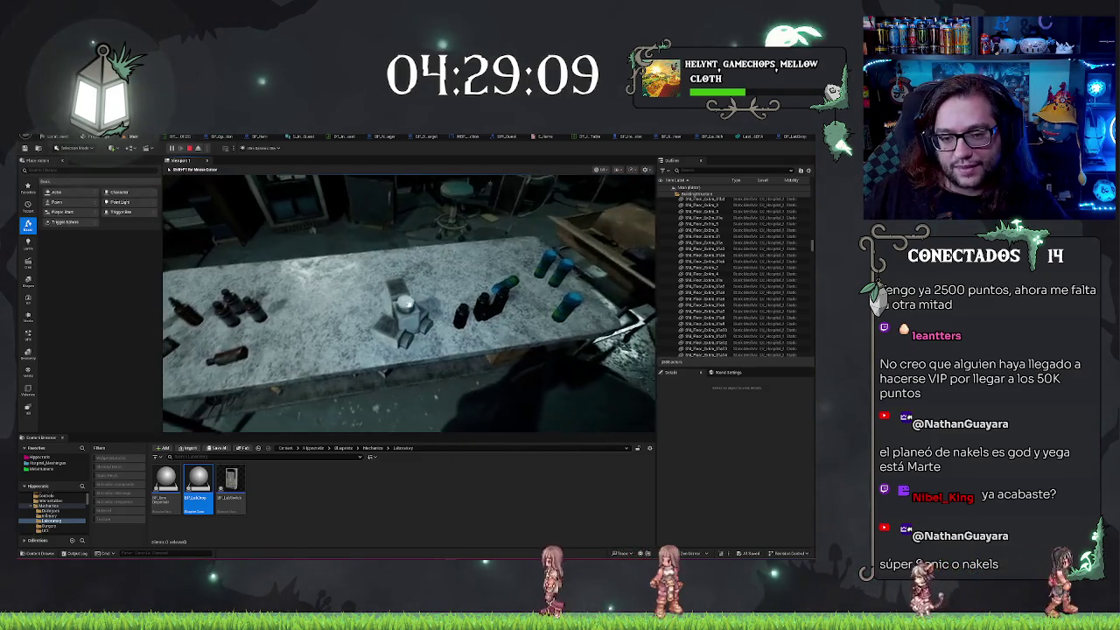
key(w)
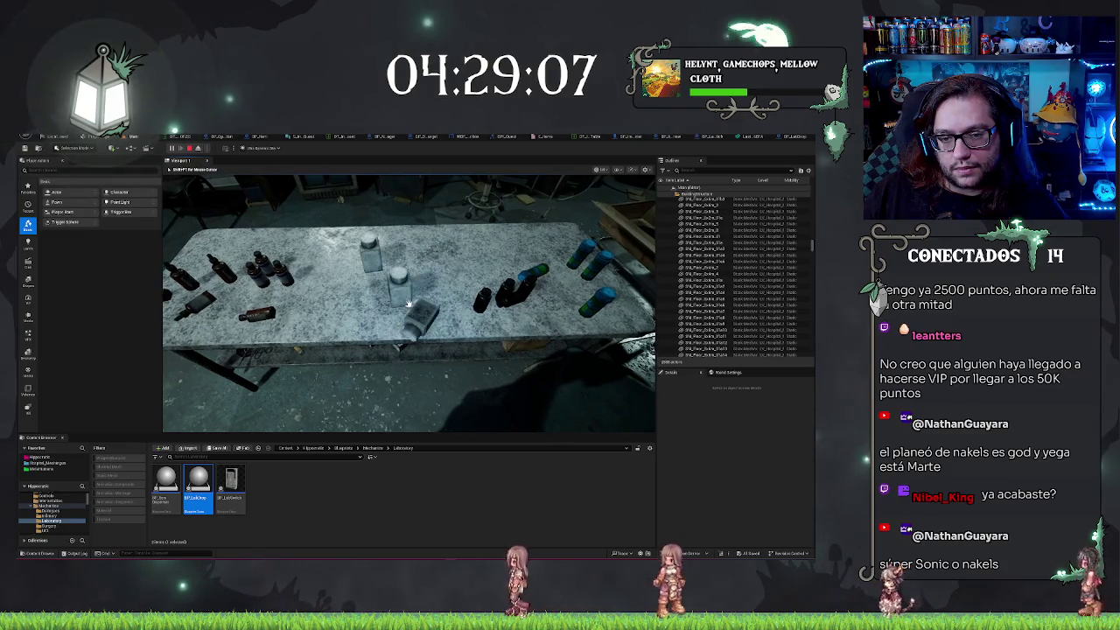
key(w)
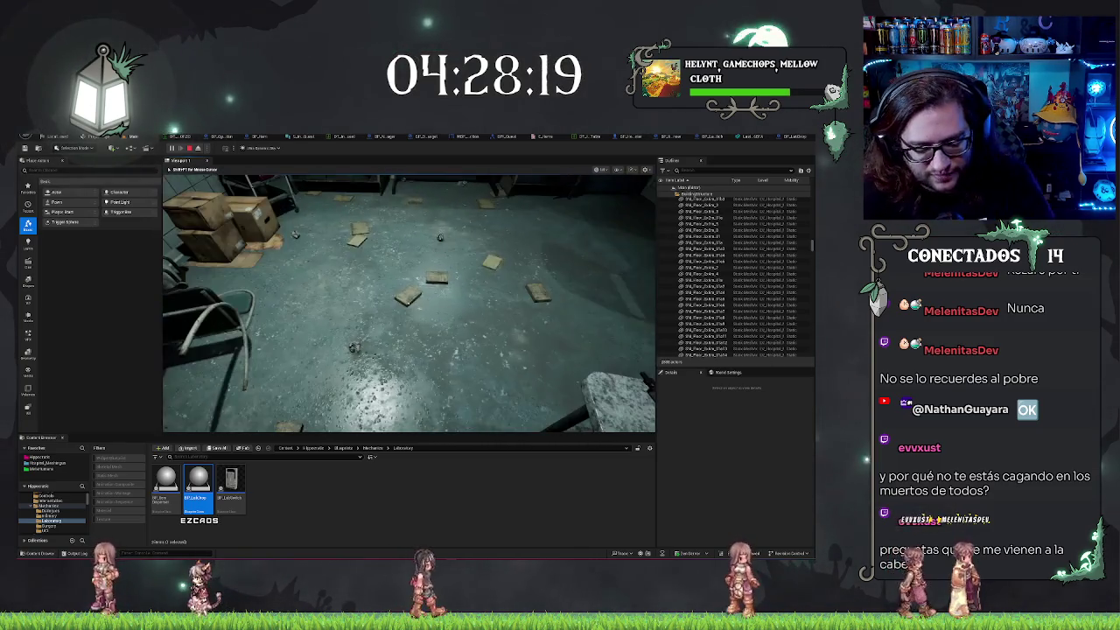
key(Escape)
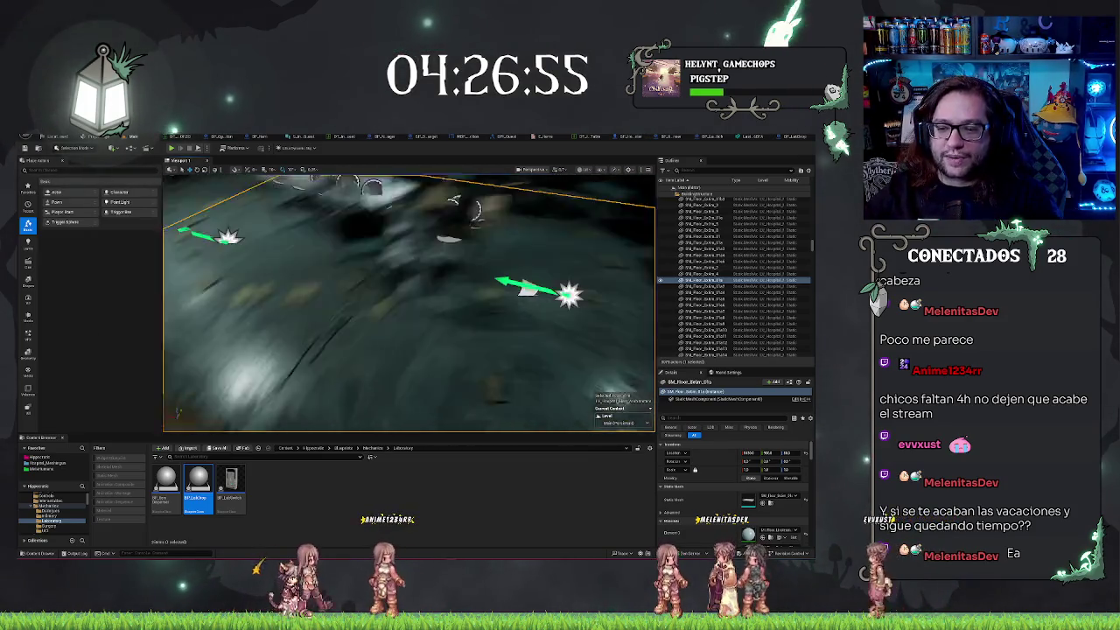
Play from a chosen spot, walk to the bottle table, then stop with Esc
right_click(427, 396)
click(444, 391)
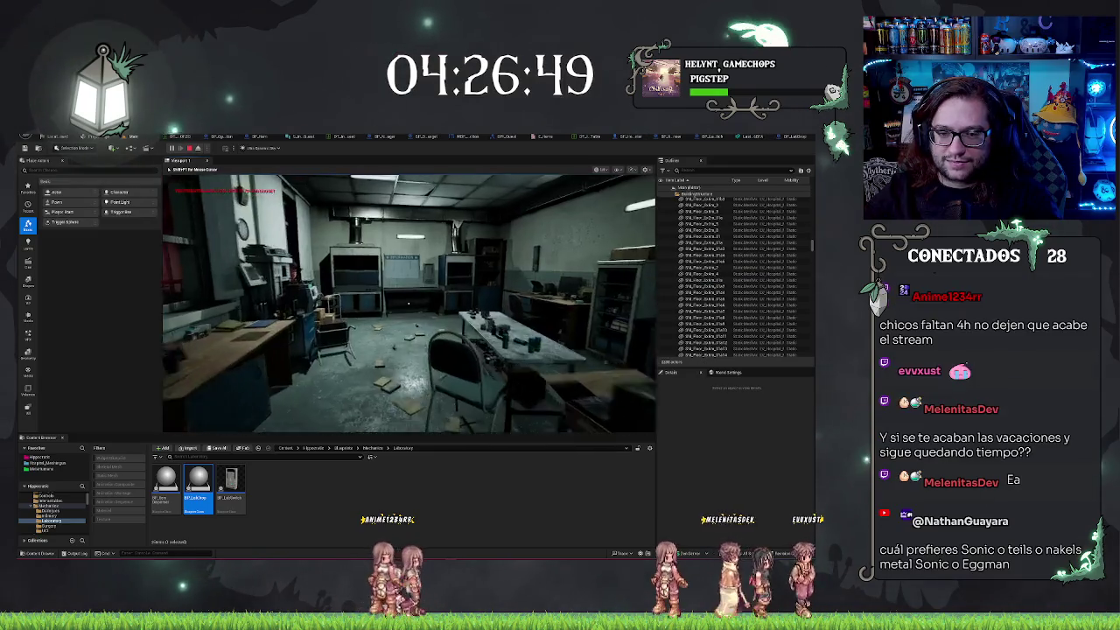
key(w)
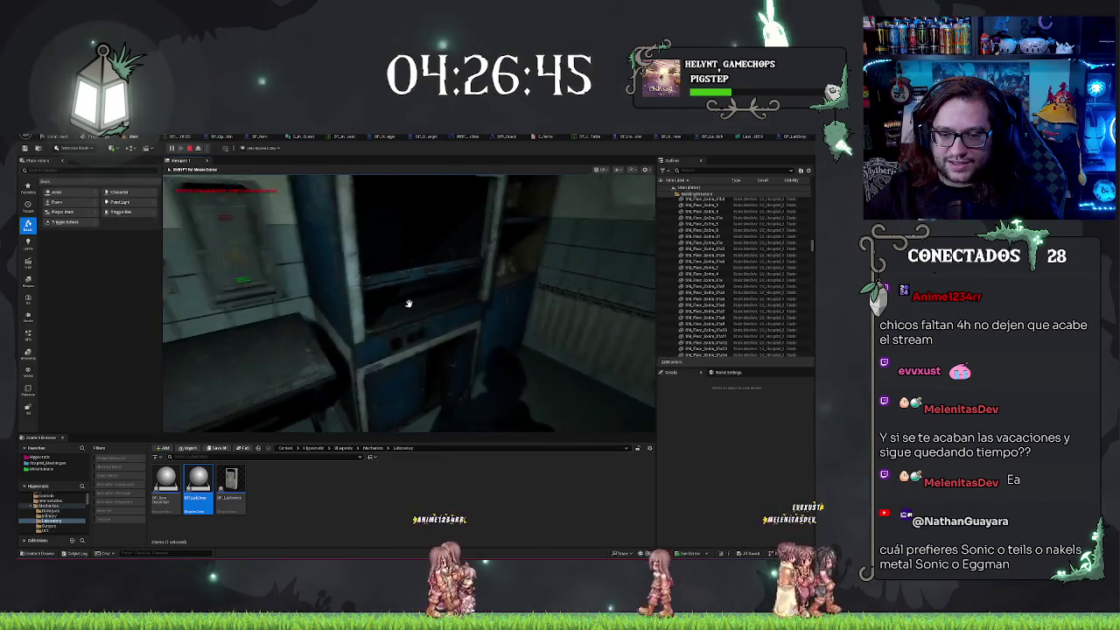
key(w)
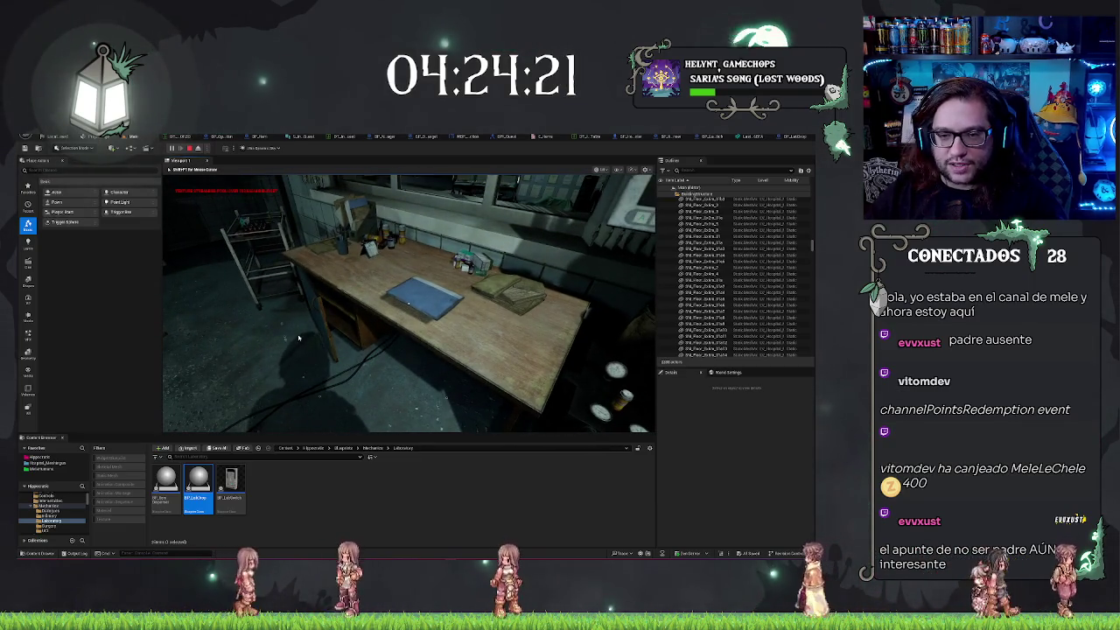
key(Escape)
Snap the blue tray onto the desk, quick-test in PIE, and open BP_LabDrop's Event Graph
click(425, 293)
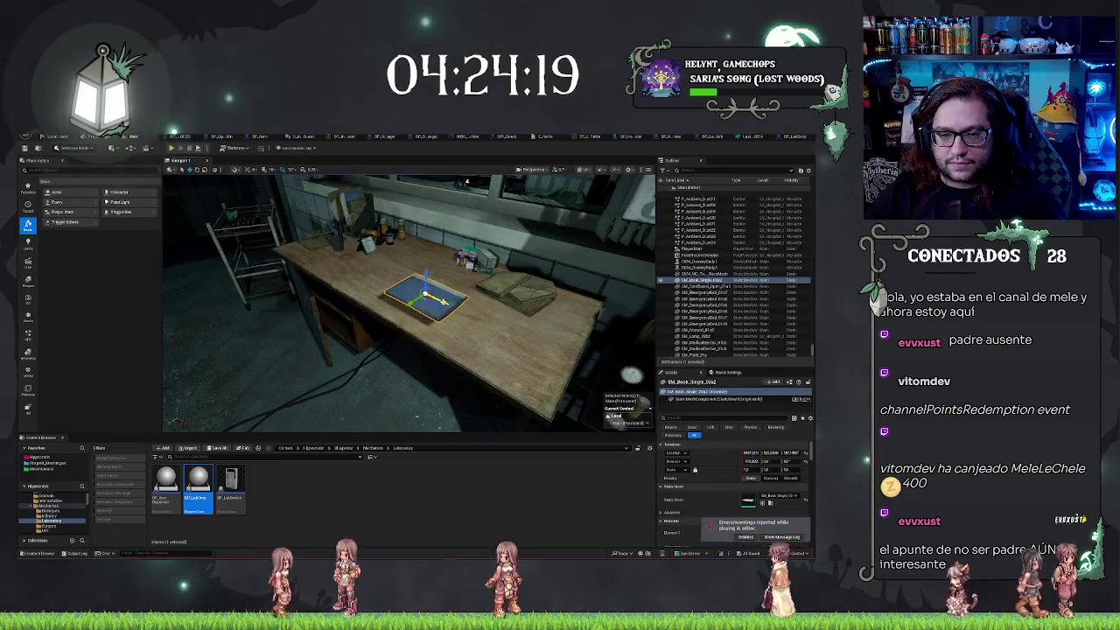
key(End)
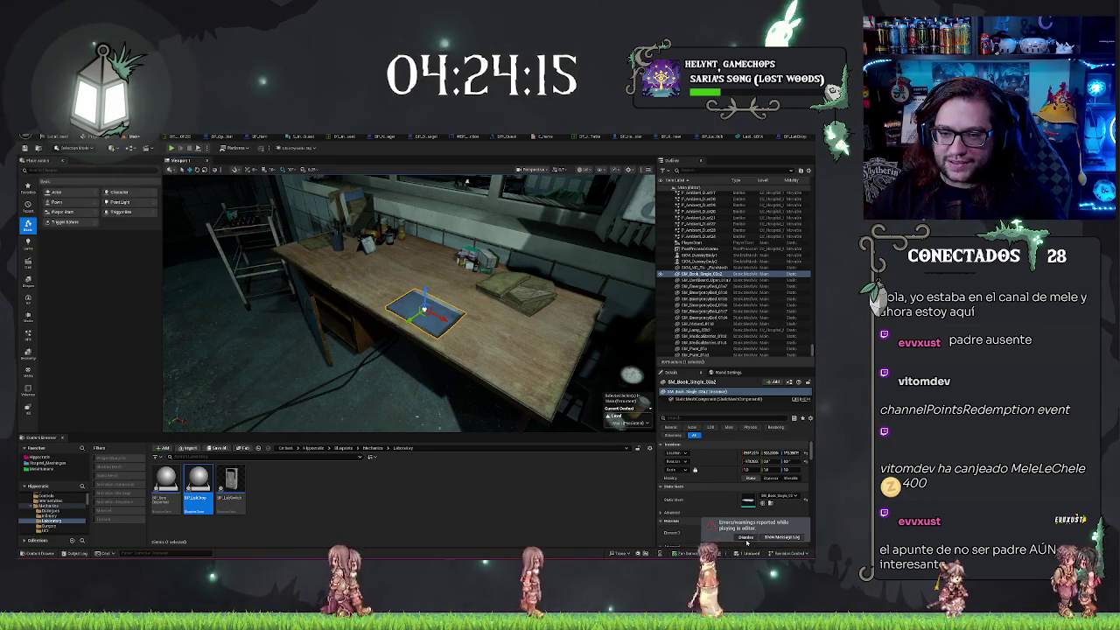
key(alt+p)
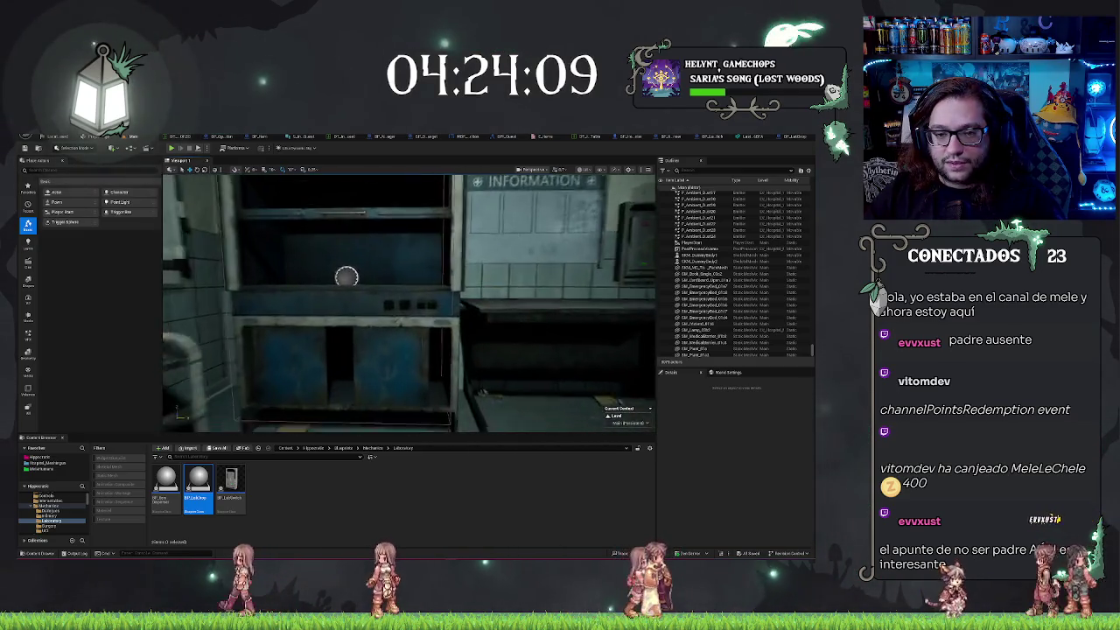
key(Escape)
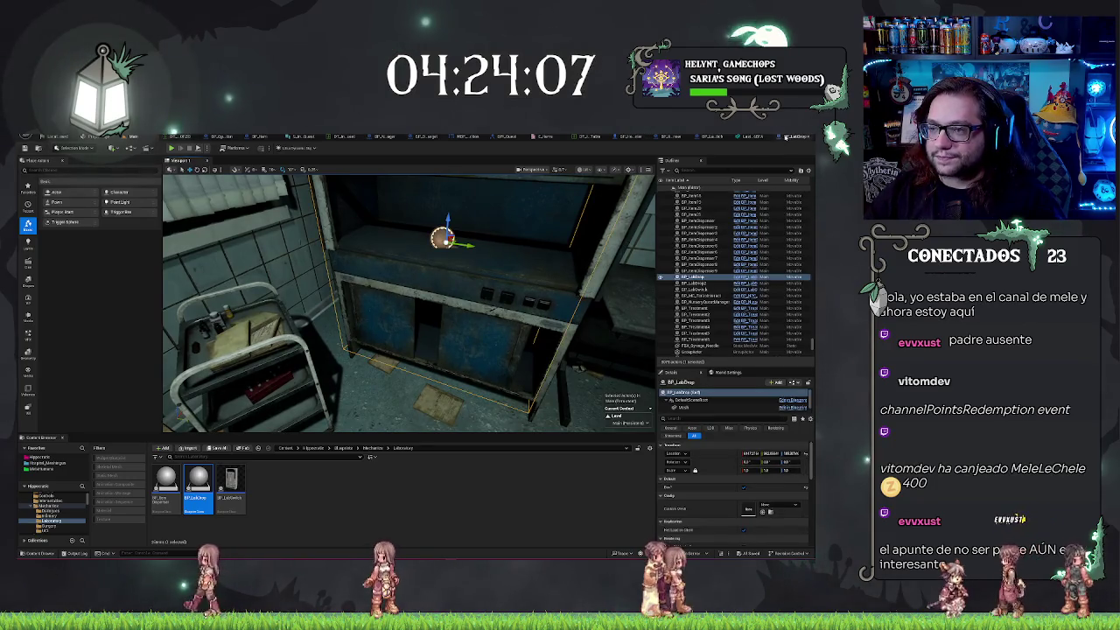
key(ctrl+e)
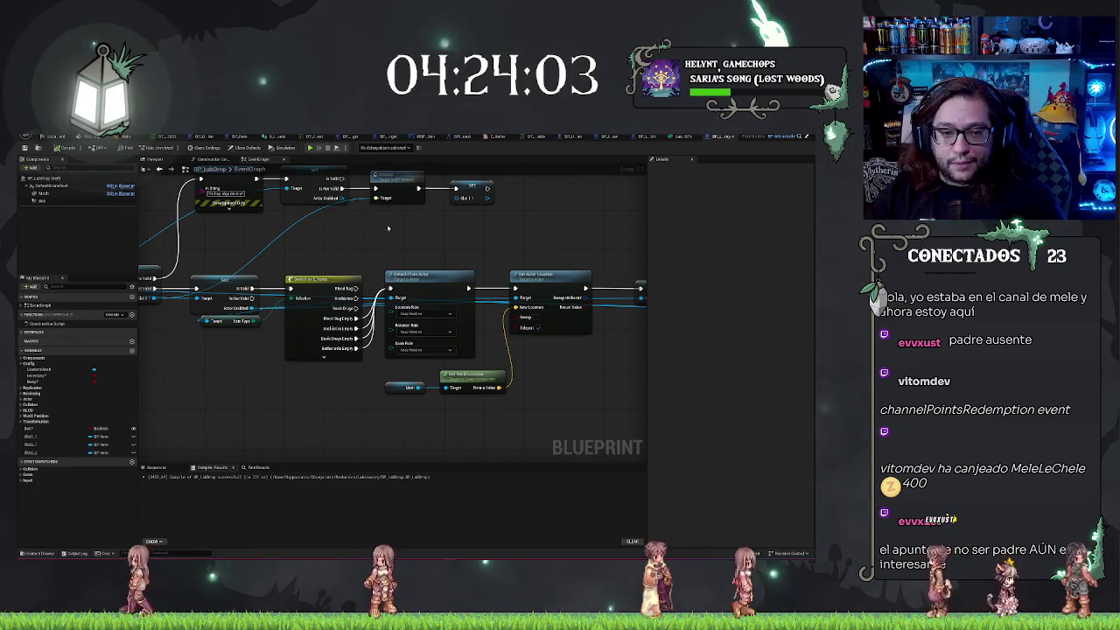
Pan and zoom the BP_LabDrop graph to the event node, Branch and Slot 1 check
drag(365, 230, 387, 255)
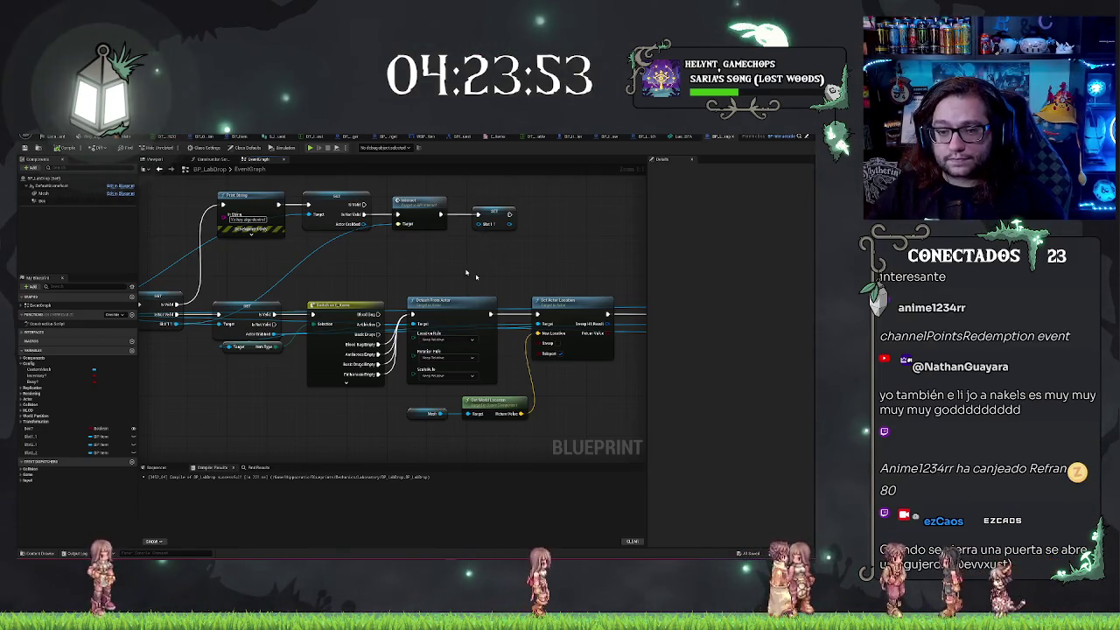
mouse_move(466, 274)
mouse_down()
mouse_move(455, 297)
mouse_move(341, 248)
mouse_up()
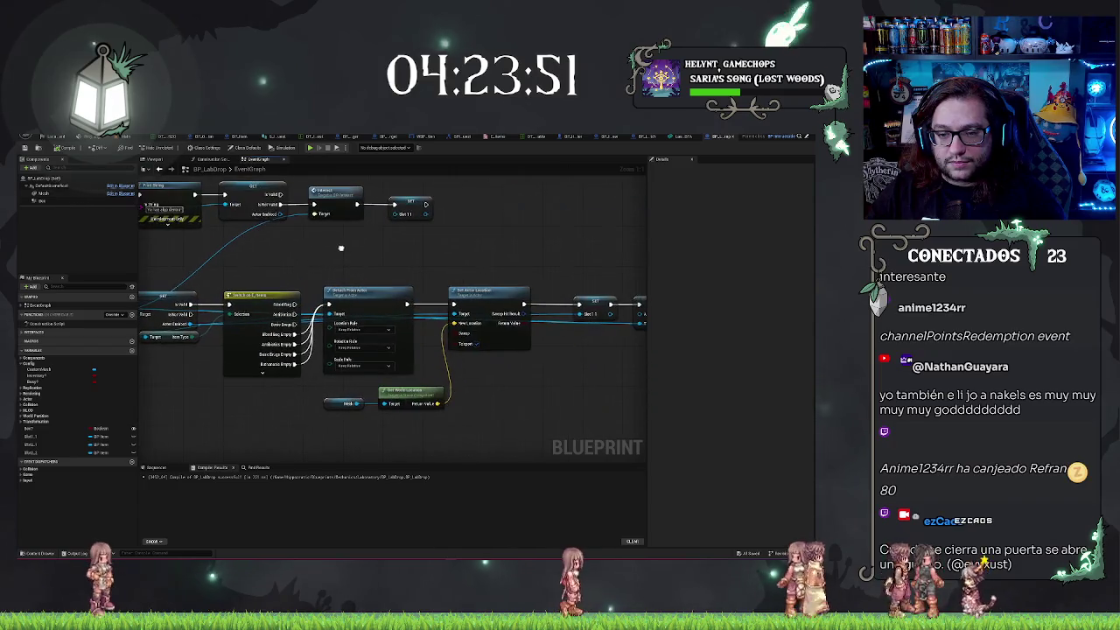
scroll(341, 247, down, 3)
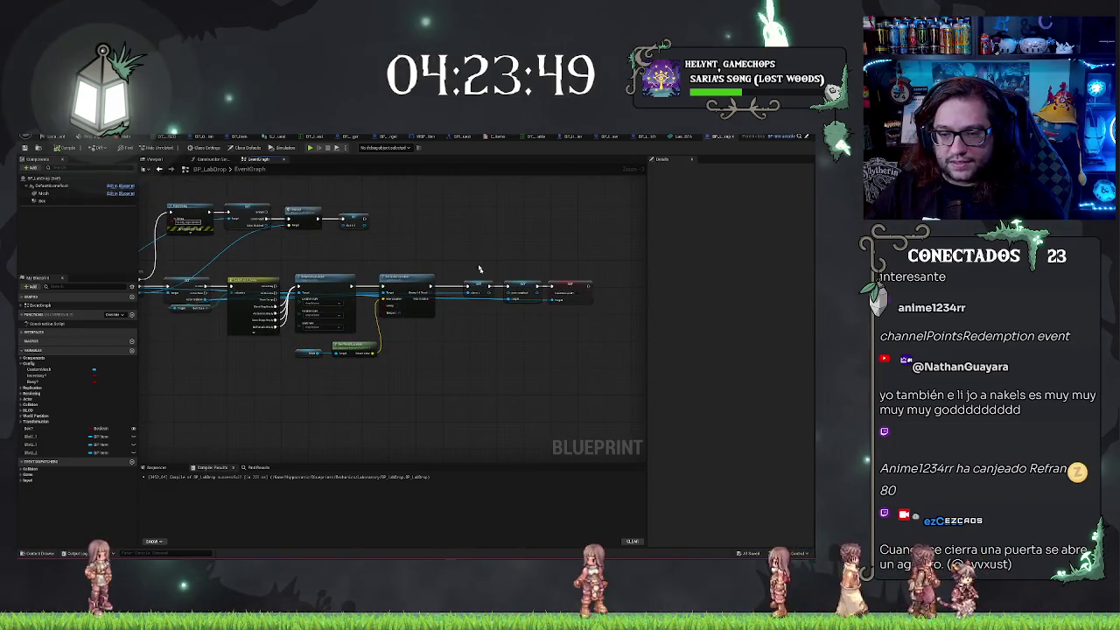
drag(479, 269, 626, 349)
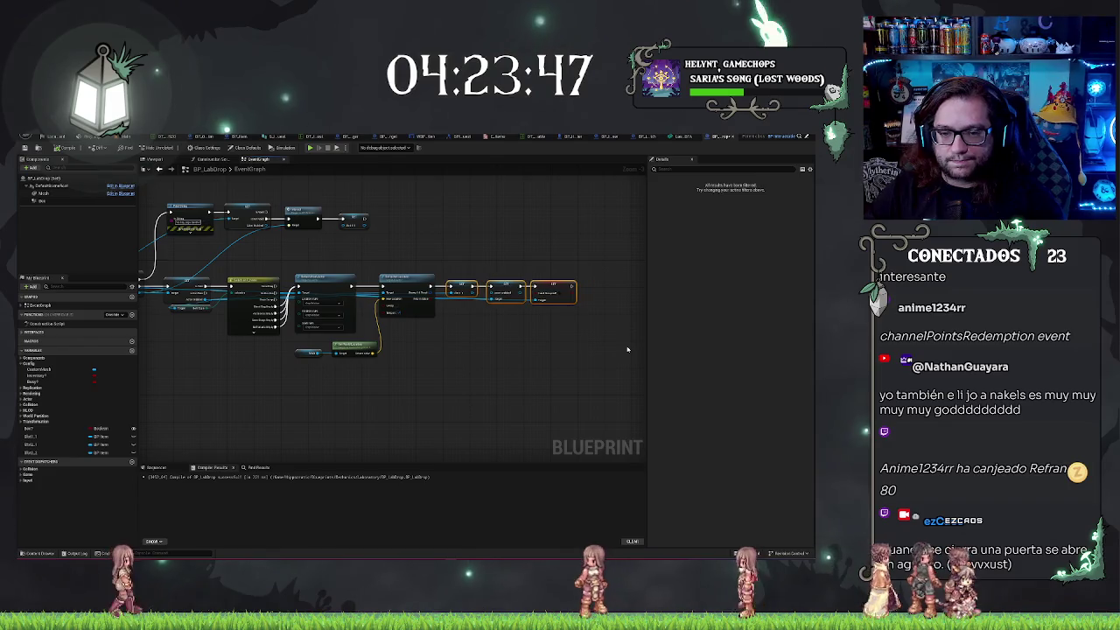
drag(245, 245, 410, 225)
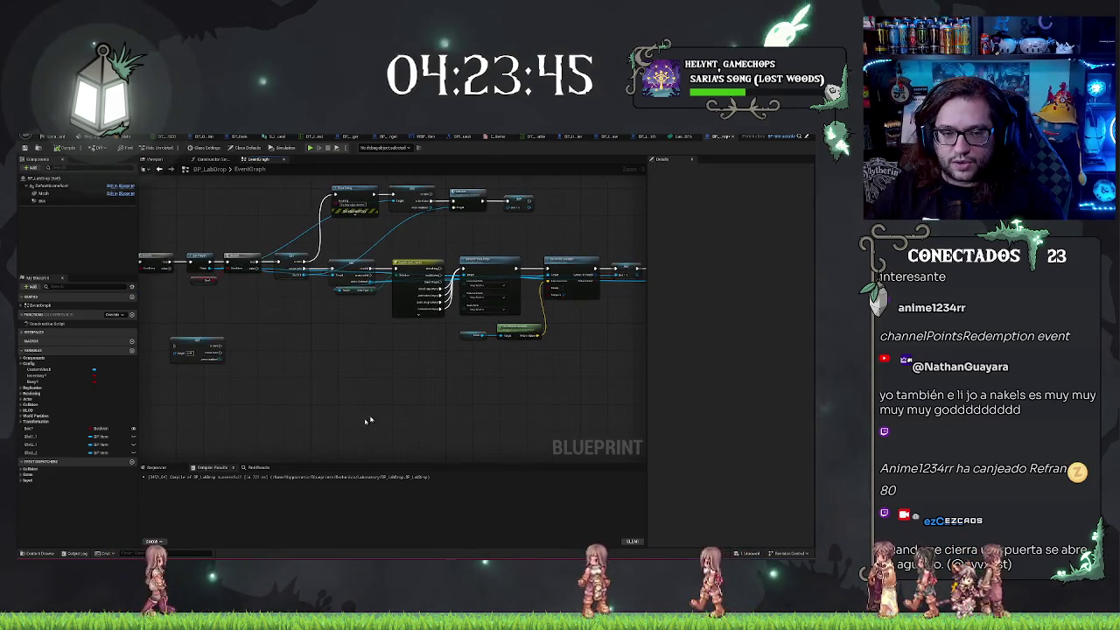
drag(367, 420, 398, 363)
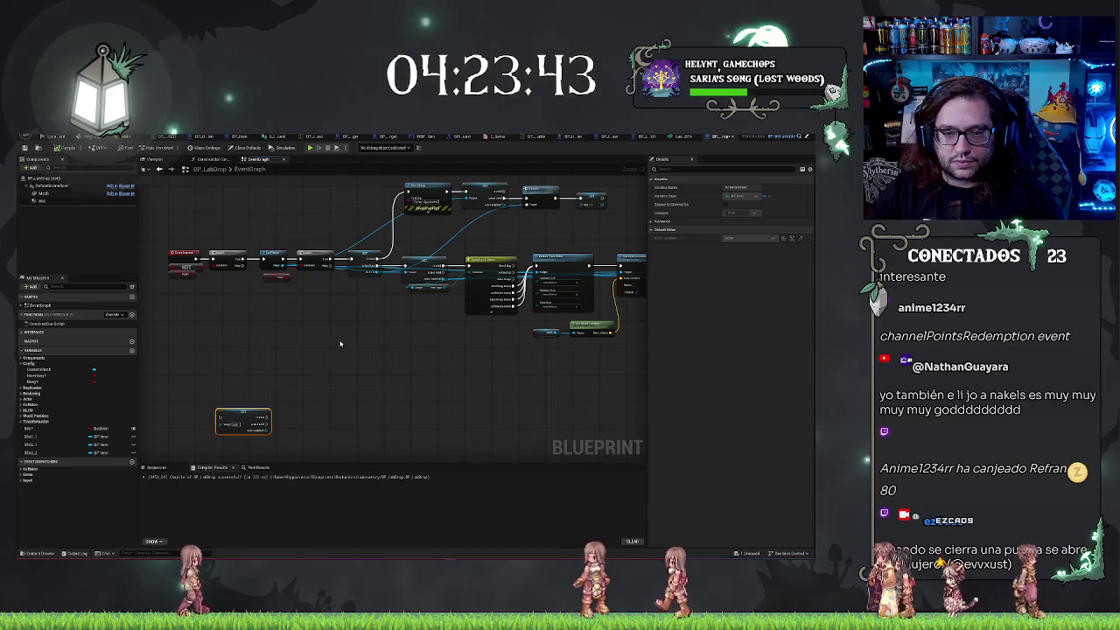
scroll(417, 345, up, 3)
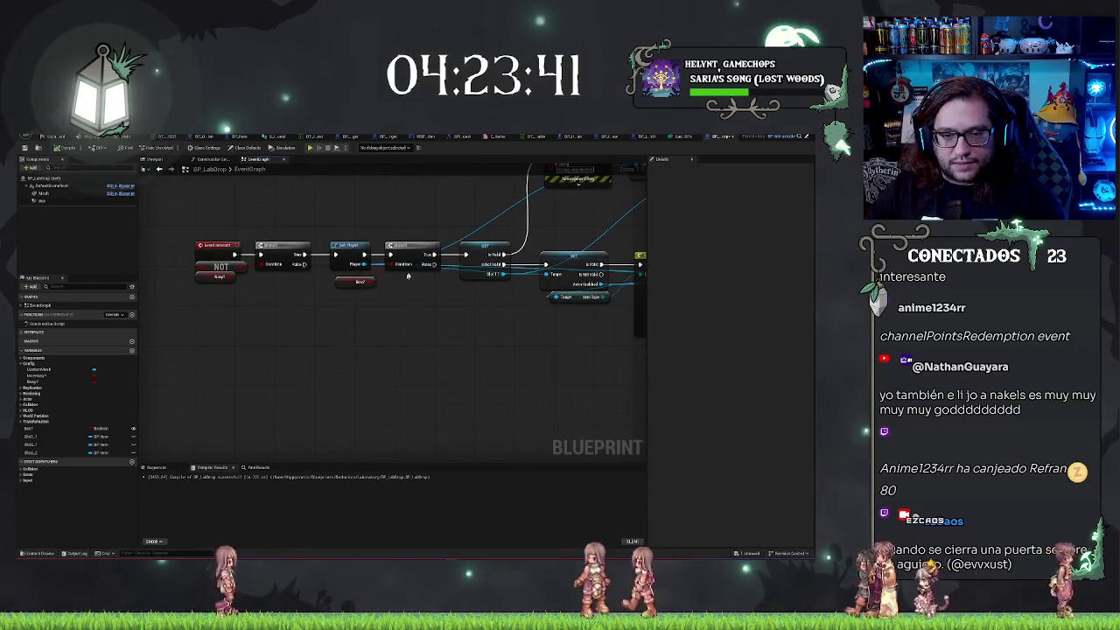
drag(473, 357, 428, 359)
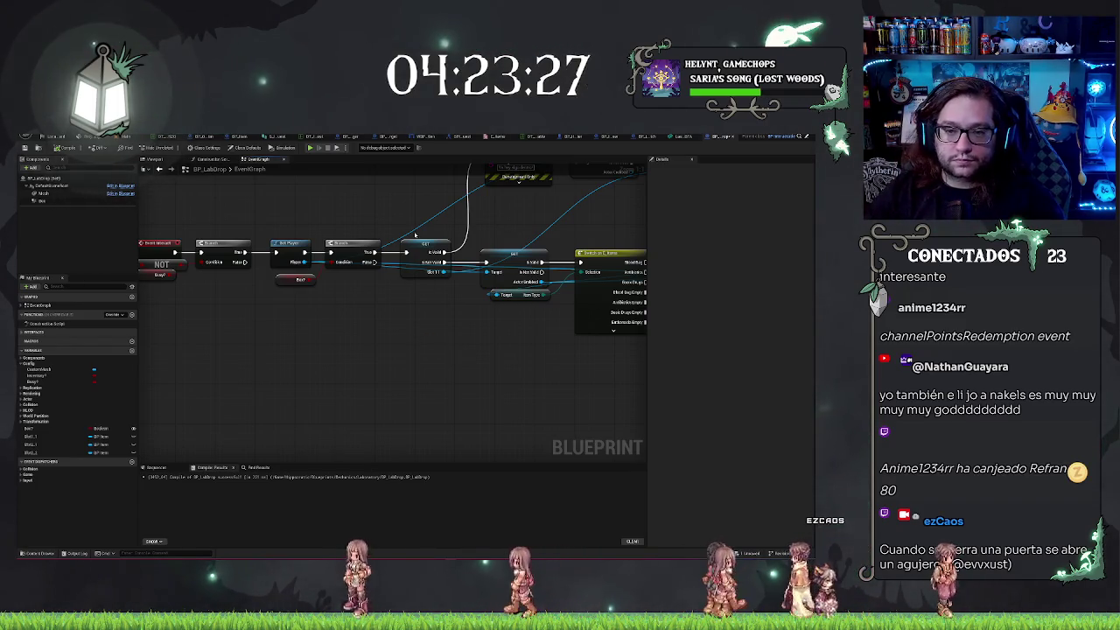
Place a Slot1 getter and convert the Slot1 and Slot 2 getters to validated gets
click(45, 445)
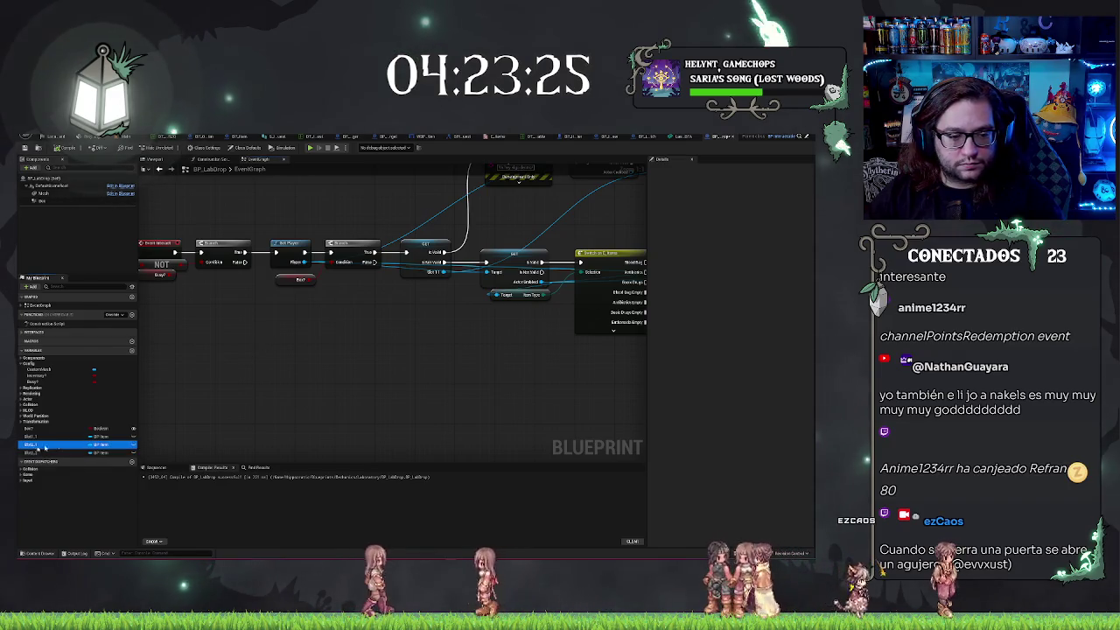
drag(45, 446, 334, 389)
right_click(324, 394)
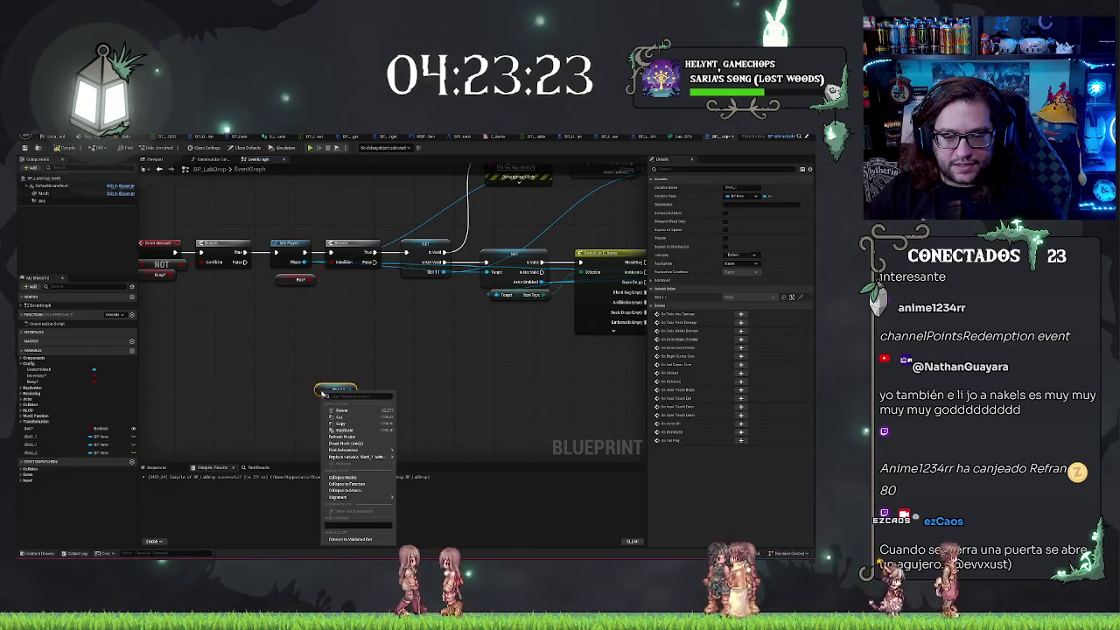
click(350, 539)
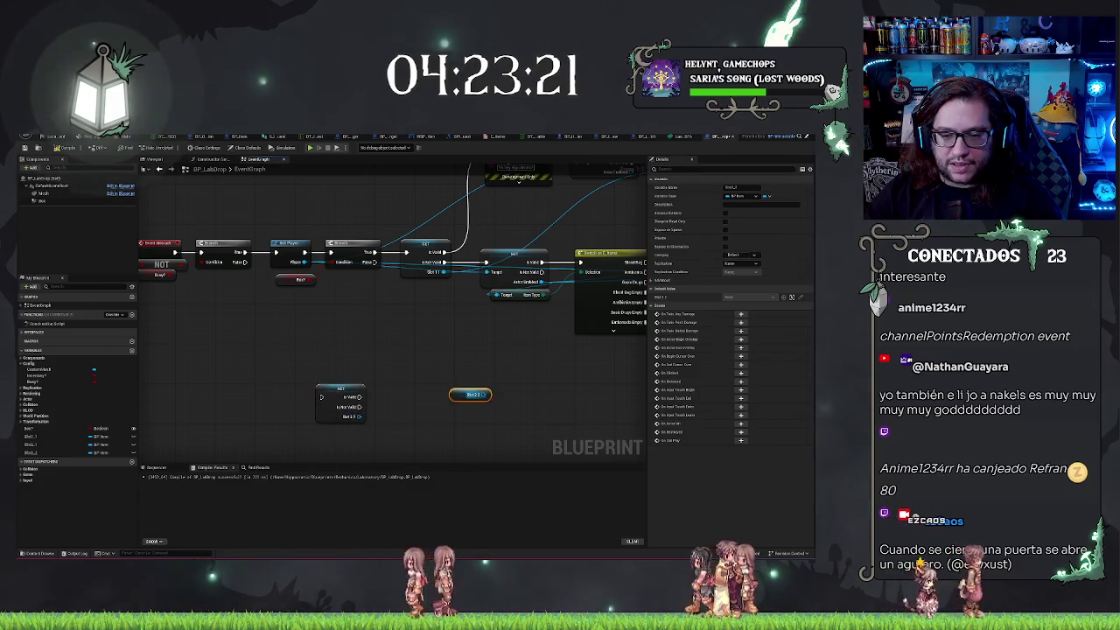
right_click(470, 395)
click(494, 549)
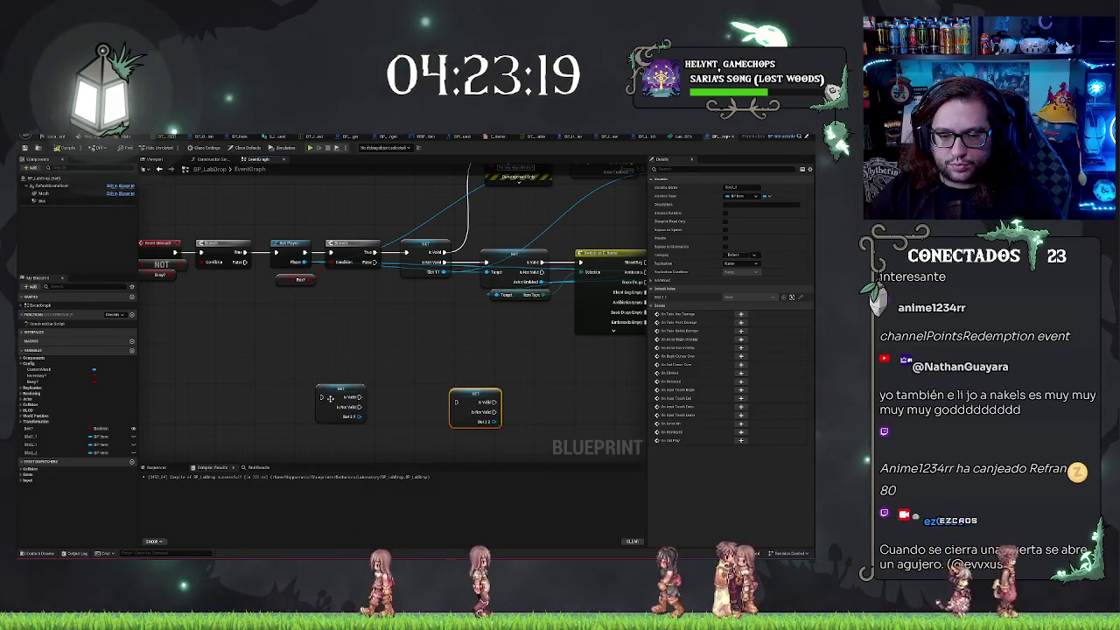
Arrange the Slot 1 and Slot 2 checks, stacked, below the main chain
drag(330, 398, 395, 312)
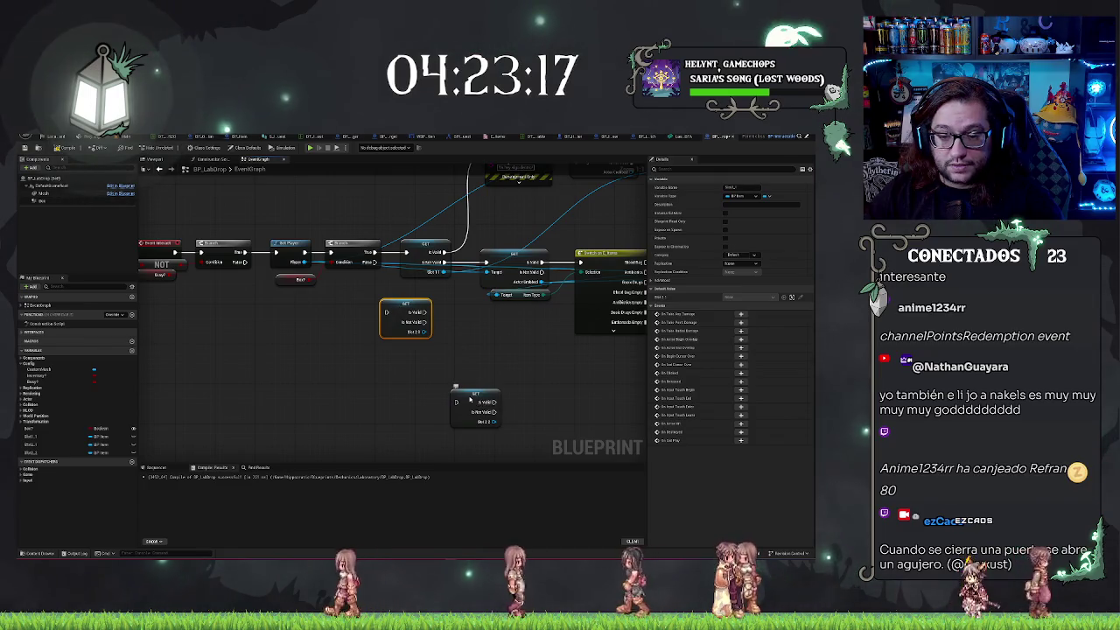
drag(469, 394, 398, 355)
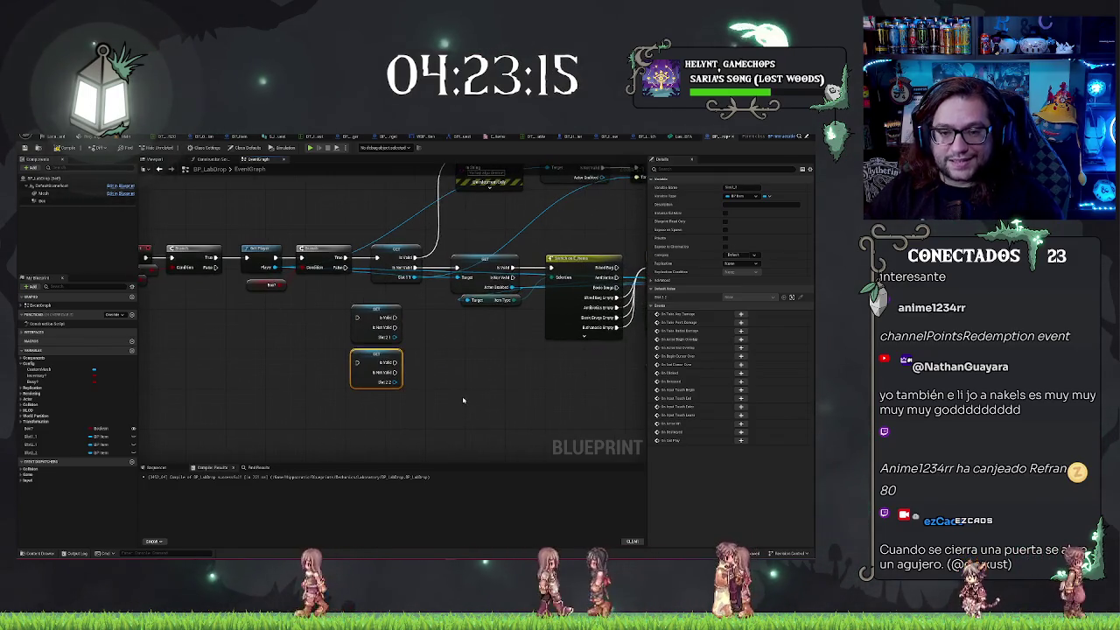
drag(455, 396, 442, 396)
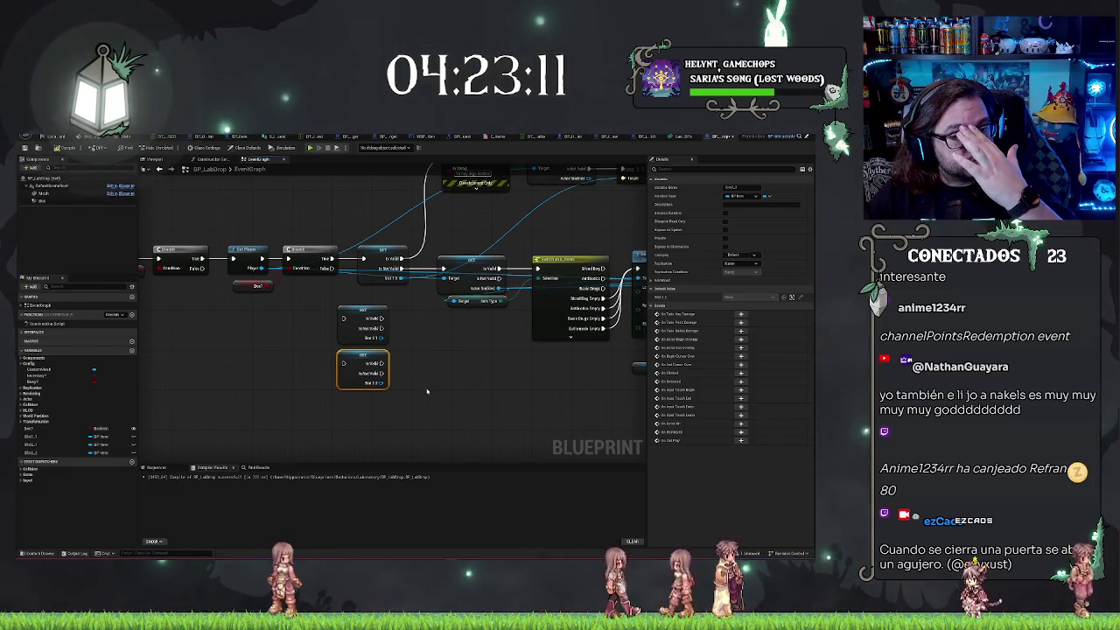
shift+click(386, 312)
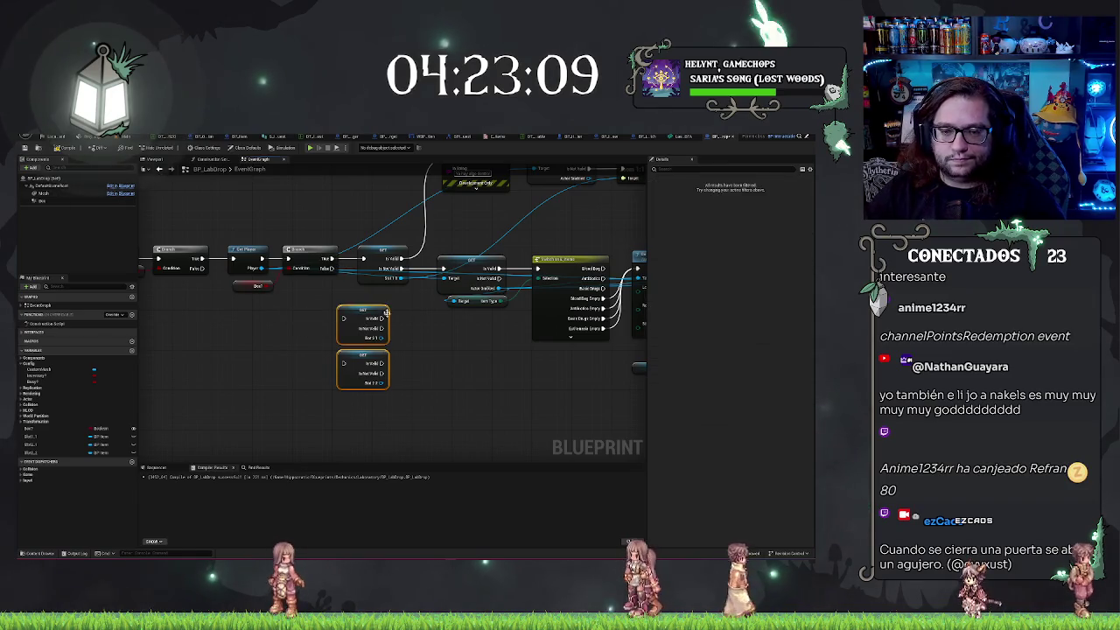
drag(367, 324, 384, 330)
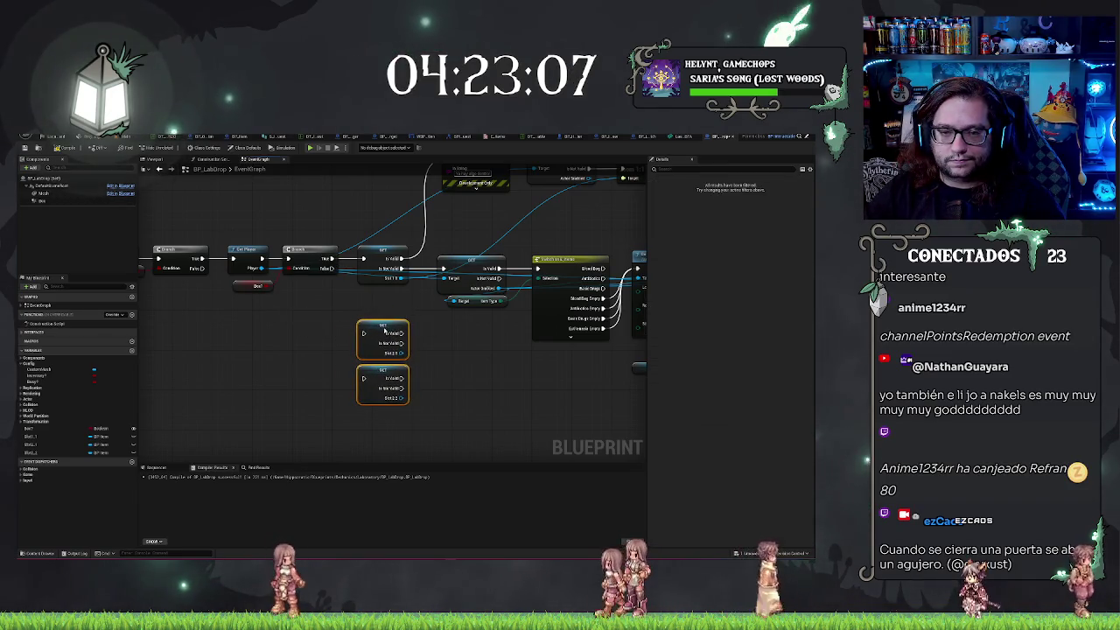
click(457, 388)
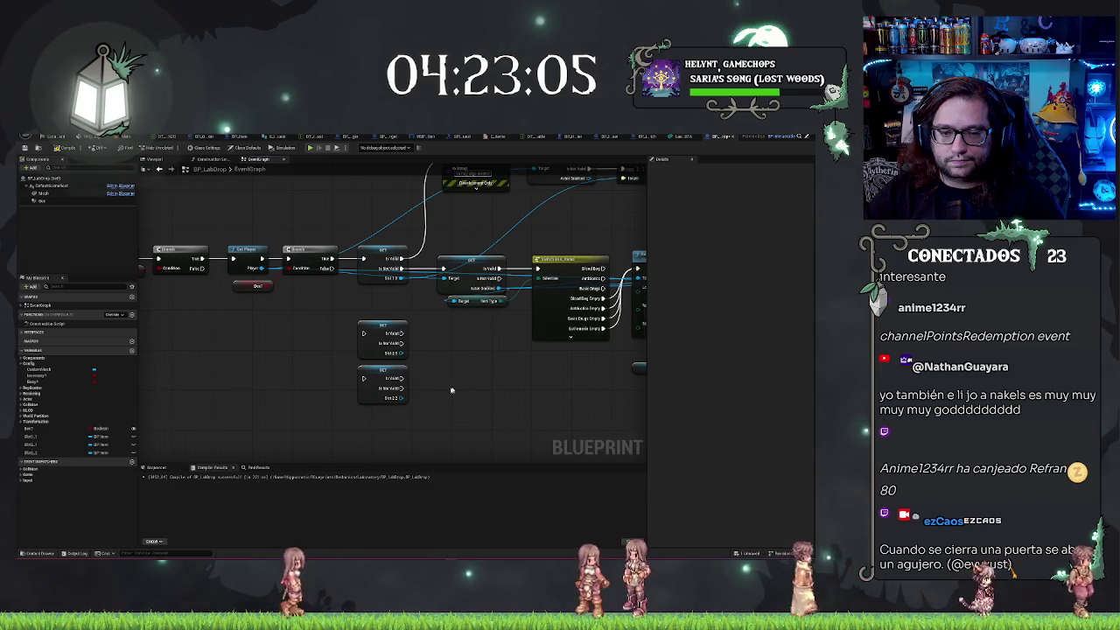
drag(382, 377, 431, 393)
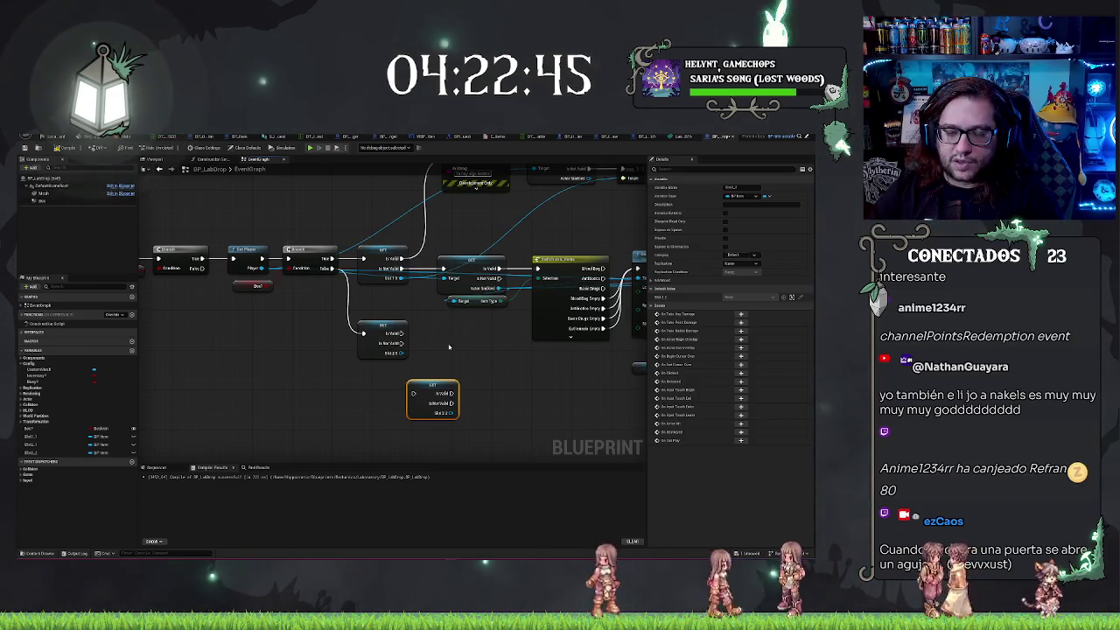
Move the Slot 2 check left beside the other Slot check and select the Print String row
drag(291, 342, 367, 342)
drag(221, 312, 222, 313)
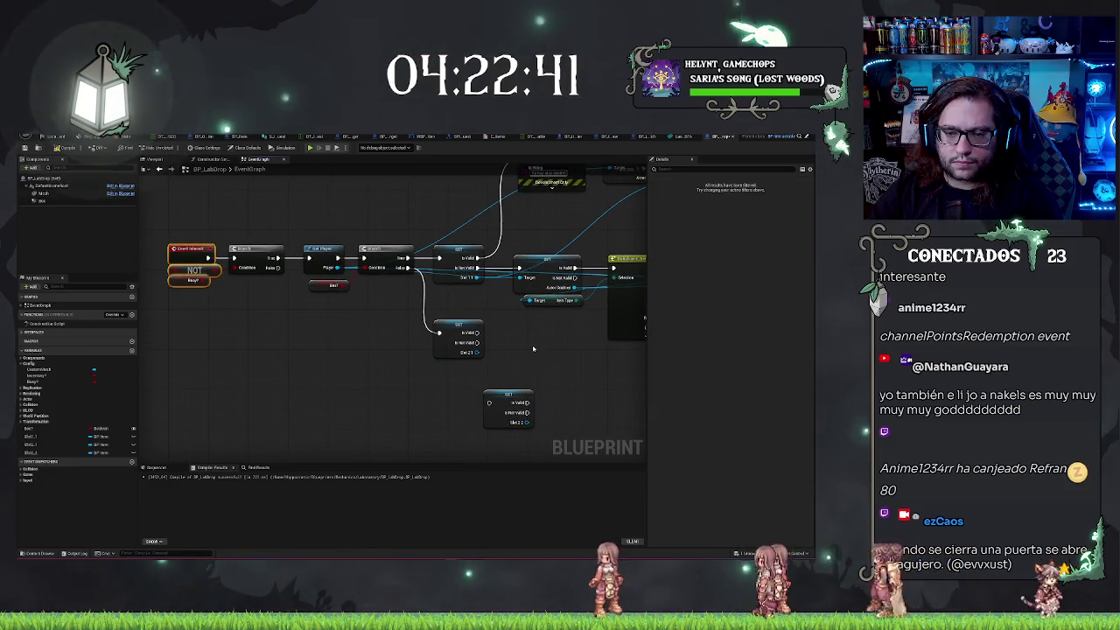
drag(533, 348, 392, 344)
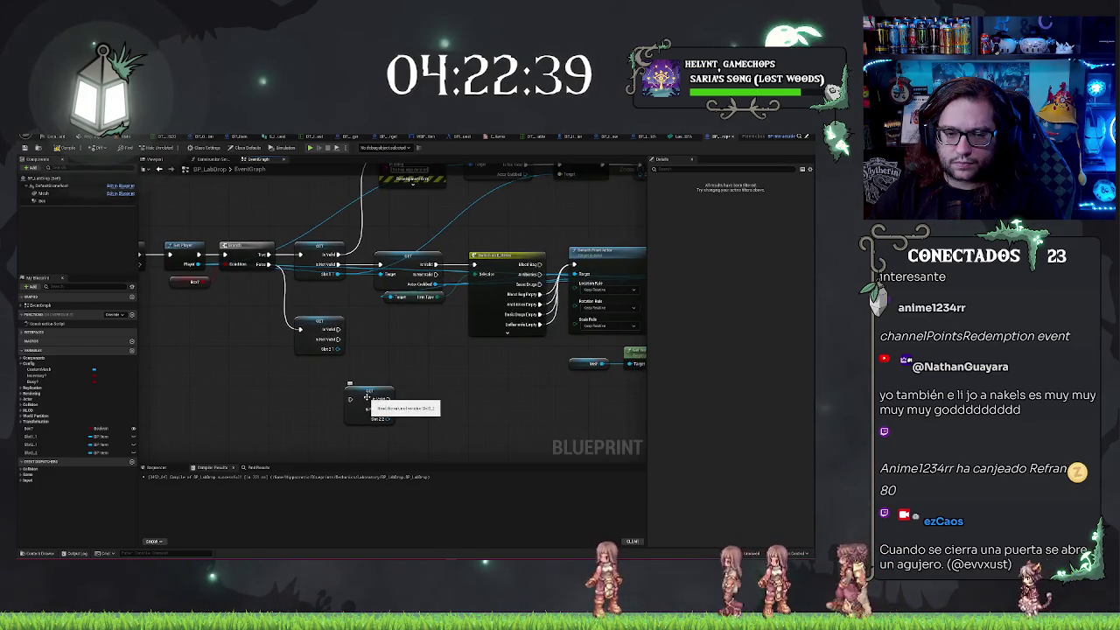
mouse_move(366, 398)
mouse_down()
mouse_move(322, 379)
mouse_move(229, 389)
mouse_move(190, 407)
mouse_up()
drag(353, 350, 314, 368)
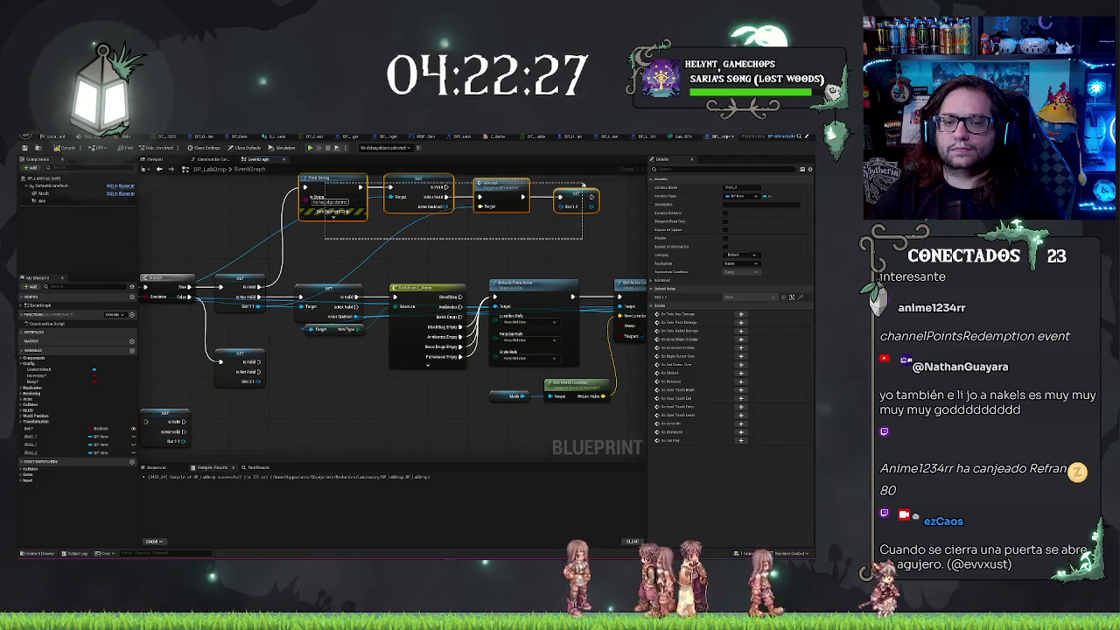
drag(582, 185, 581, 186)
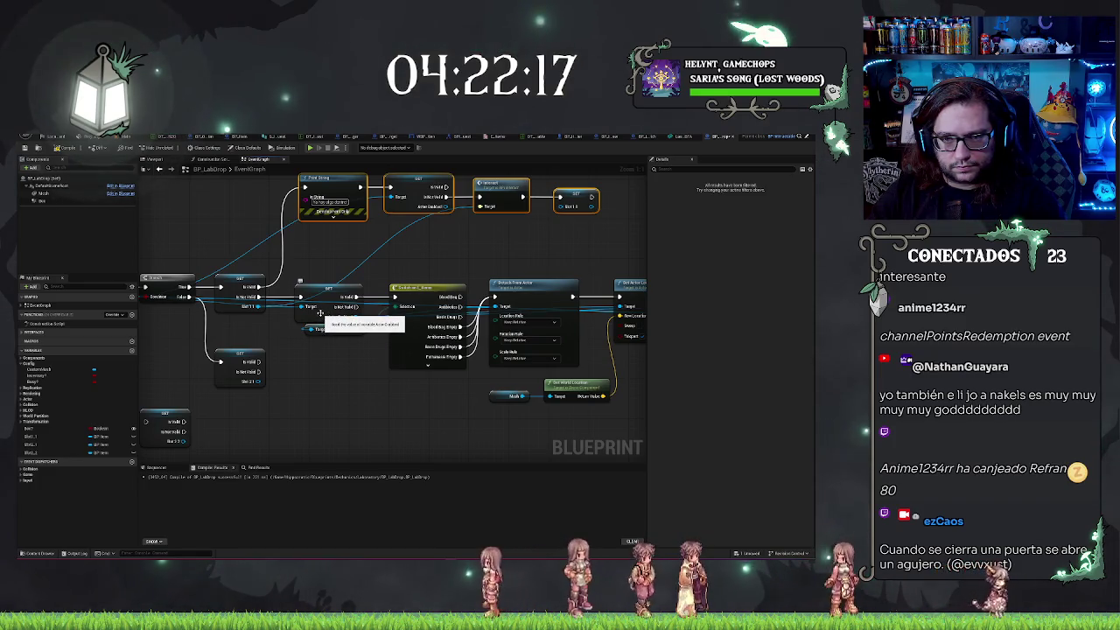
drag(327, 400, 398, 385)
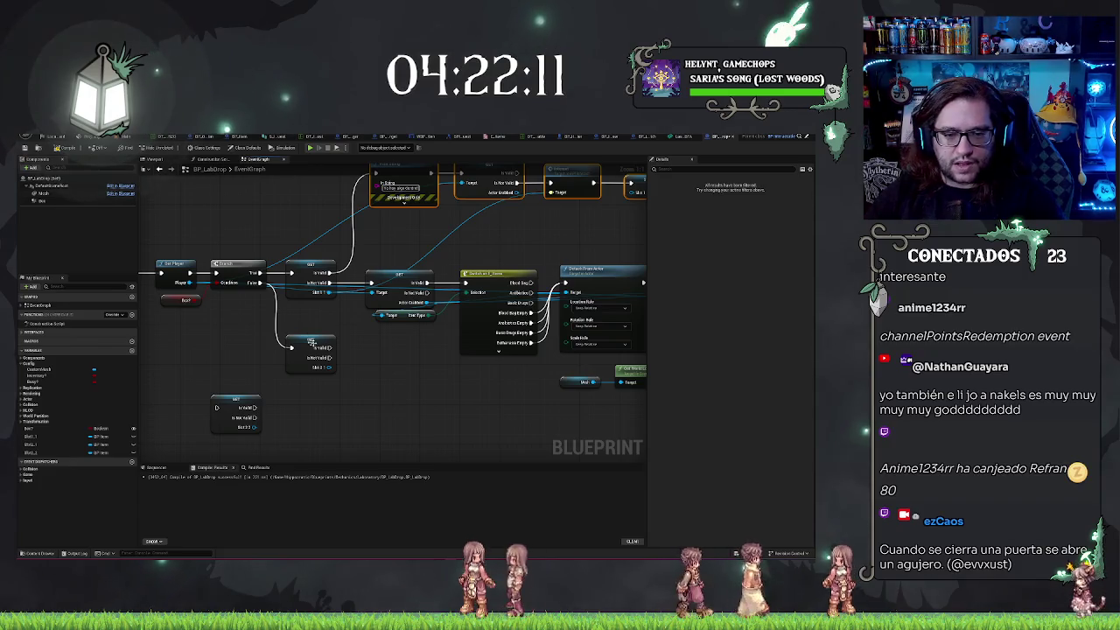
mouse_move(305, 337)
mouse_down()
mouse_move(180, 404)
mouse_move(365, 382)
mouse_move(328, 358)
mouse_up()
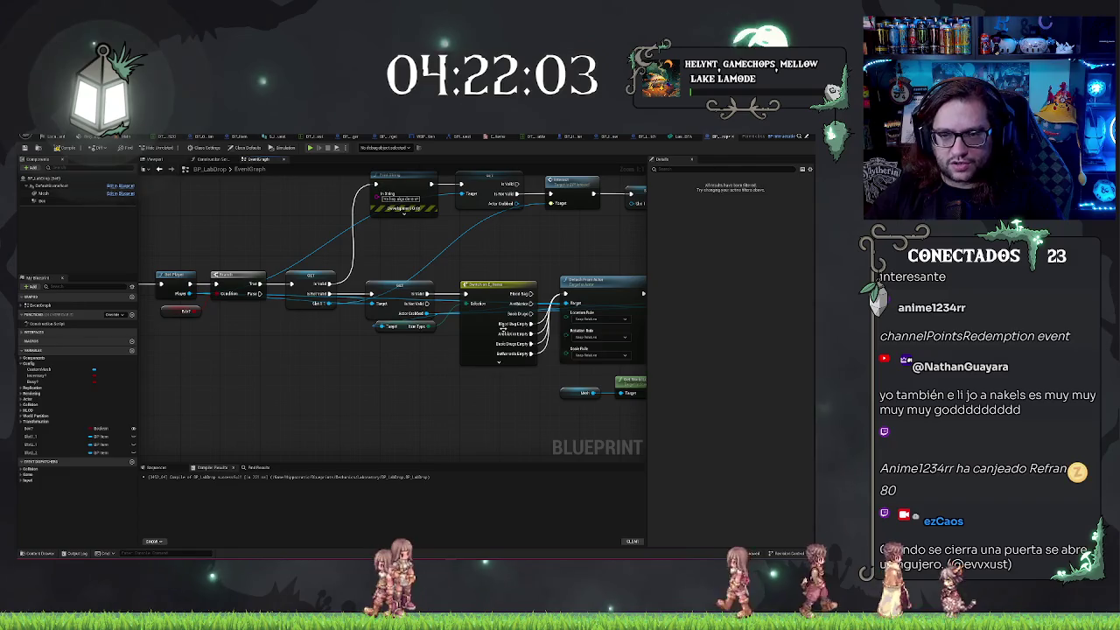
Select the Actor Grabbed validity check in the upper node row
drag(509, 269, 429, 329)
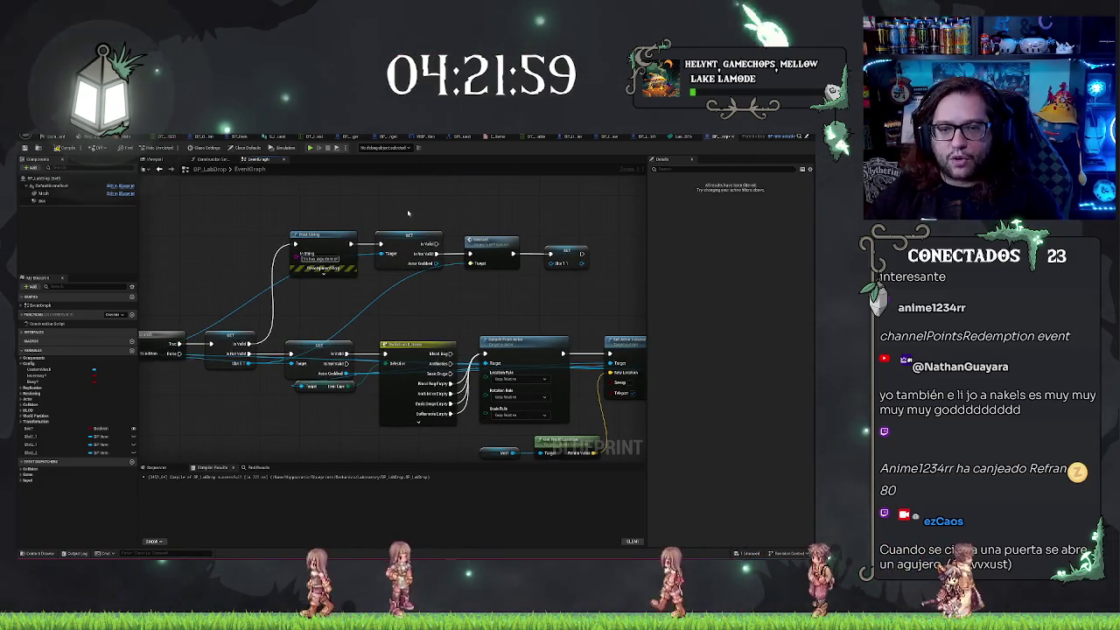
drag(408, 213, 499, 186)
click(499, 223)
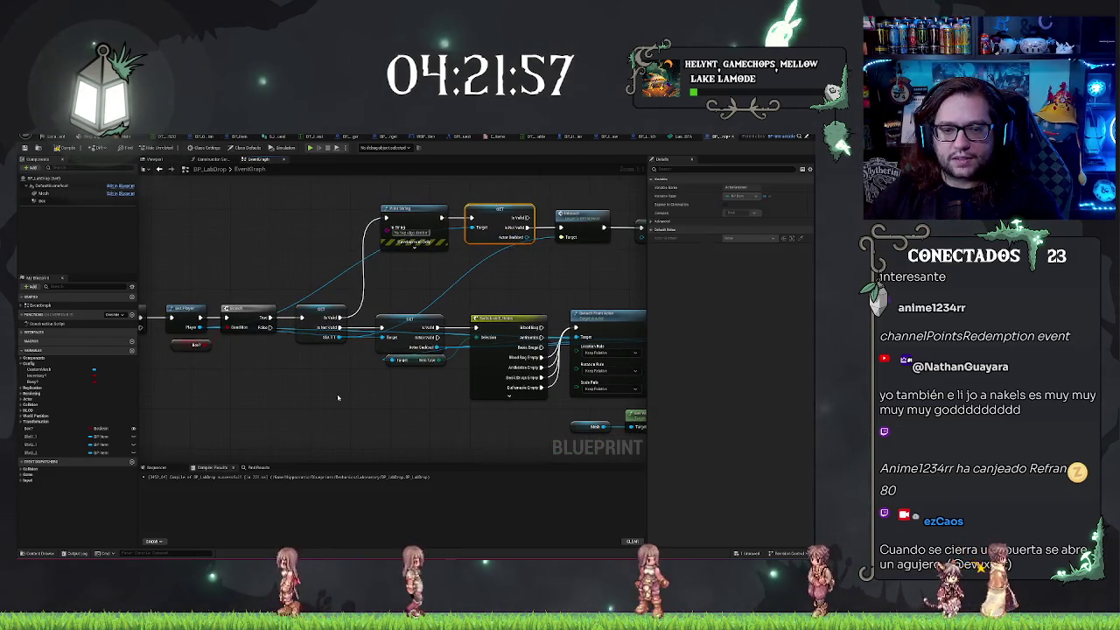
Duplicate the Actor Grabbed validity check and wire the player reference into the copy
key(ctrl+c)
key(ctrl+v)
mouse_move(321, 418)
mouse_down()
mouse_move(236, 345)
mouse_move(188, 326)
mouse_move(311, 407)
mouse_up()
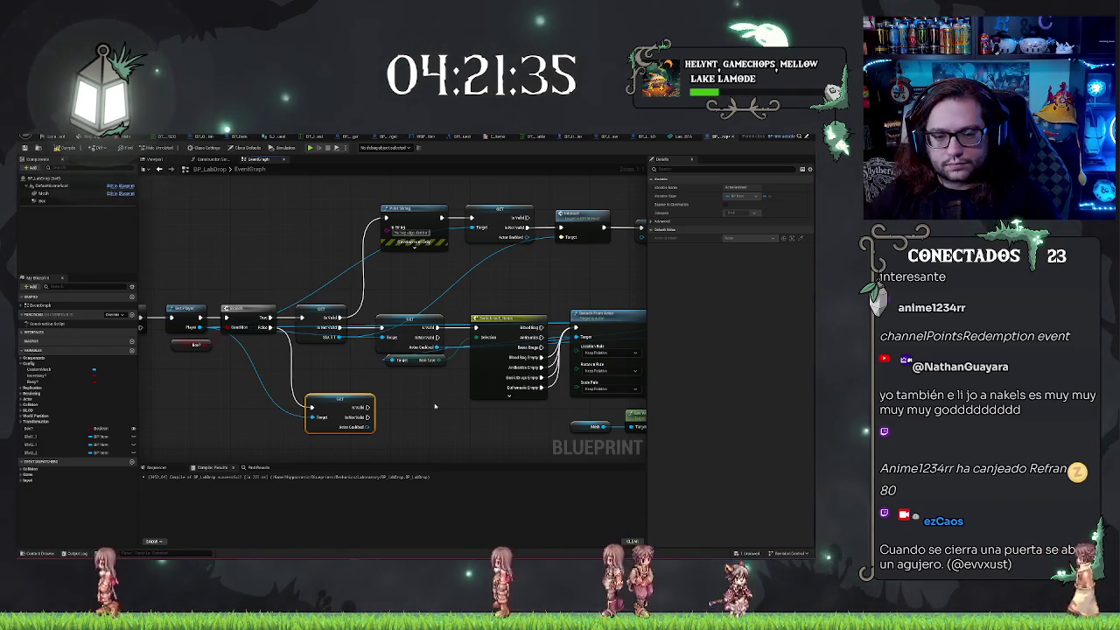
drag(248, 348, 278, 343)
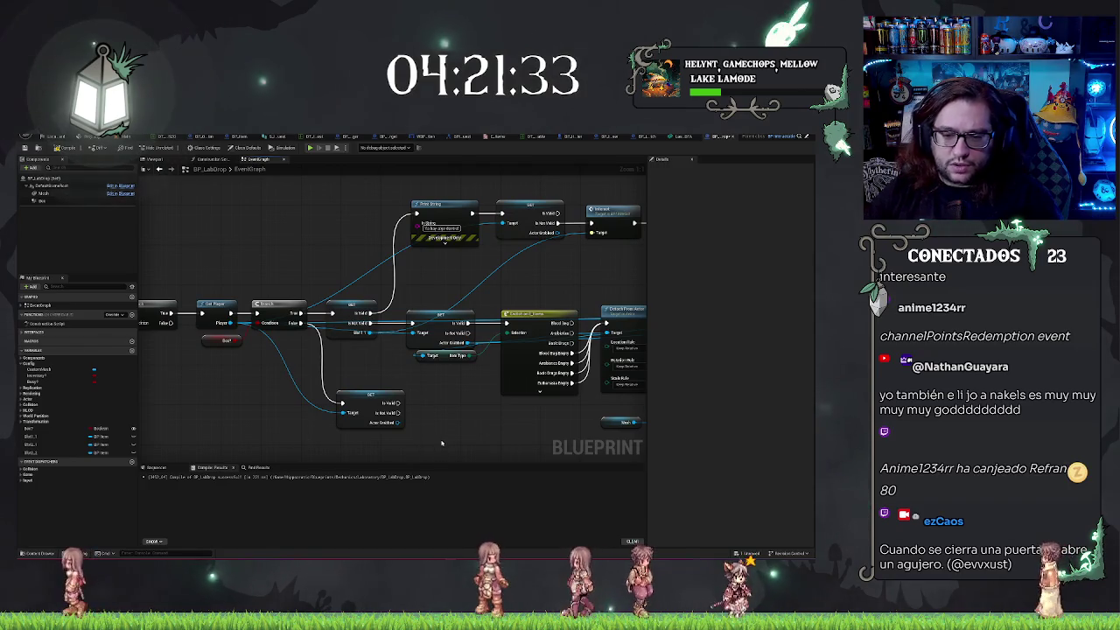
drag(418, 406, 438, 379)
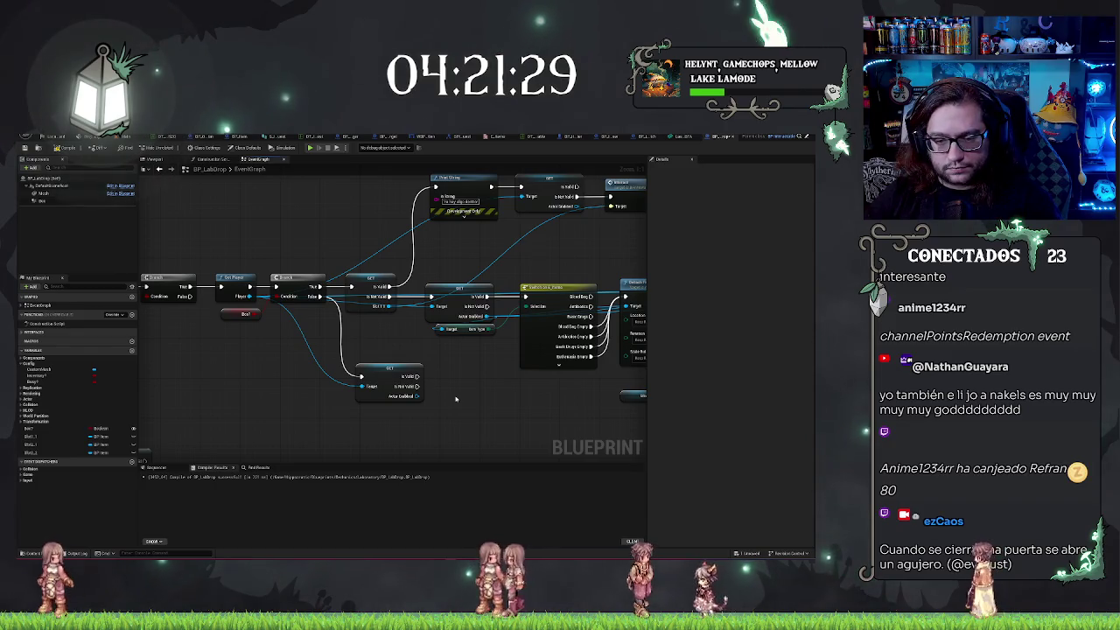
mouse_move(431, 397)
mouse_down()
mouse_move(406, 392)
mouse_move(463, 341)
mouse_up()
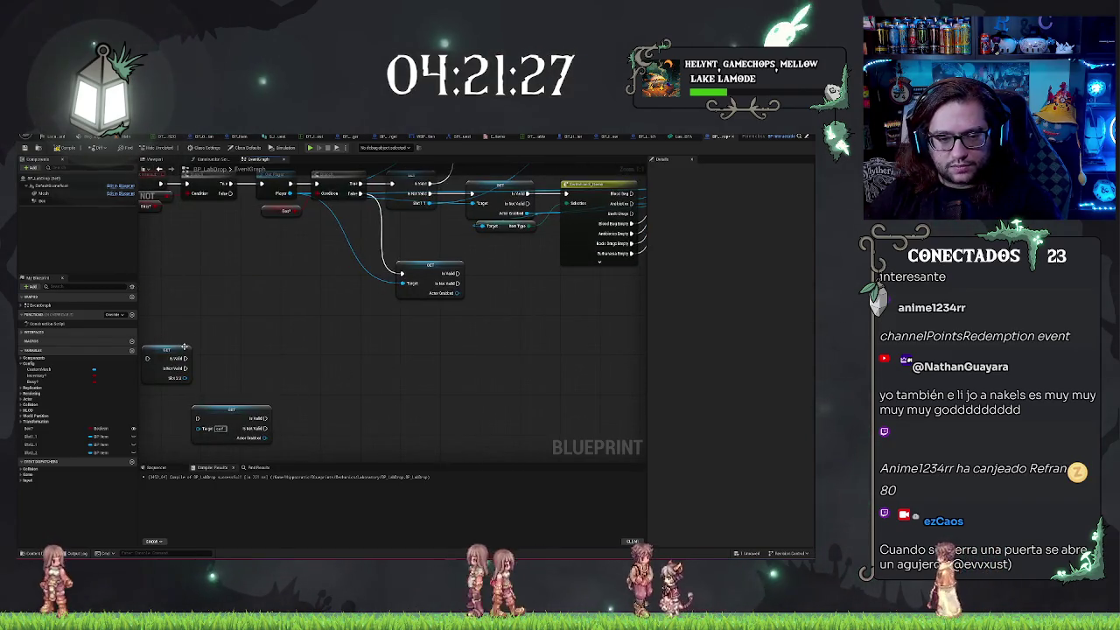
Move both Slot checks beside Is Not Valid and chain Is Not Valid into Slot 1, then into Slot 2
drag(185, 346, 233, 352)
drag(175, 320, 248, 392)
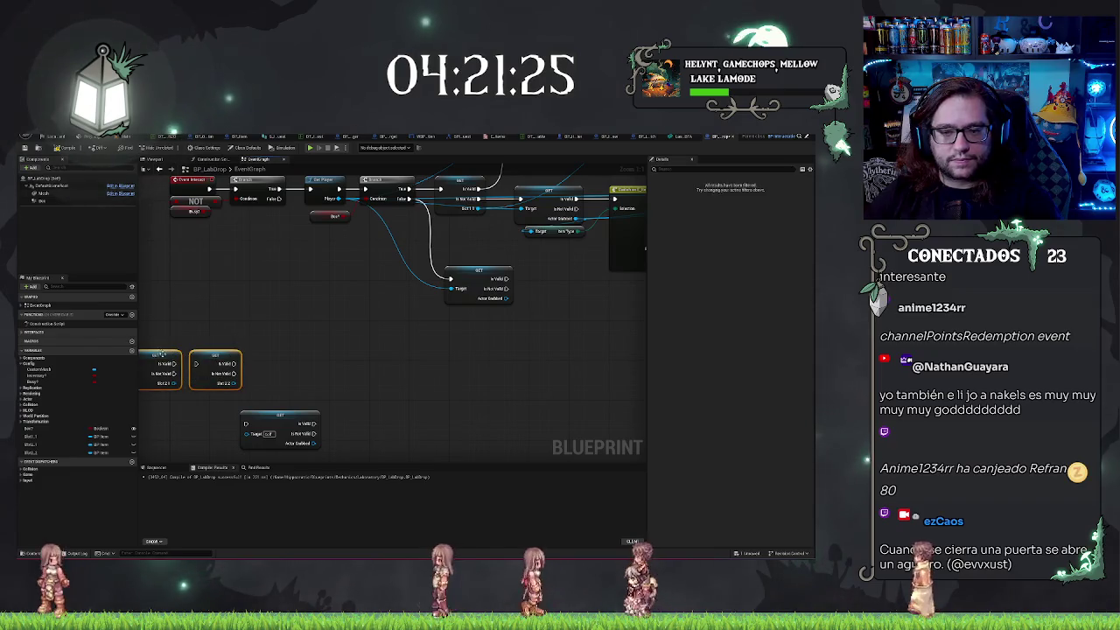
drag(160, 354, 544, 350)
mouse_move(505, 289)
mouse_down()
mouse_move(519, 359)
mouse_move(426, 377)
mouse_up()
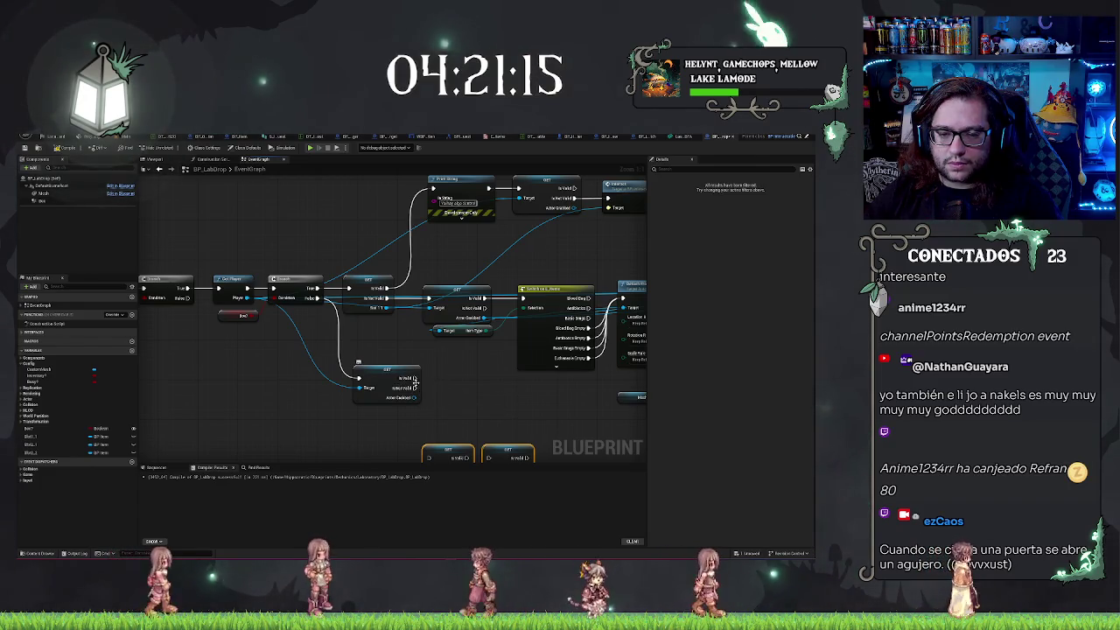
mouse_move(416, 382)
mouse_down()
mouse_move(426, 457)
mouse_move(428, 413)
mouse_move(428, 441)
mouse_up()
drag(467, 401, 430, 324)
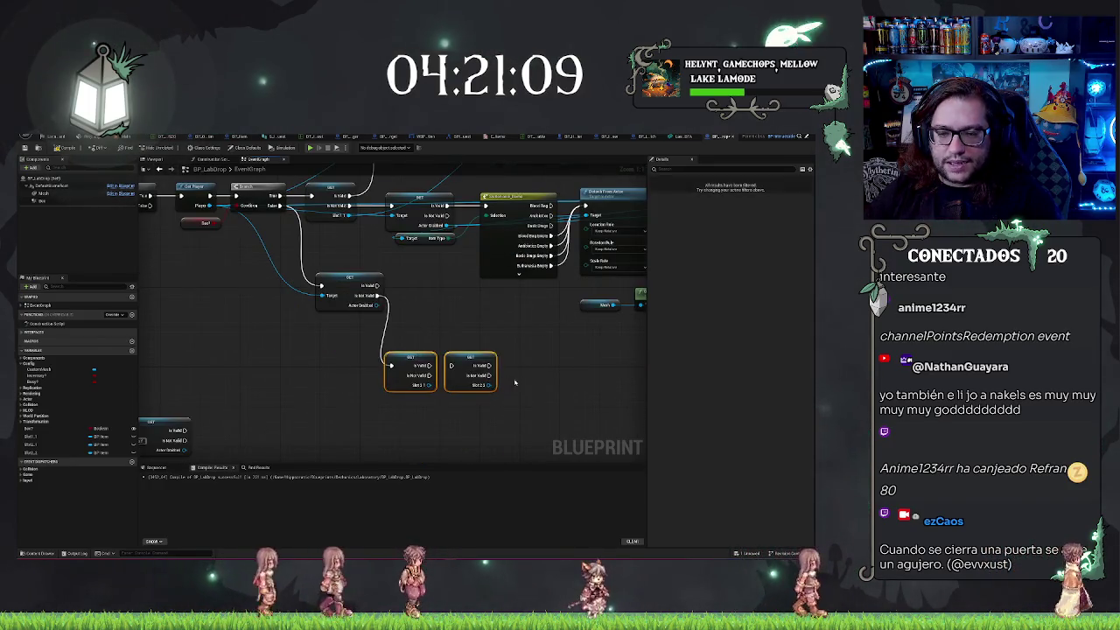
mouse_move(476, 365)
mouse_down()
mouse_move(486, 365)
mouse_move(460, 364)
mouse_move(446, 331)
mouse_up()
click(485, 347)
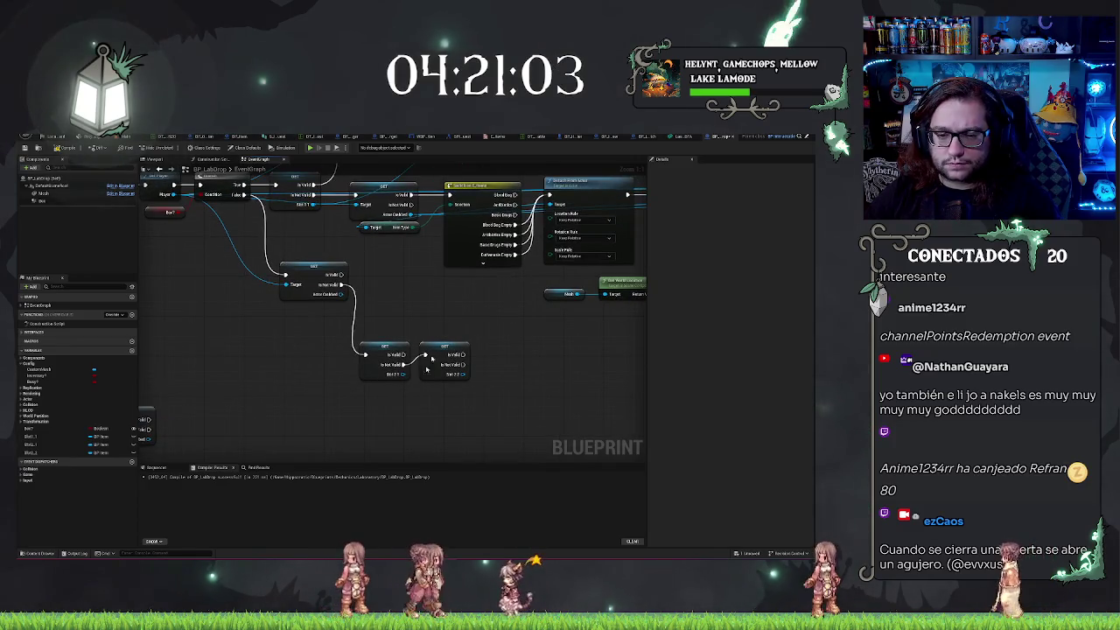
drag(427, 368, 175, 448)
mouse_move(433, 354)
mouse_down()
mouse_move(515, 377)
mouse_move(294, 383)
mouse_move(633, 372)
mouse_up()
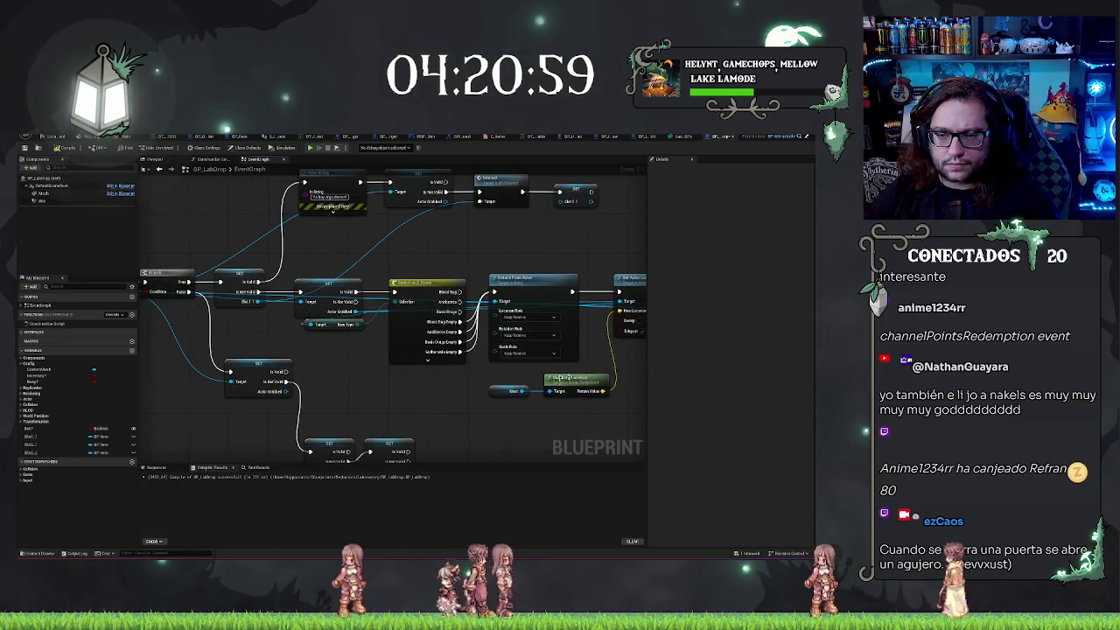
drag(407, 391, 383, 451)
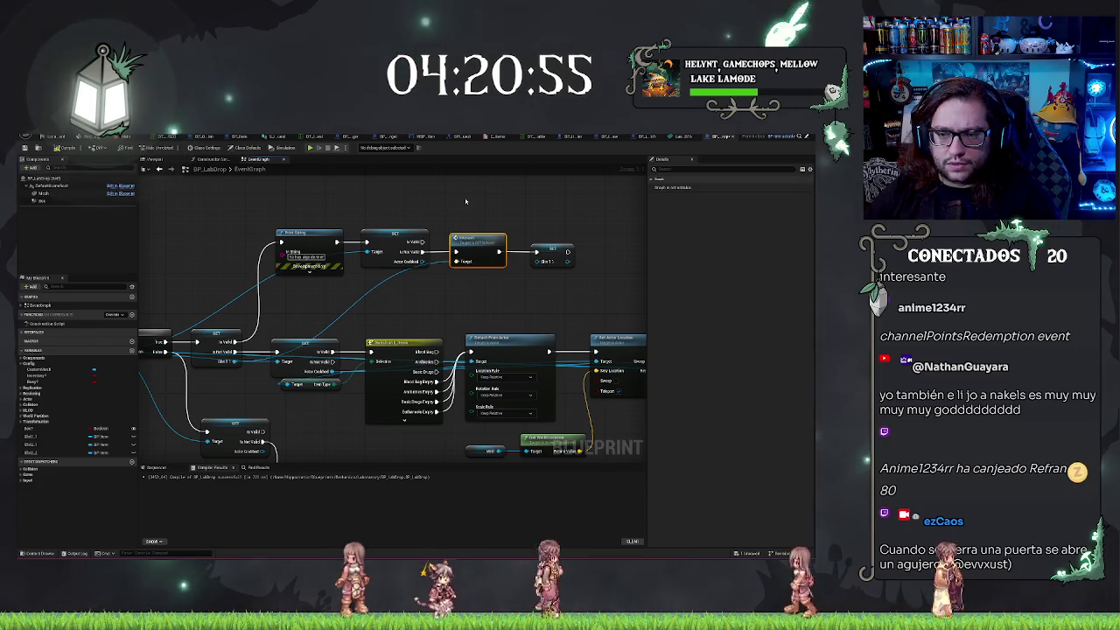
drag(466, 201, 402, 395)
Paste an Interact call after the slot checks and make it target Obj 2 1
key(ctrl+v)
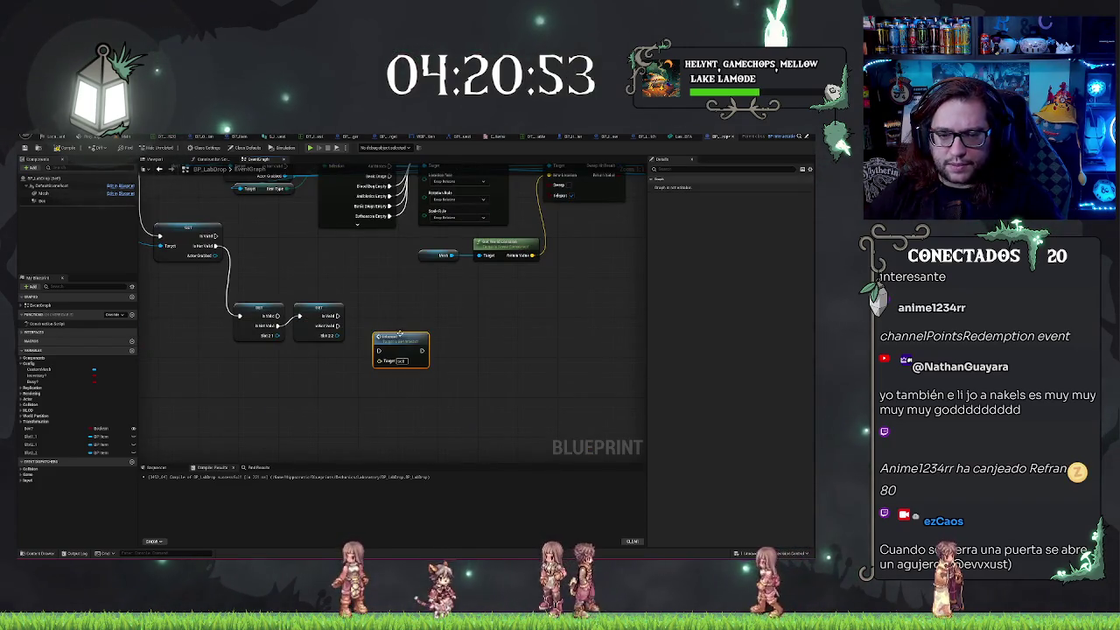
drag(376, 343, 388, 303)
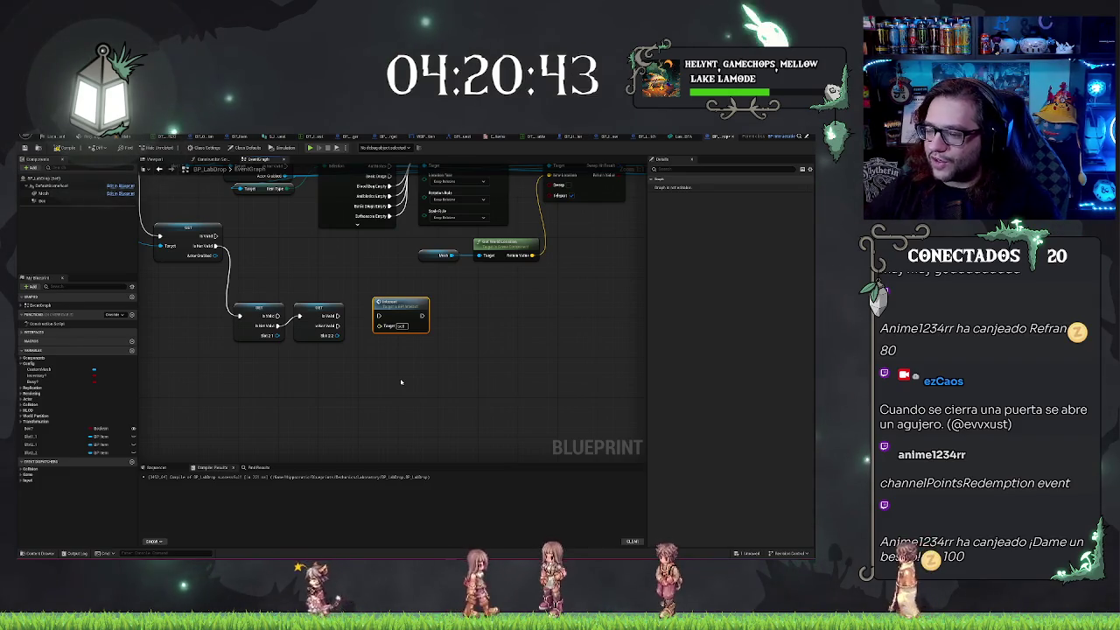
mouse_move(367, 368)
mouse_down()
mouse_move(408, 422)
mouse_move(419, 350)
mouse_move(466, 351)
mouse_up()
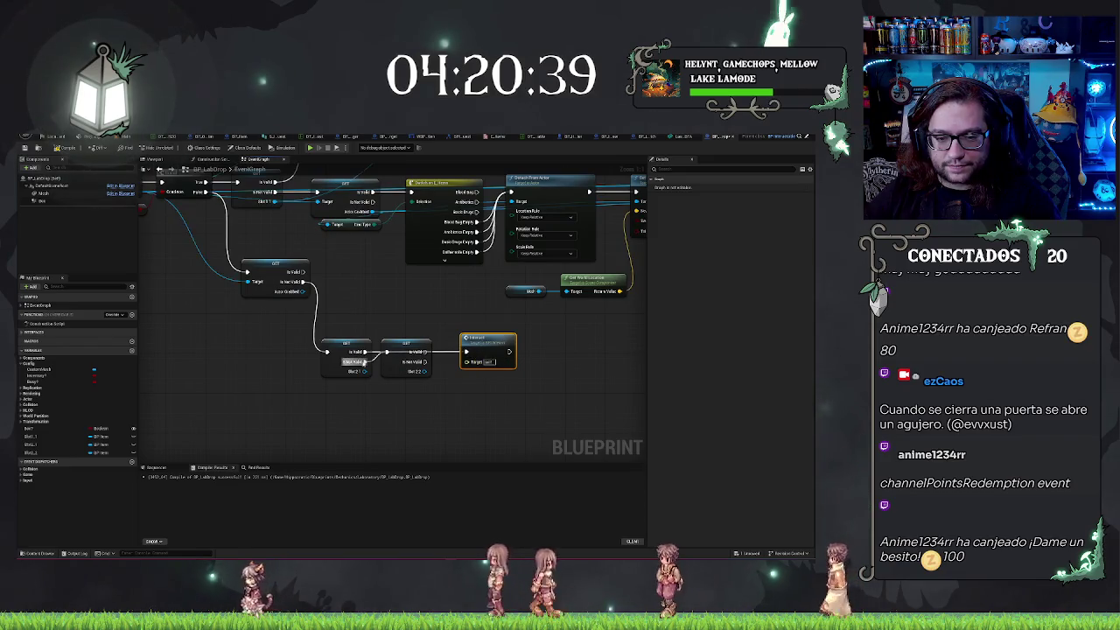
drag(362, 372, 466, 362)
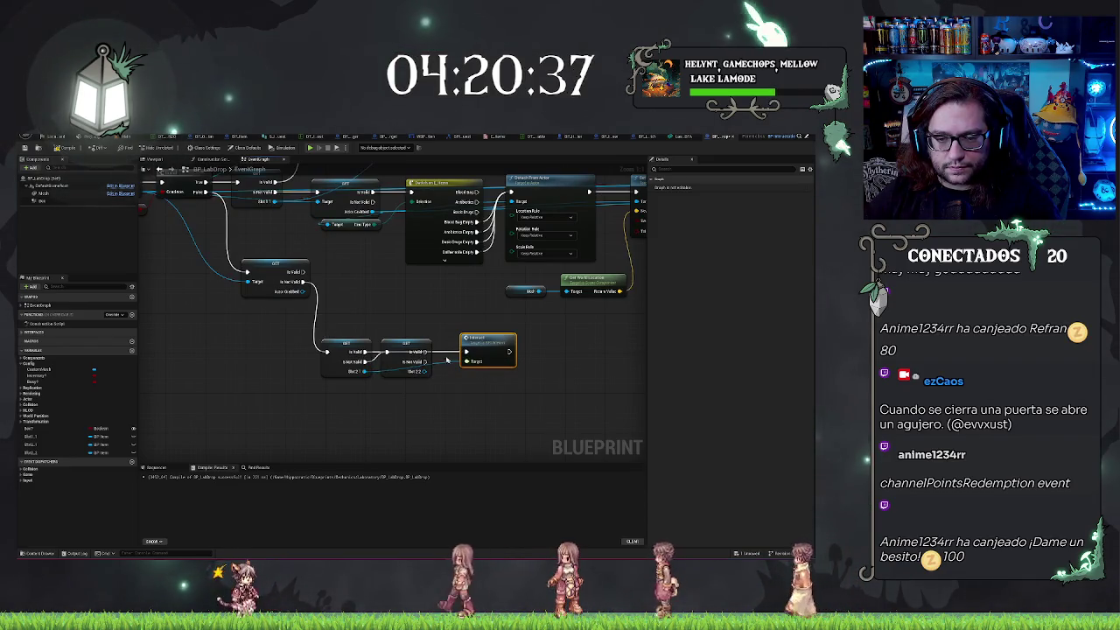
Duplicate the Interact node and place the copy right after the original
key(ctrl+c)
key(ctrl+v)
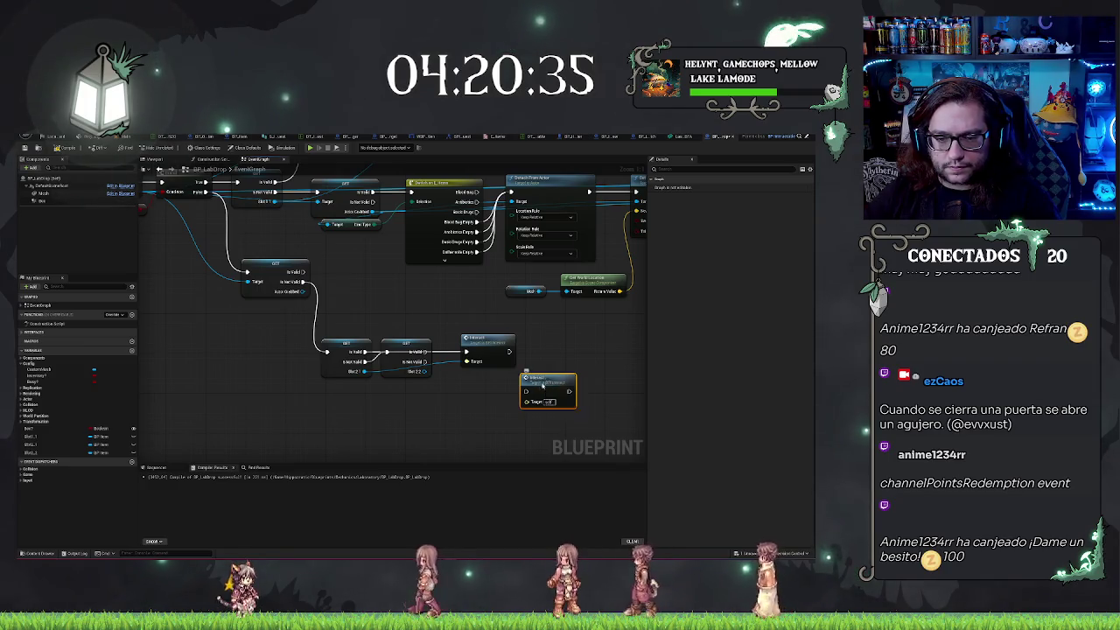
mouse_move(527, 380)
mouse_down()
mouse_move(546, 348)
mouse_move(411, 352)
mouse_move(560, 367)
mouse_move(537, 362)
mouse_up()
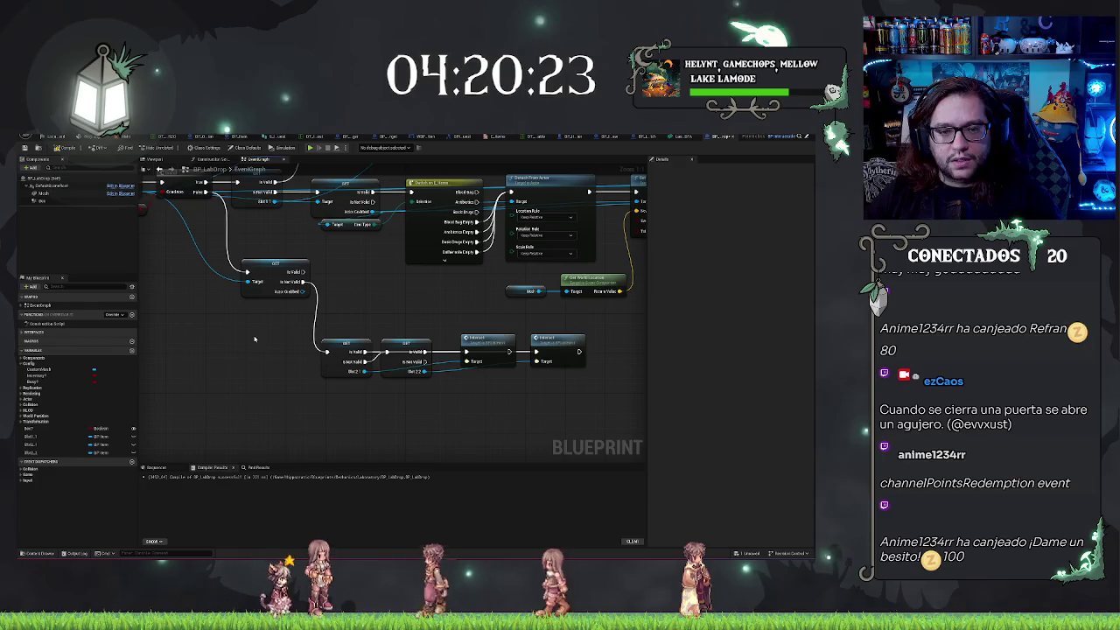
mouse_move(254, 339)
mouse_down()
mouse_move(184, 355)
mouse_move(284, 328)
mouse_up()
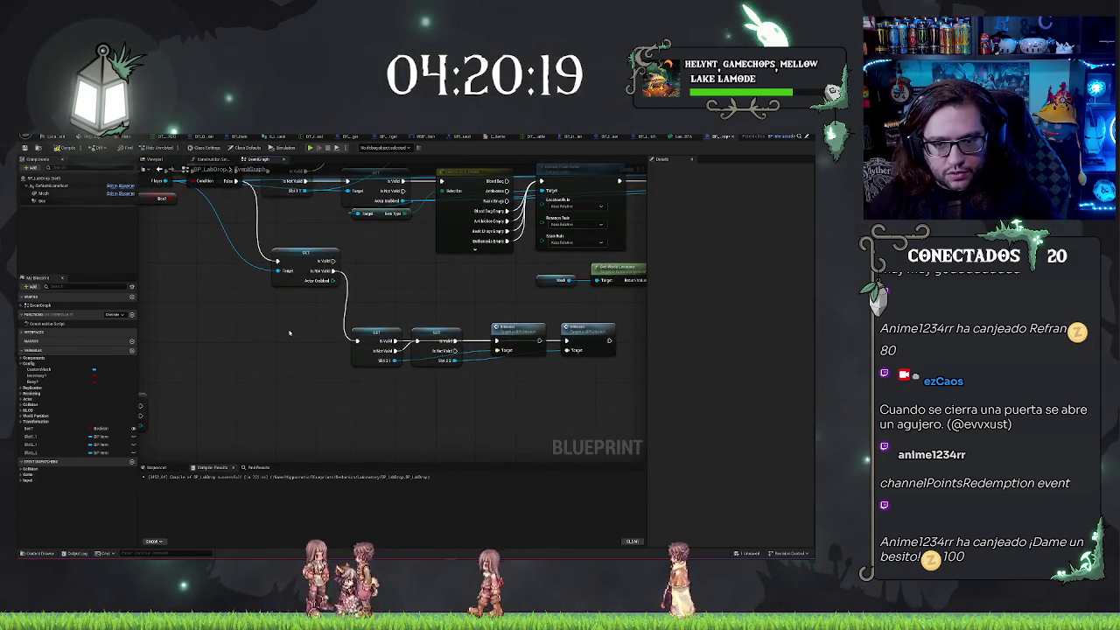
drag(285, 322, 623, 411)
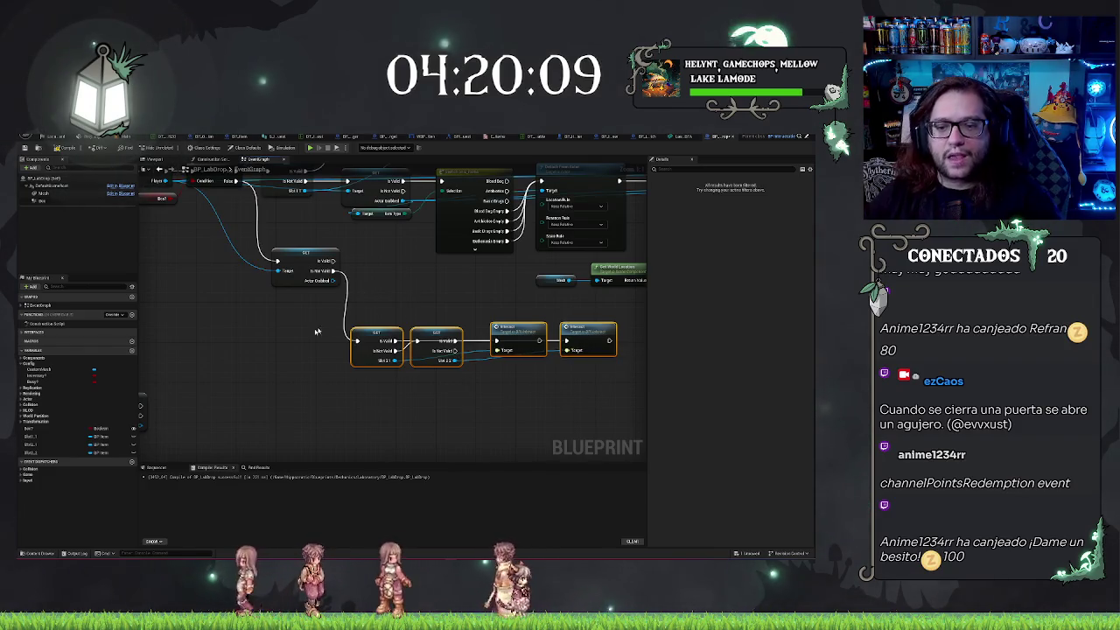
drag(501, 306, 448, 309)
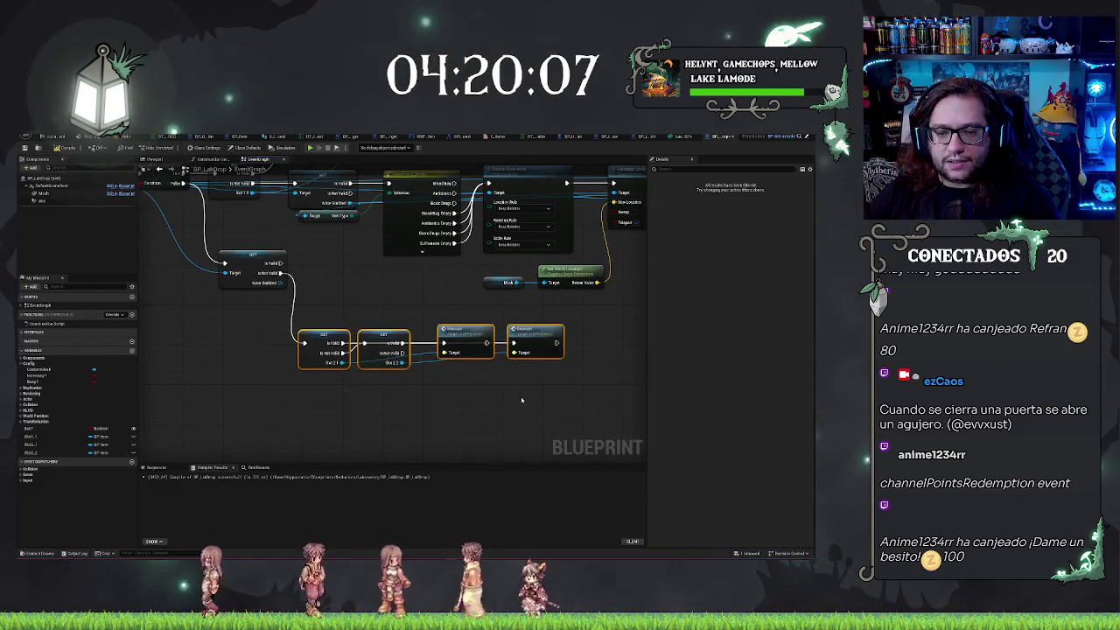
click(514, 362)
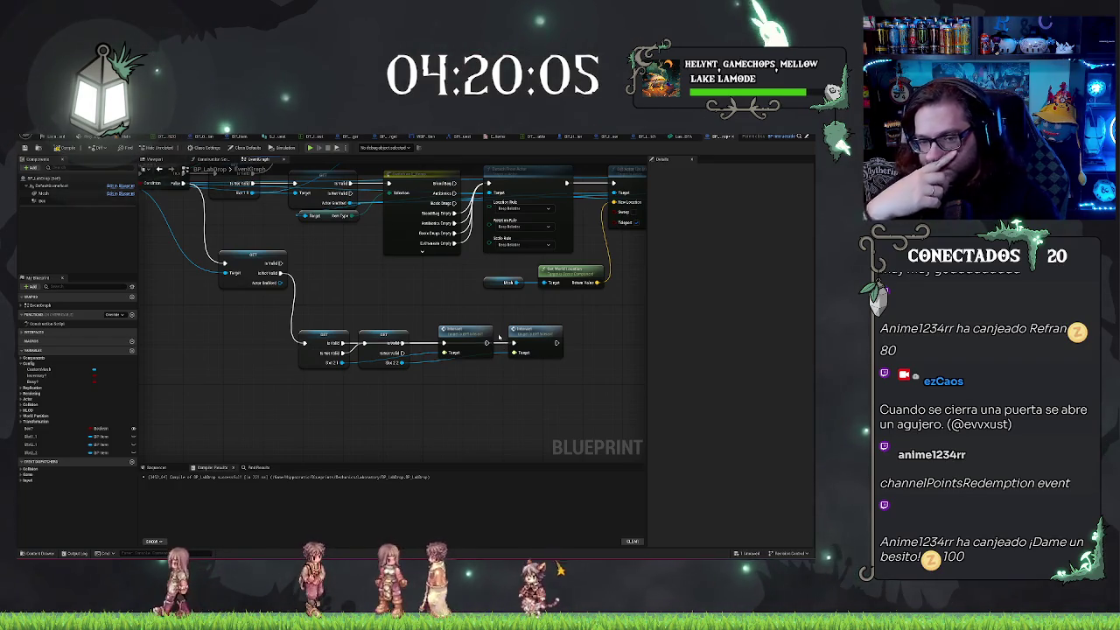
drag(459, 406, 506, 406)
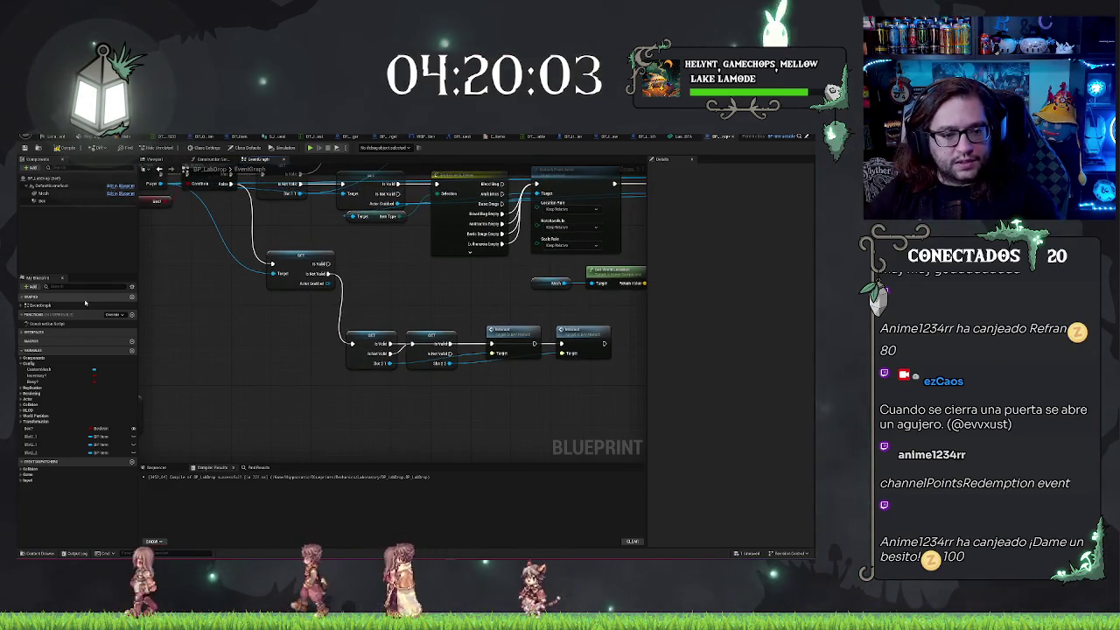
Add a slot-variable Set node after each Interact call, wired and aligned into the chain
drag(33, 444, 516, 404)
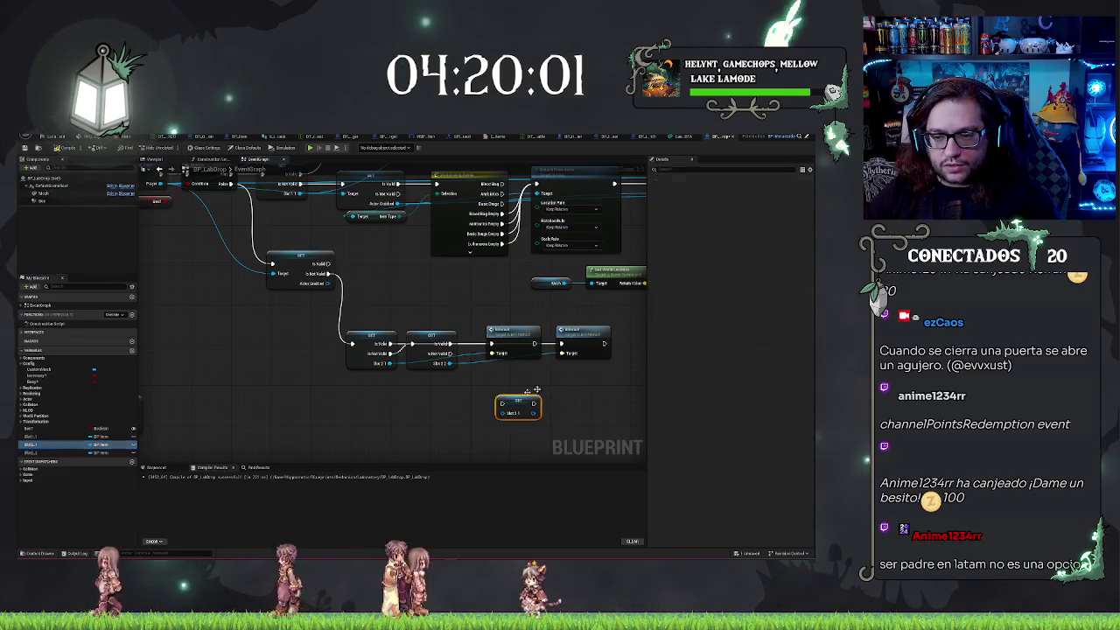
click(577, 349)
mouse_move(588, 332)
mouse_down()
mouse_move(619, 332)
mouse_move(511, 402)
mouse_move(573, 340)
mouse_up()
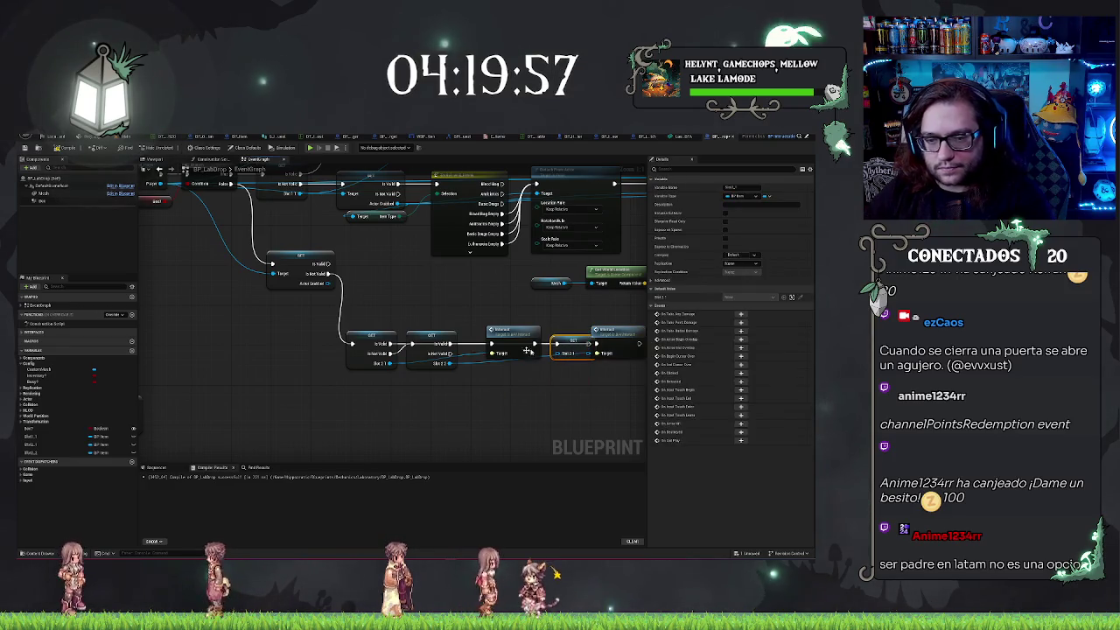
drag(571, 398, 464, 402)
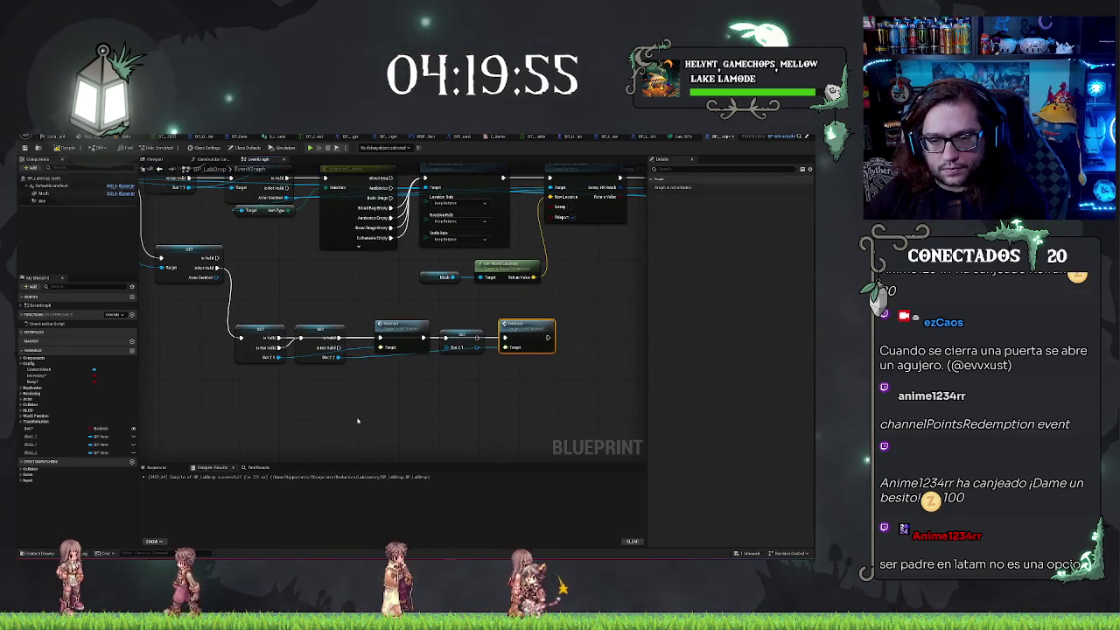
mouse_move(306, 431)
mouse_down()
mouse_move(490, 385)
mouse_move(585, 337)
mouse_up()
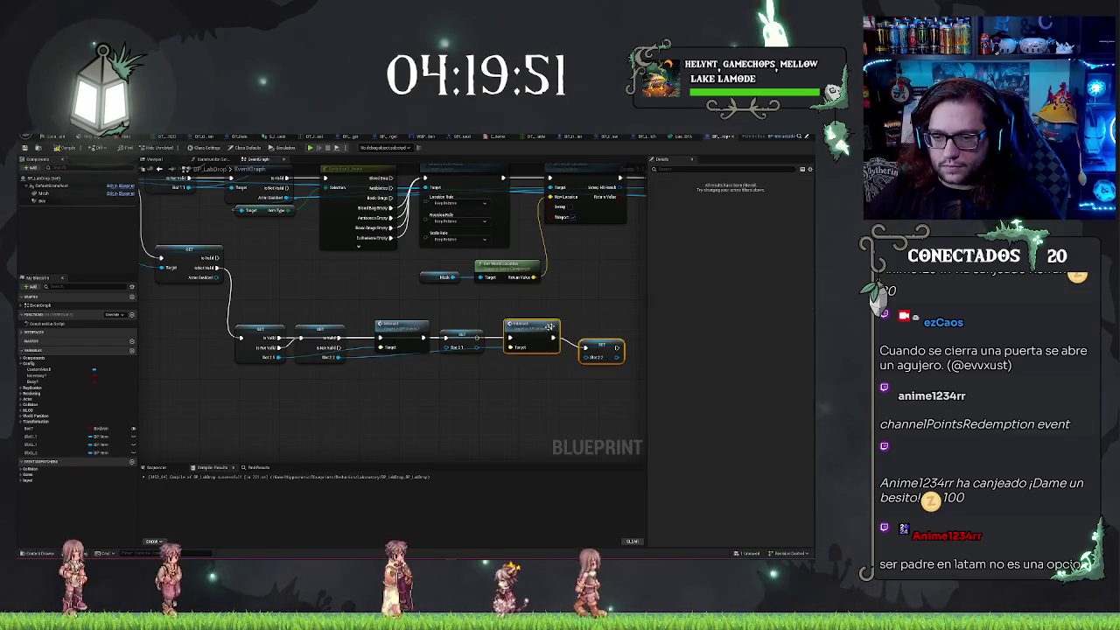
key(q)
click(563, 415)
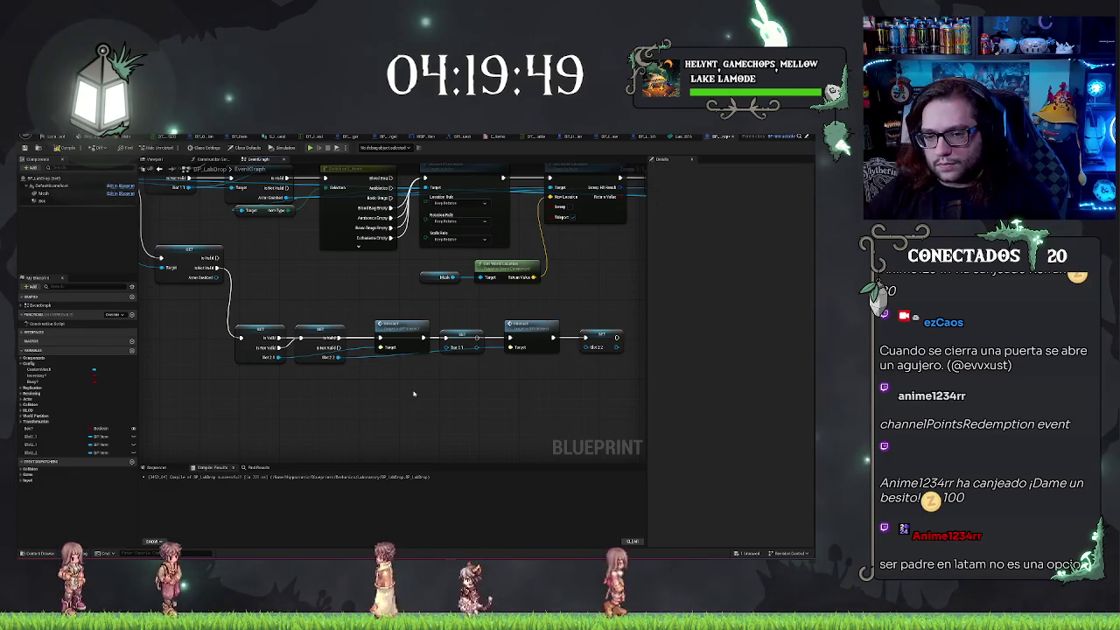
scroll(563, 415, down, 1)
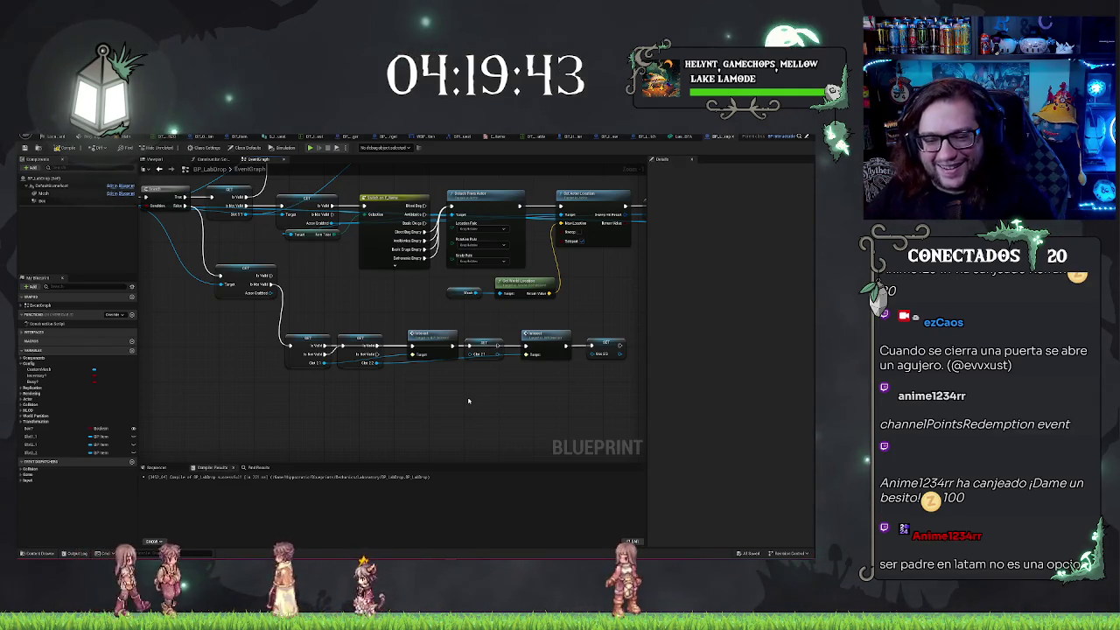
Box-select the lower Slot check with its Interact/Set row and nudge it down and right
drag(416, 320, 491, 403)
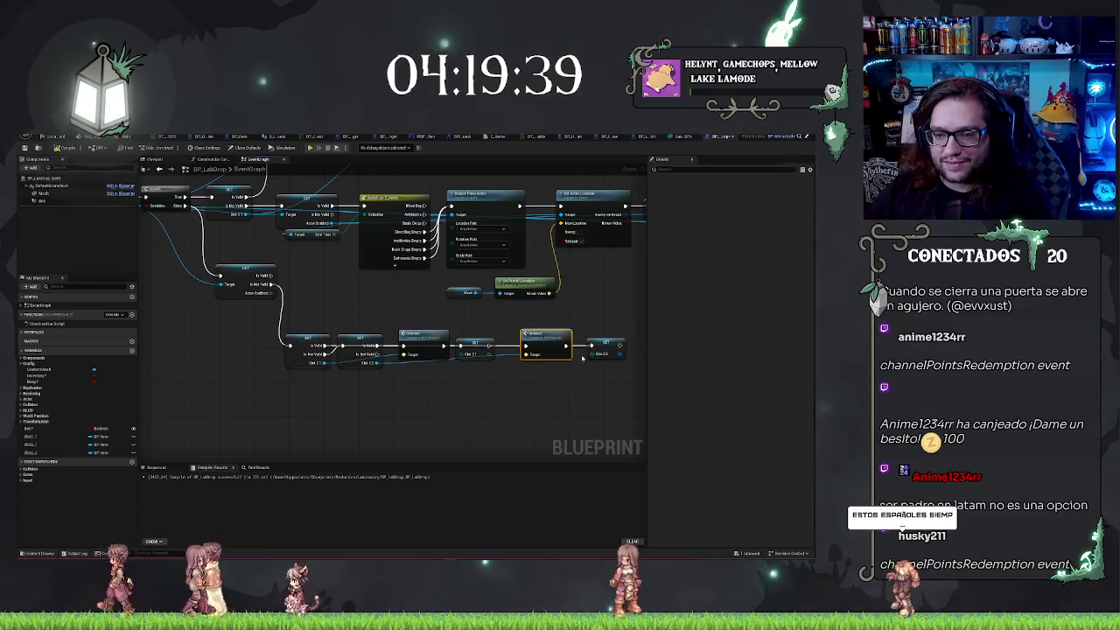
drag(577, 319, 533, 383)
drag(629, 377, 507, 328)
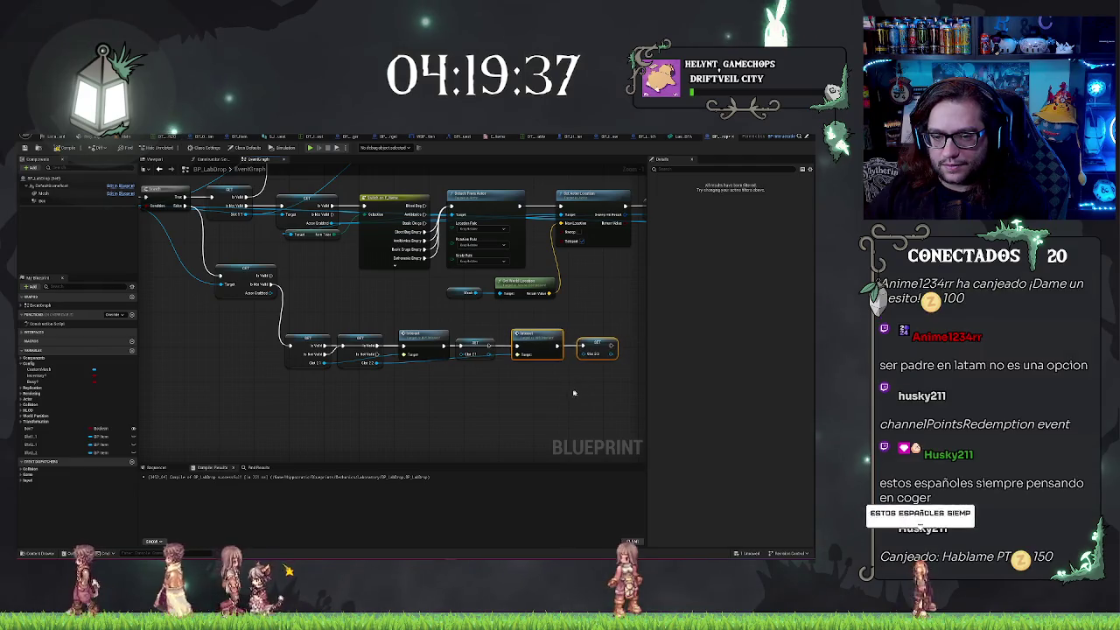
click(452, 414)
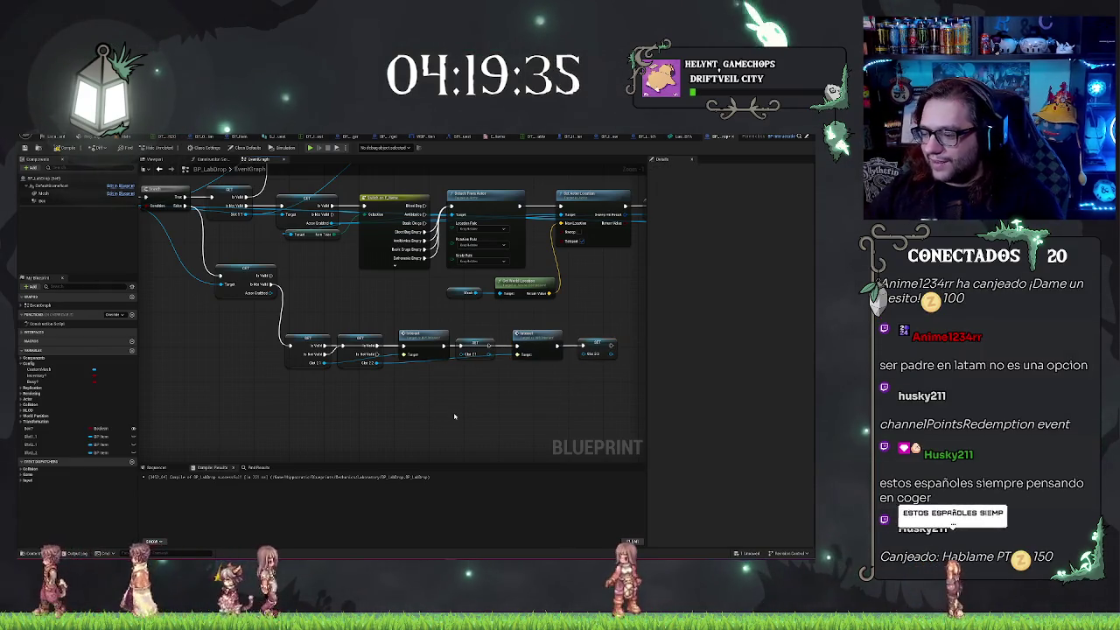
drag(454, 416, 518, 429)
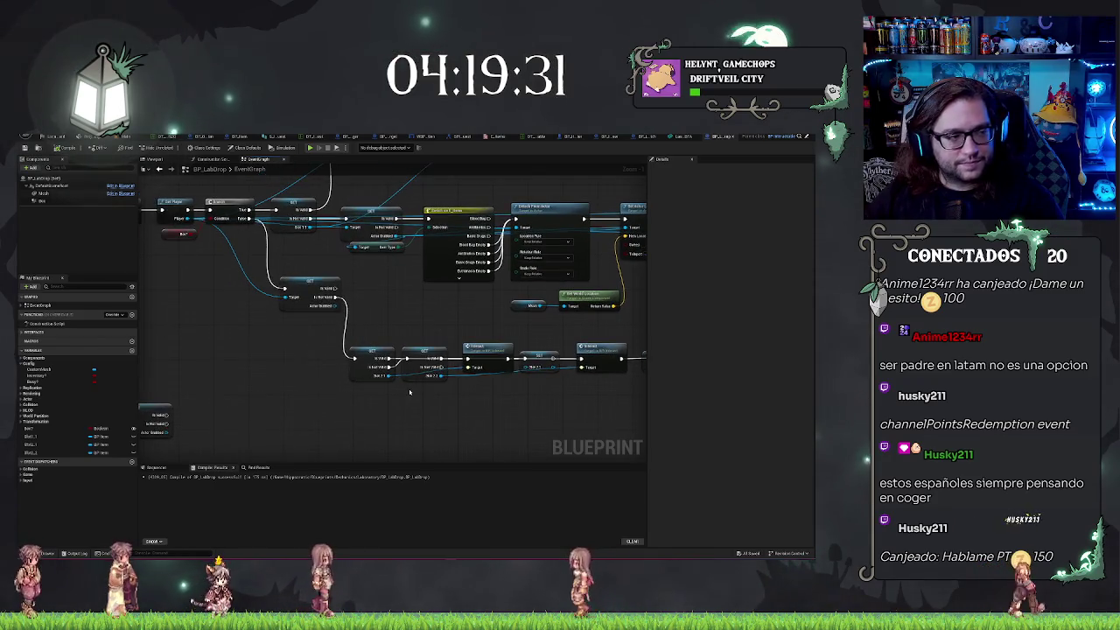
drag(440, 332, 442, 327)
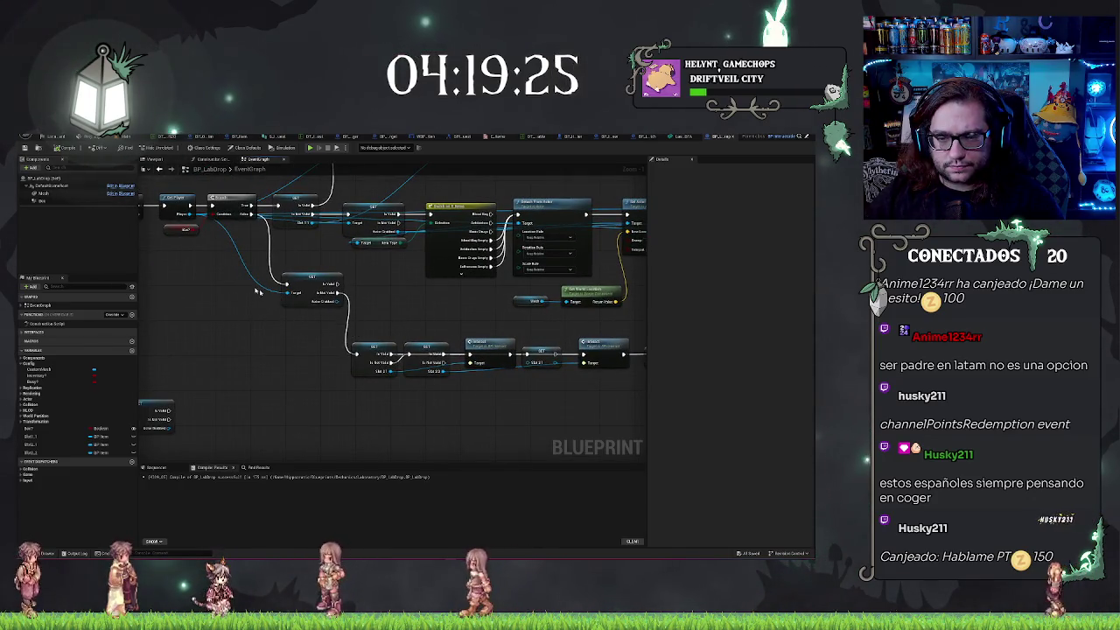
drag(250, 303, 408, 374)
mouse_move(289, 382)
mouse_down()
mouse_move(454, 341)
mouse_move(442, 364)
mouse_move(612, 385)
mouse_move(657, 420)
mouse_up()
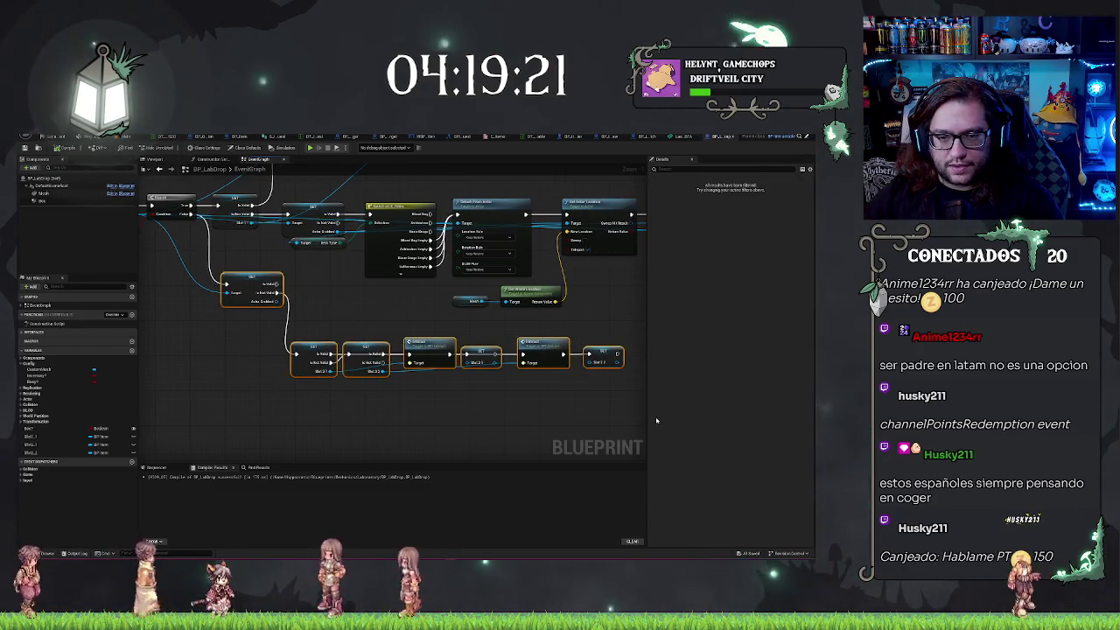
key(Down)
key(Down)
key(Down)
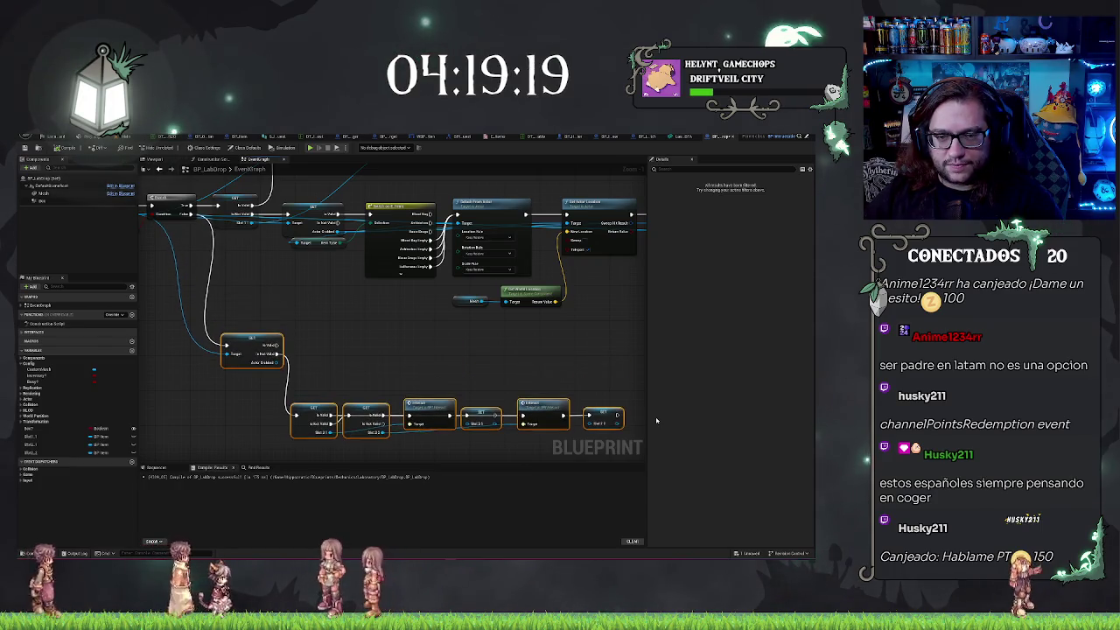
key(Down)
key(Down)
key(Down)
key(Right)
key(Right)
key(Right)
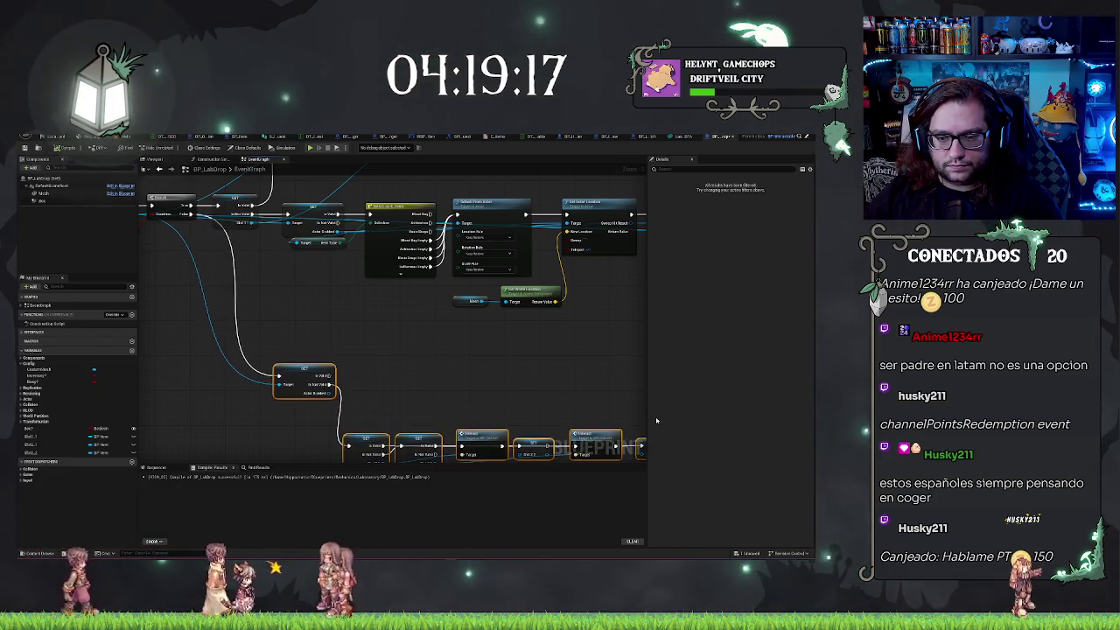
mouse_move(422, 337)
mouse_down()
mouse_move(480, 336)
mouse_move(520, 292)
mouse_up()
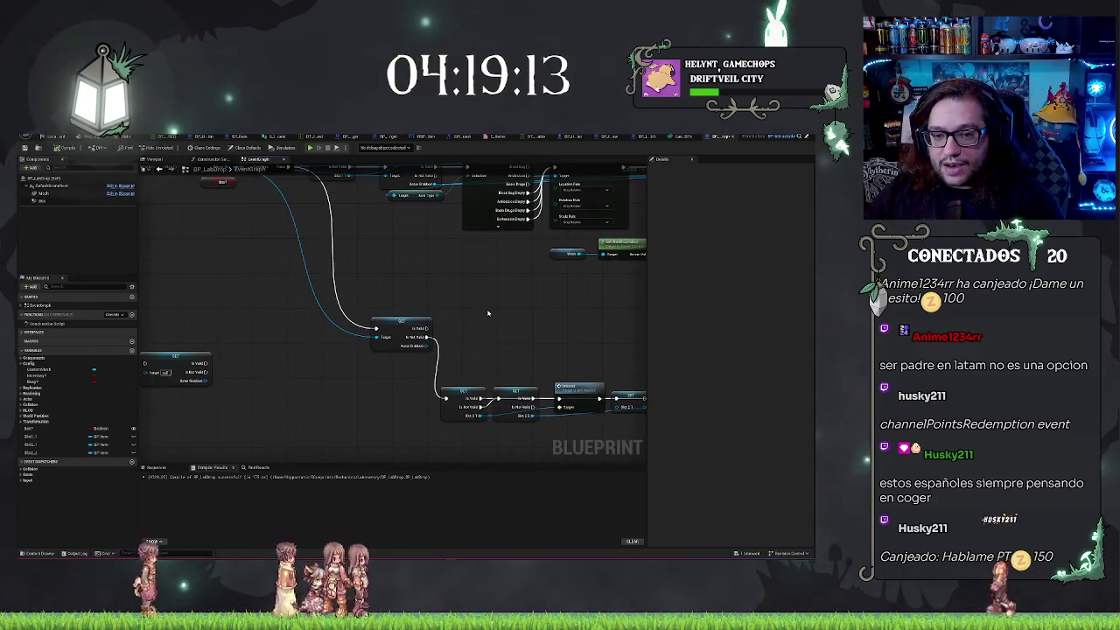
Add a Switch on E_Items from Is Valid, driven by the grabbed actor's Get Item Type
drag(424, 329, 472, 331)
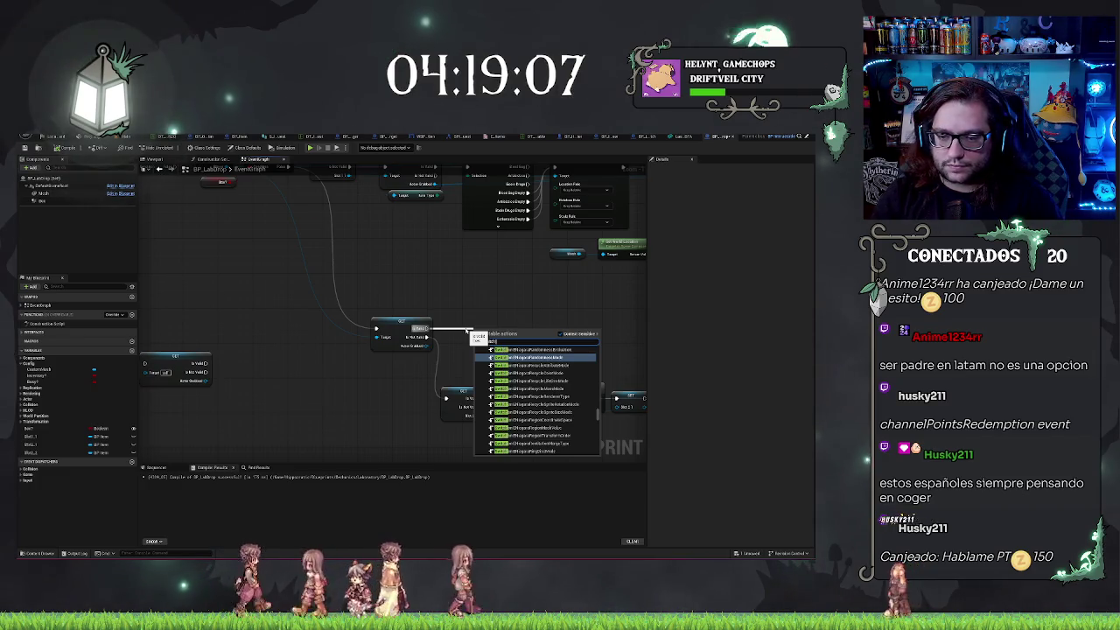
text(on e_)
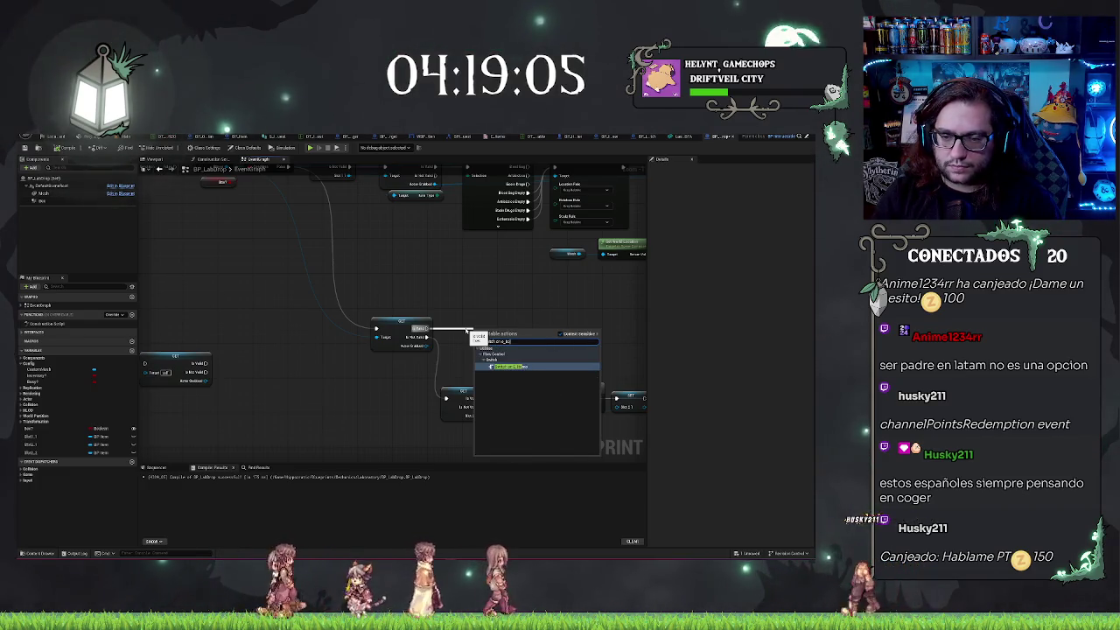
key(Return)
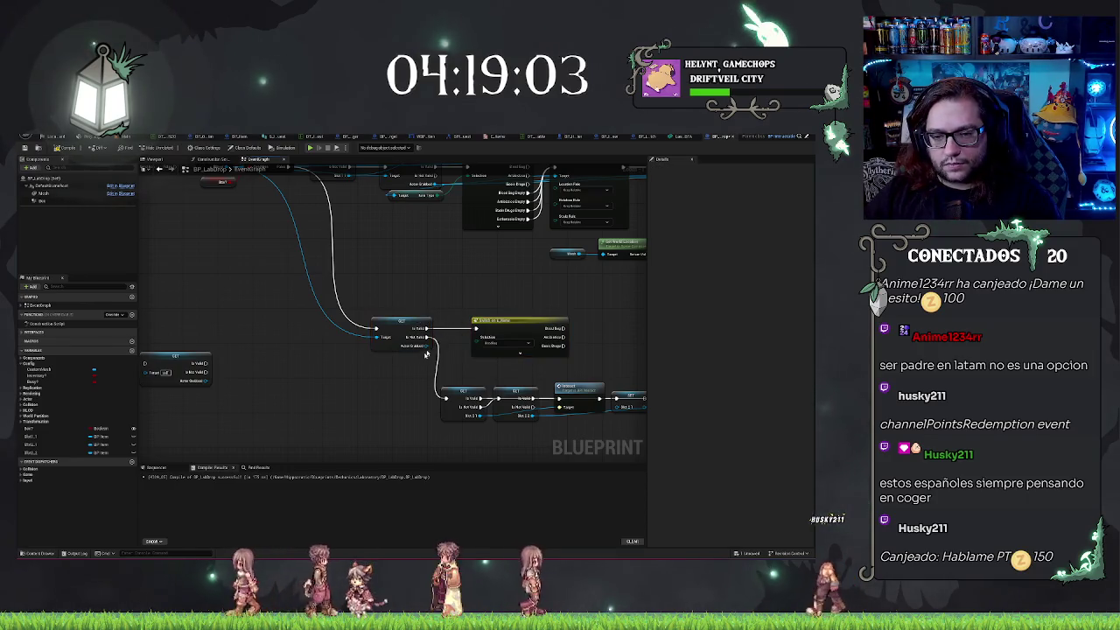
drag(424, 345, 385, 358)
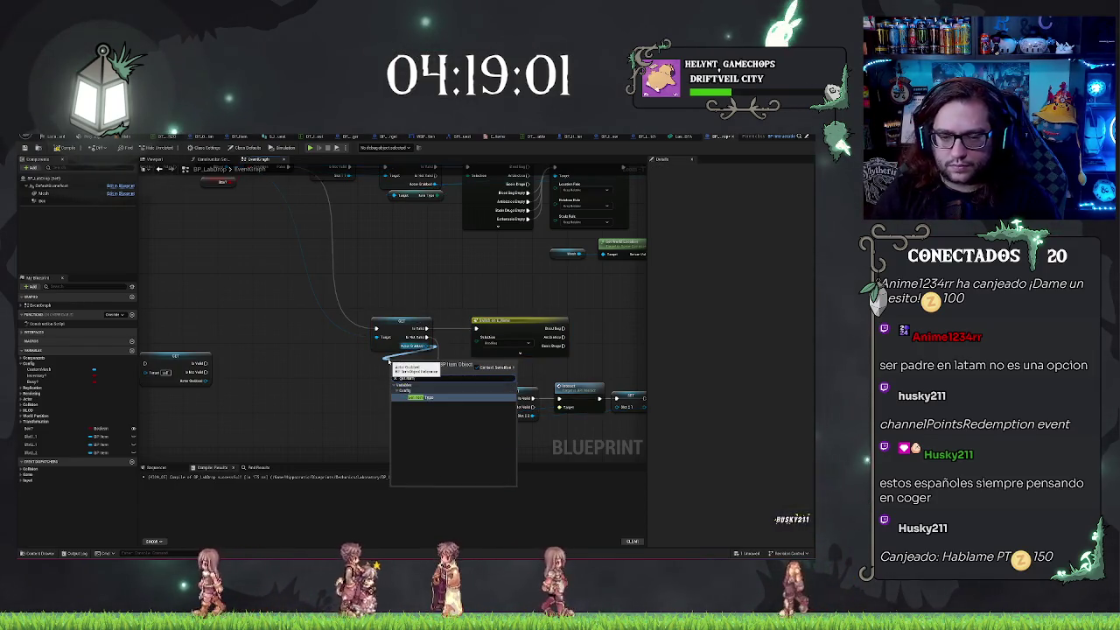
key(Return)
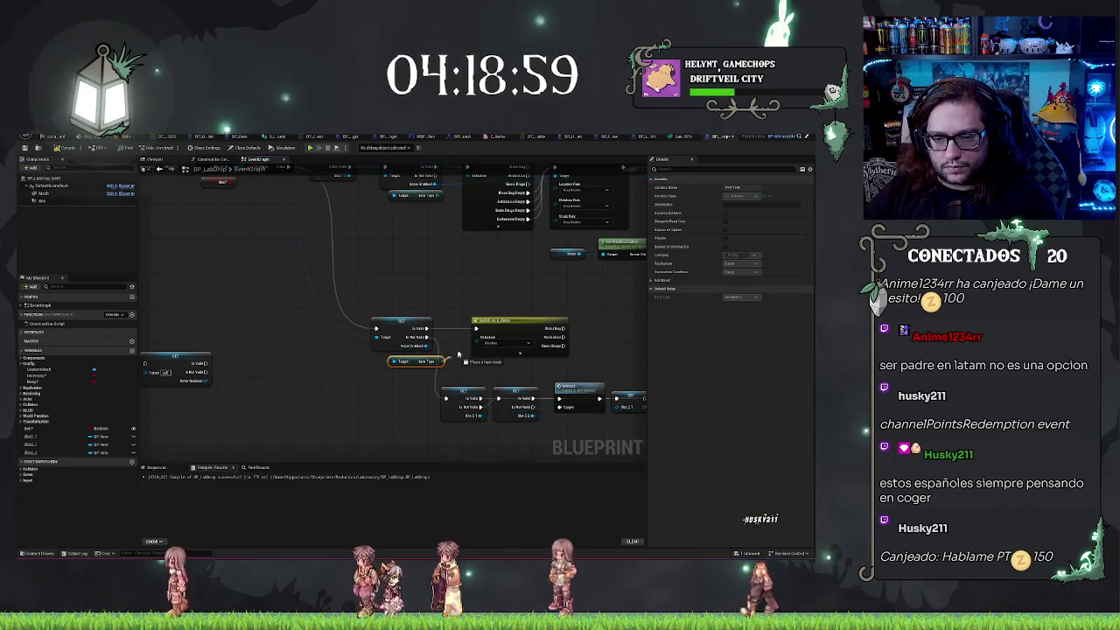
drag(458, 354, 477, 339)
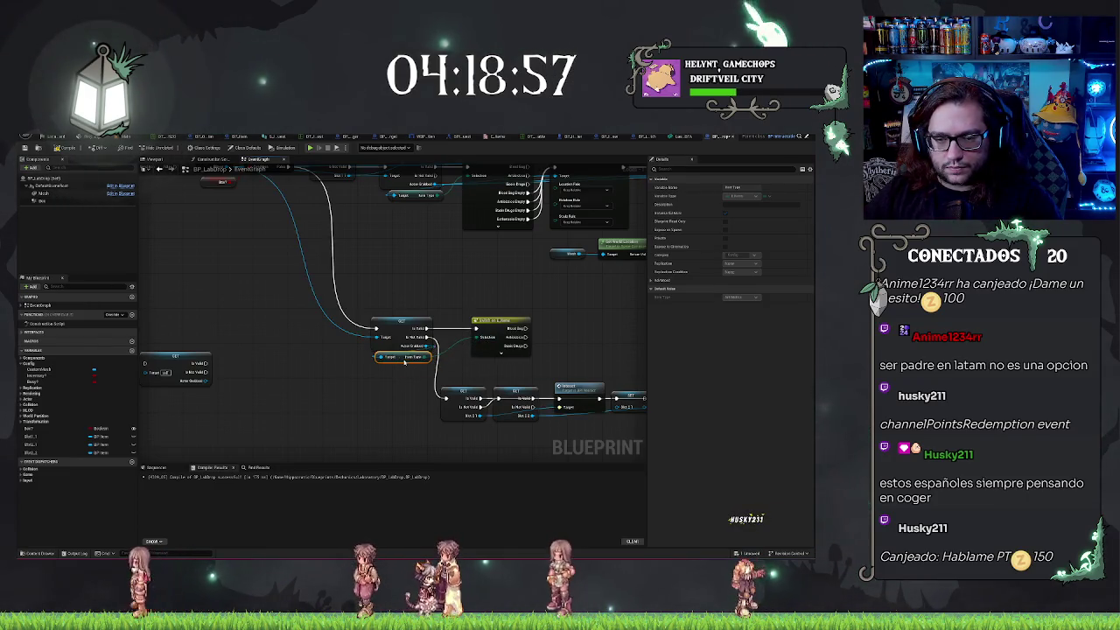
Expand and collapse the switch's item cases, then select the lower node row
click(372, 313)
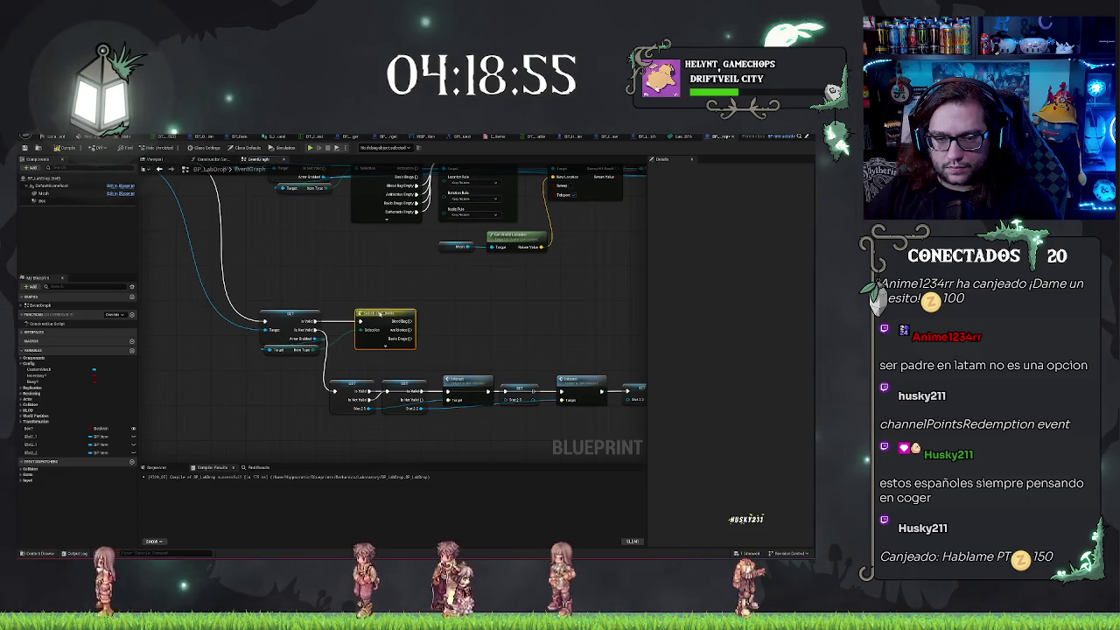
click(372, 345)
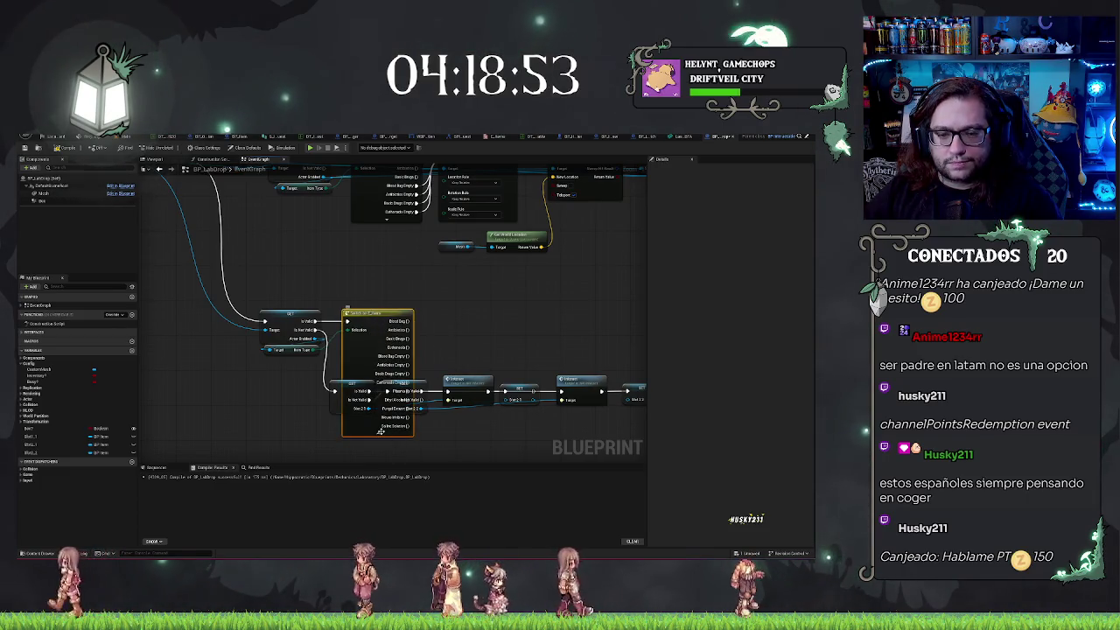
click(373, 434)
scroll(453, 310, down, 1)
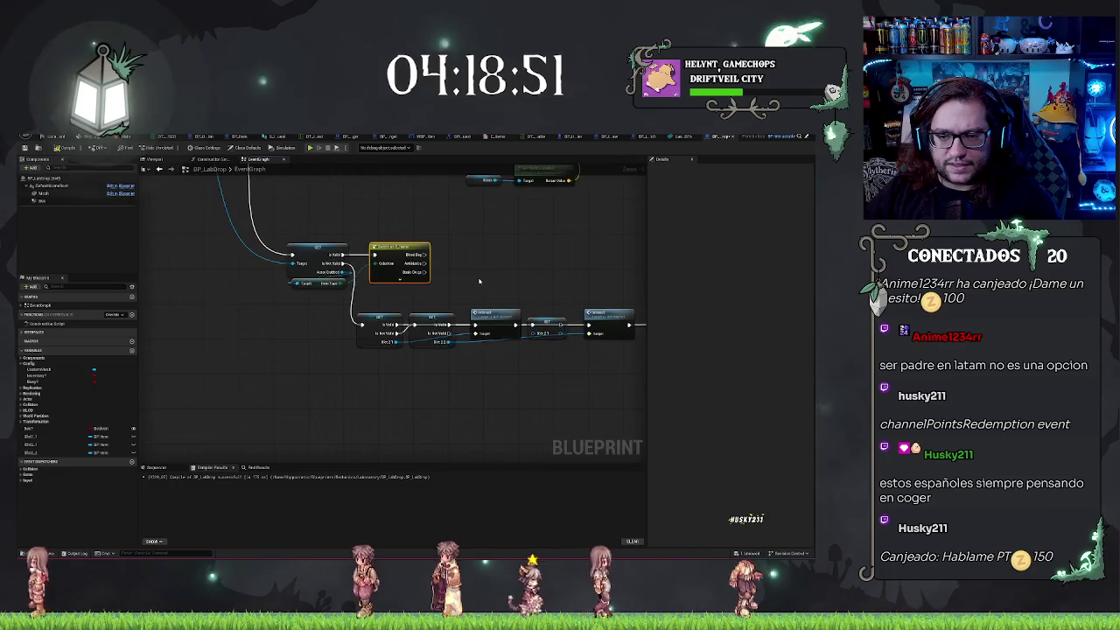
scroll(453, 311, up, 2)
drag(453, 310, 496, 309)
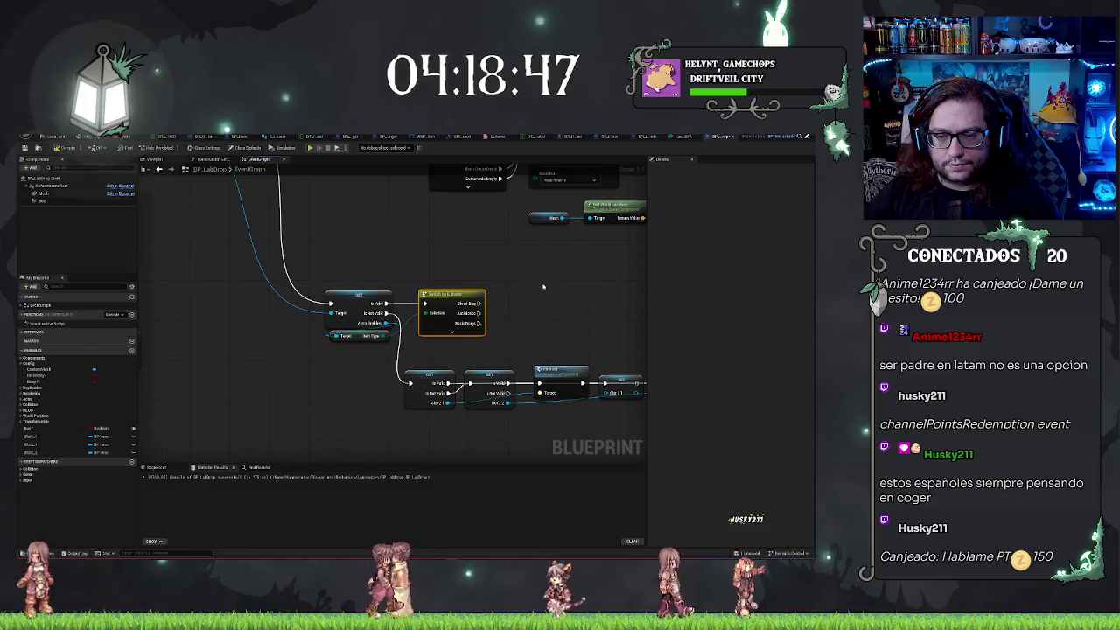
mouse_move(368, 373)
mouse_down()
mouse_move(309, 361)
mouse_move(612, 412)
mouse_up()
right_click(502, 418)
key(Escape)
Paste a copy of the Actor Grabbed validated getter and drag it below the switch
click(415, 437)
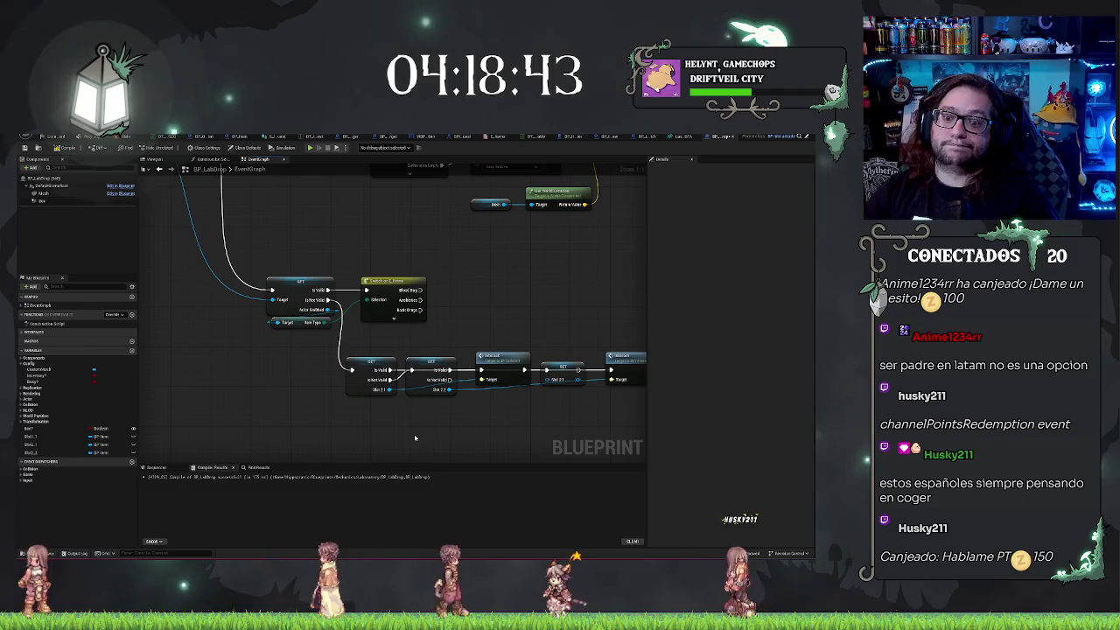
mouse_move(234, 361)
mouse_down()
mouse_move(399, 381)
mouse_move(289, 371)
mouse_move(366, 352)
mouse_move(350, 371)
mouse_move(560, 376)
mouse_up()
key(ctrl+v)
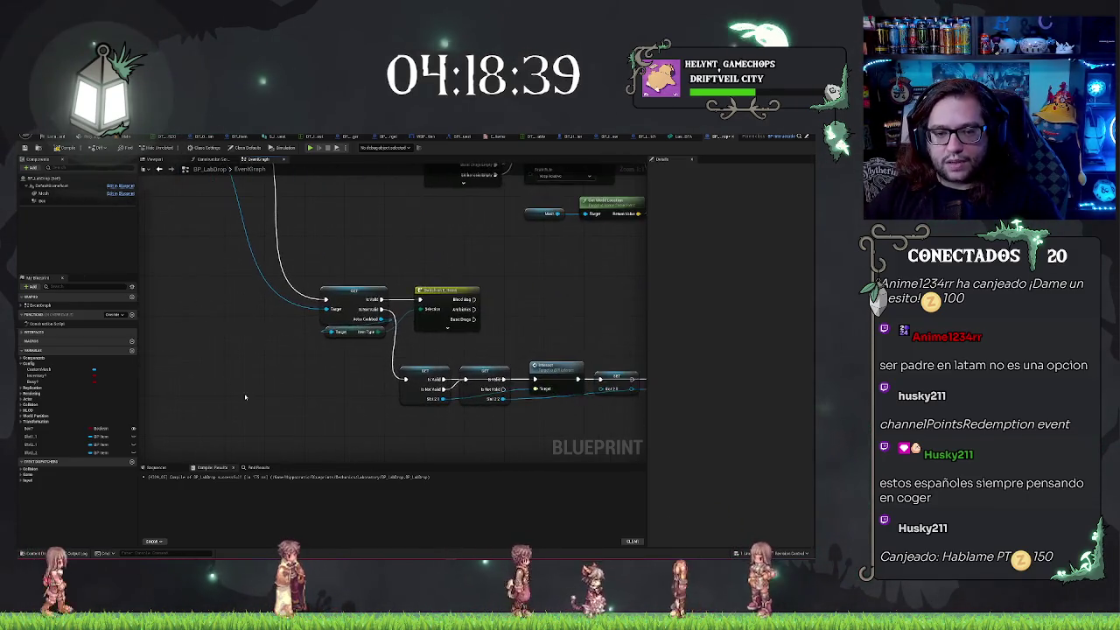
mouse_move(368, 376)
mouse_down()
mouse_move(296, 283)
mouse_move(499, 375)
mouse_up()
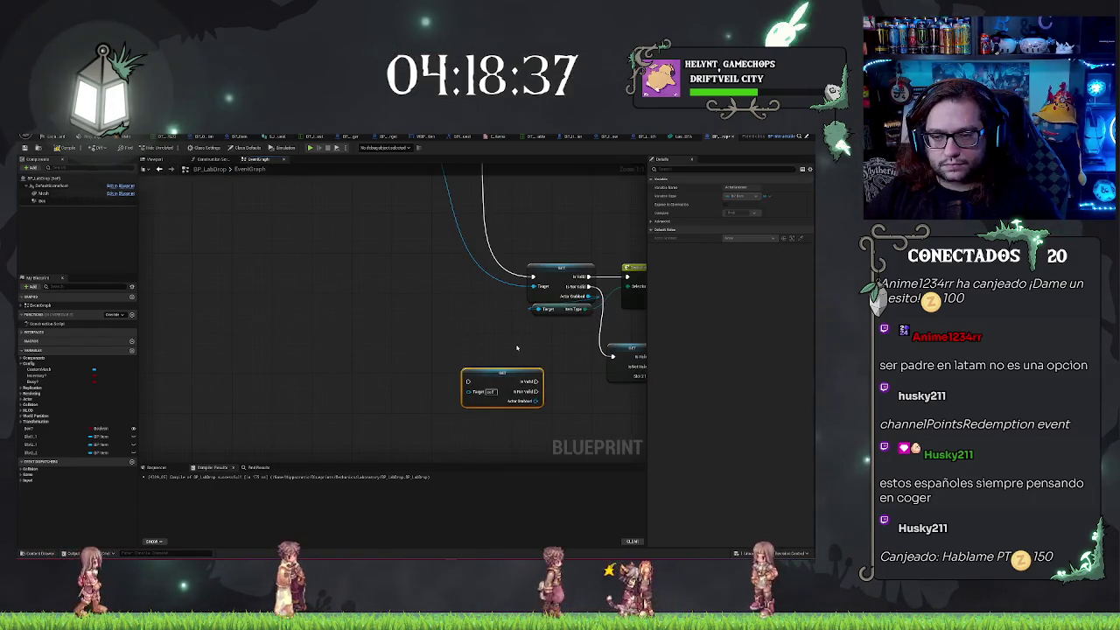
drag(512, 332, 213, 334)
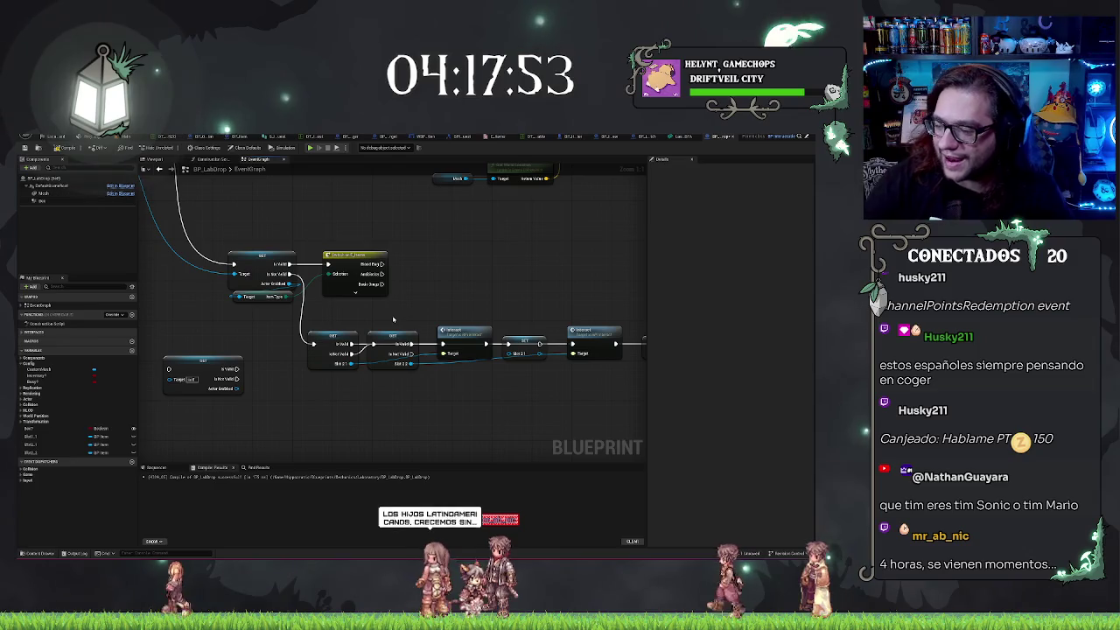
Expand the Item Type switch to show all cases and move it up slightly
drag(411, 427, 408, 463)
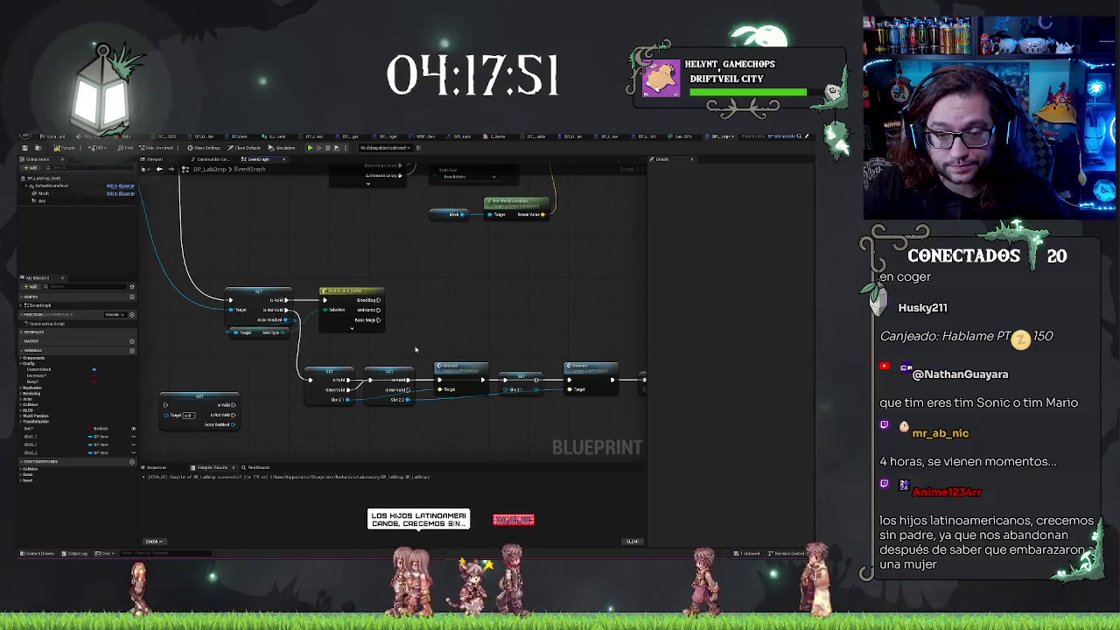
drag(350, 291, 354, 248)
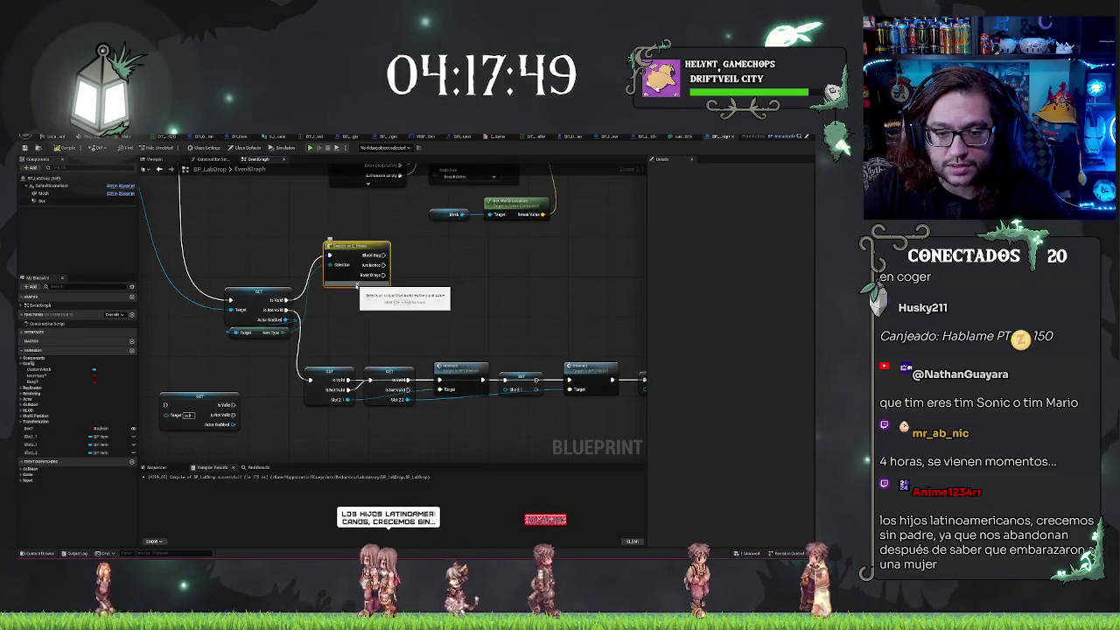
click(361, 282)
drag(398, 308, 387, 273)
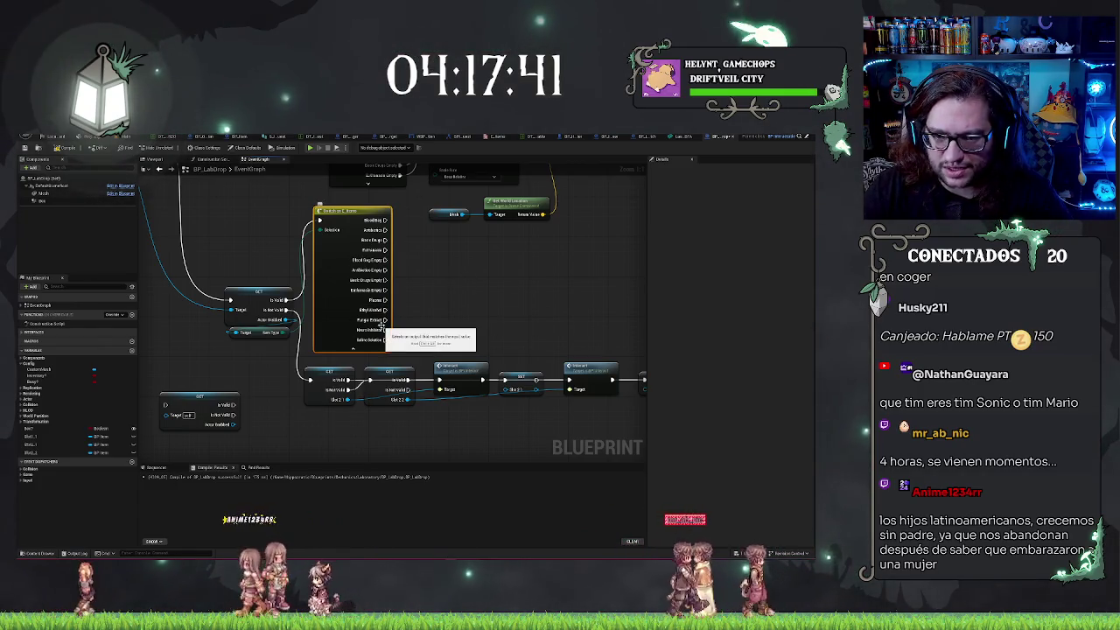
Copy the two Slot 2 validity checks and paste them beside the switch
drag(333, 416, 393, 389)
key(ctrl+c)
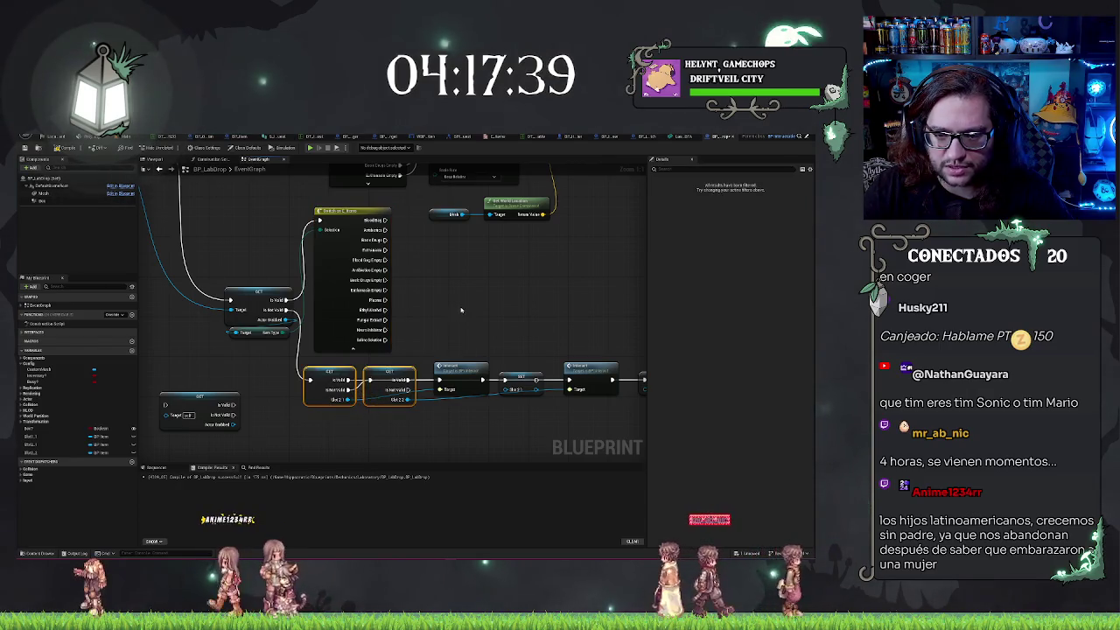
key(ctrl+v)
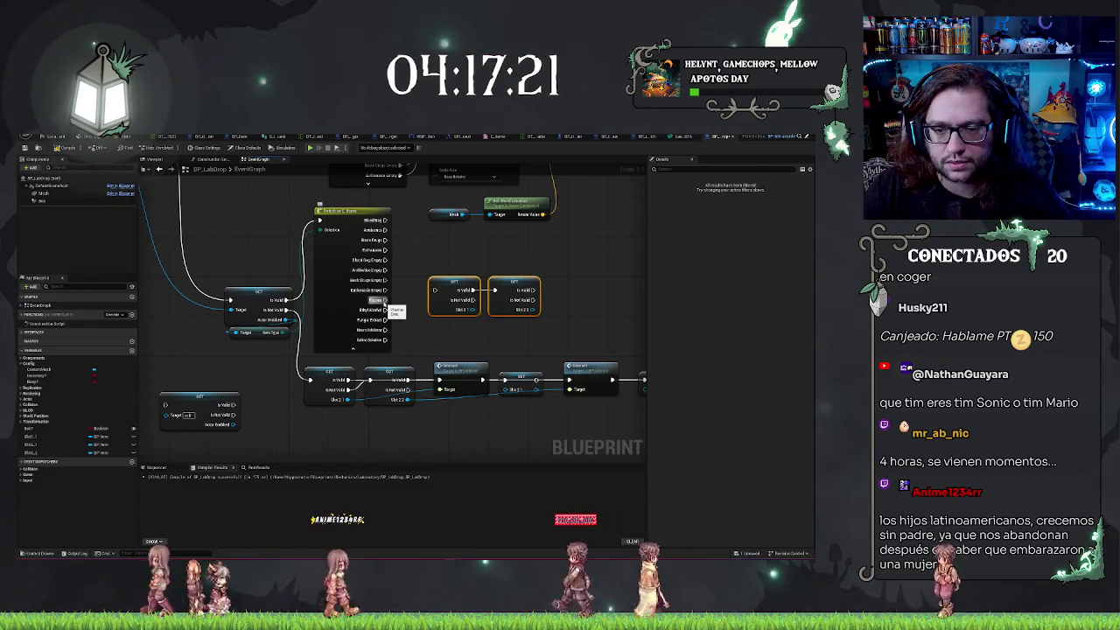
Wire the Plasma and other Item Type cases into the copied Slot 1 check, then collapse and lower the switch
mouse_move(385, 300)
mouse_down()
mouse_move(434, 289)
mouse_move(389, 317)
mouse_move(433, 291)
mouse_up()
drag(387, 329, 428, 291)
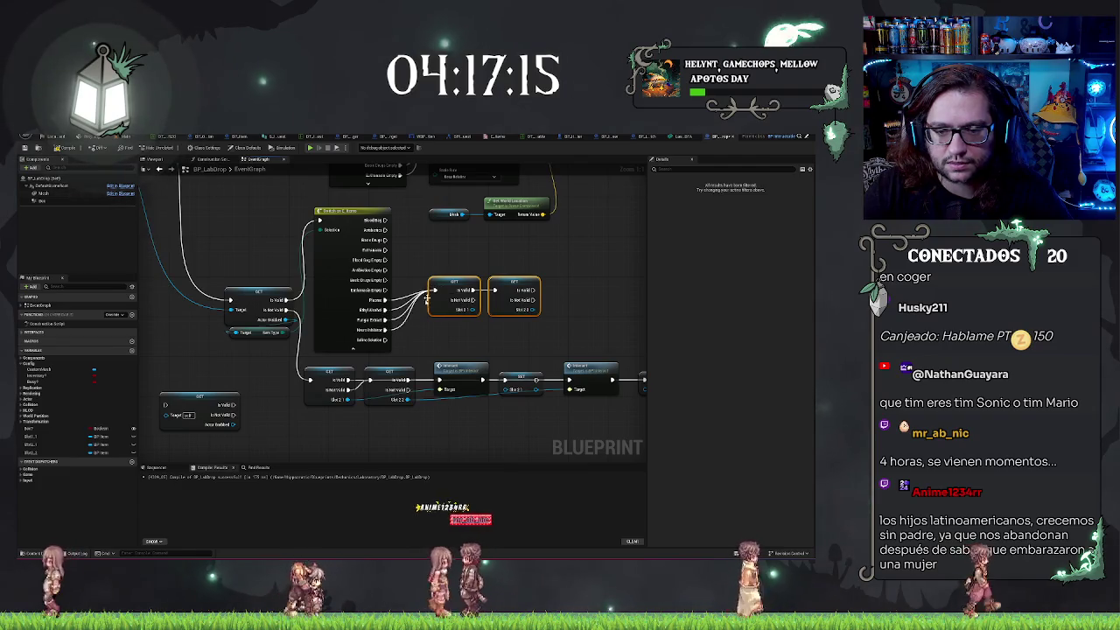
click(353, 348)
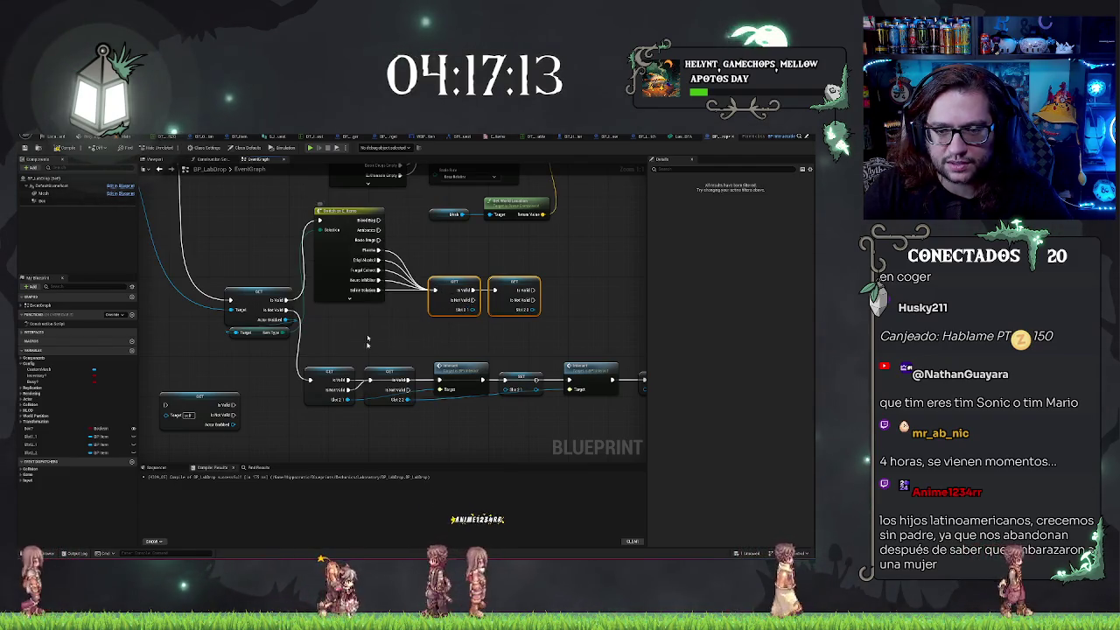
drag(354, 216, 357, 267)
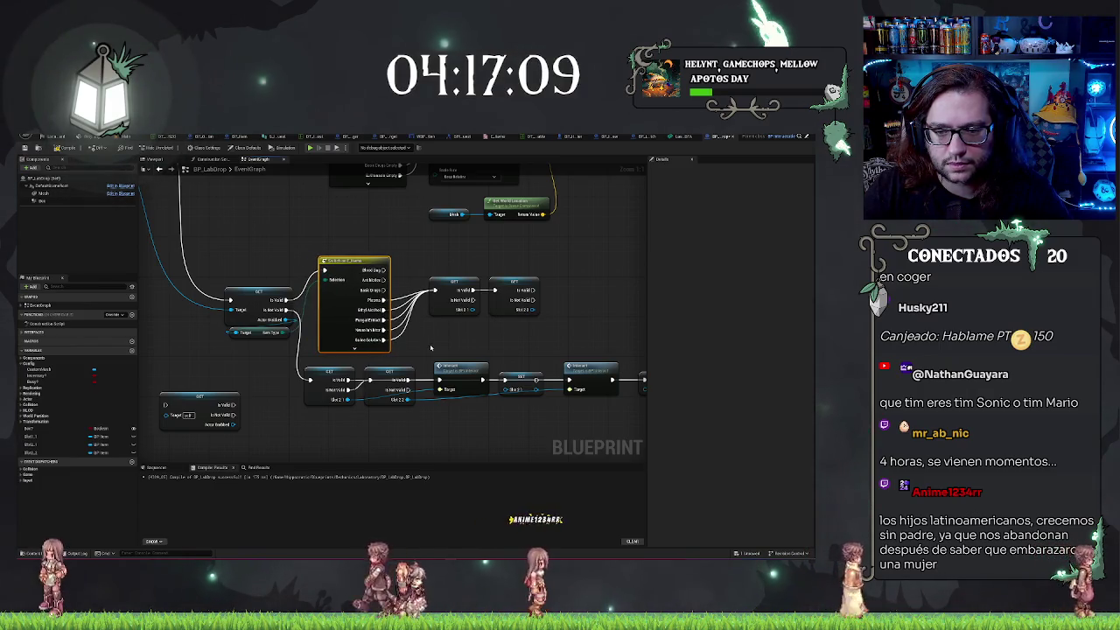
click(408, 248)
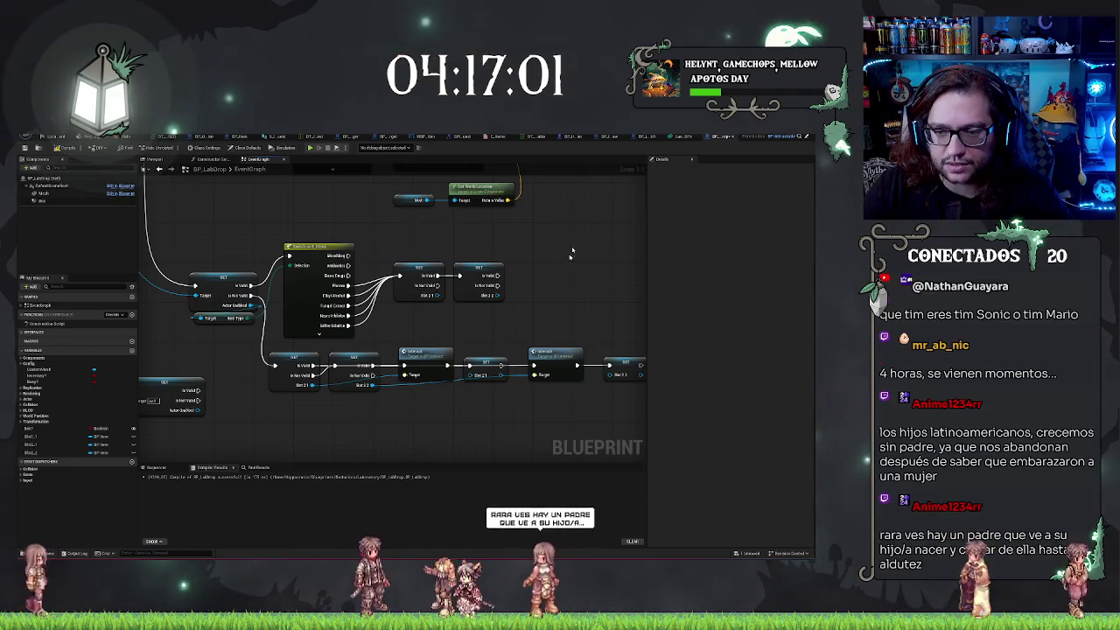
Copy the Detach, Set Actor Location and Get World Location nodes and paste them beside the new slot checks
drag(489, 285, 424, 281)
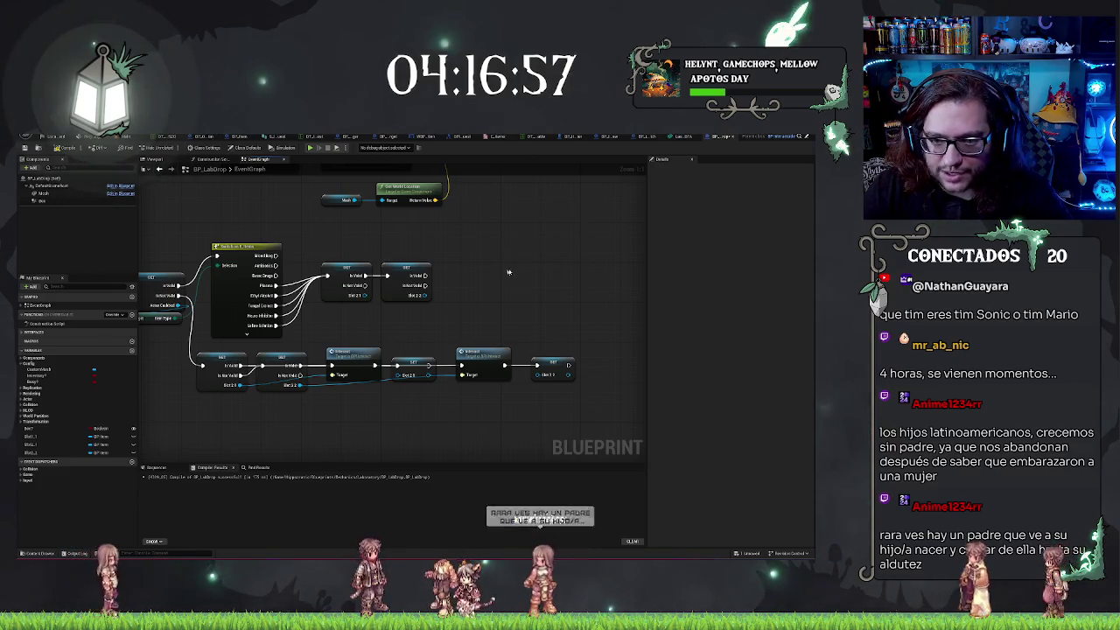
mouse_move(509, 272)
mouse_down()
mouse_move(472, 282)
mouse_move(629, 243)
mouse_up()
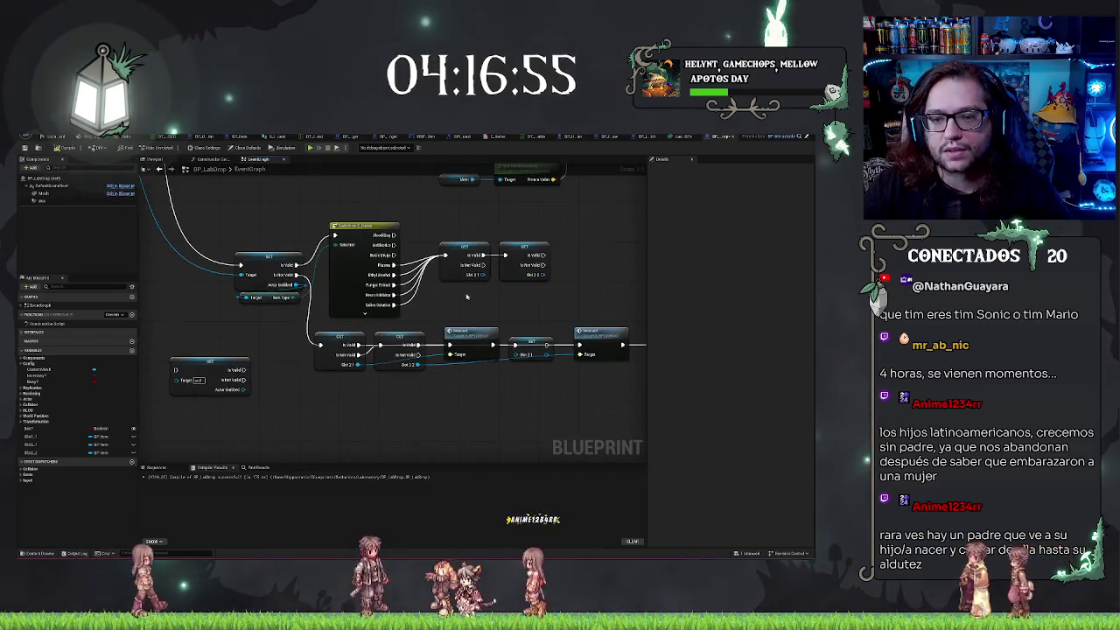
mouse_move(578, 274)
mouse_down()
mouse_move(552, 274)
mouse_move(549, 296)
mouse_move(513, 339)
mouse_up()
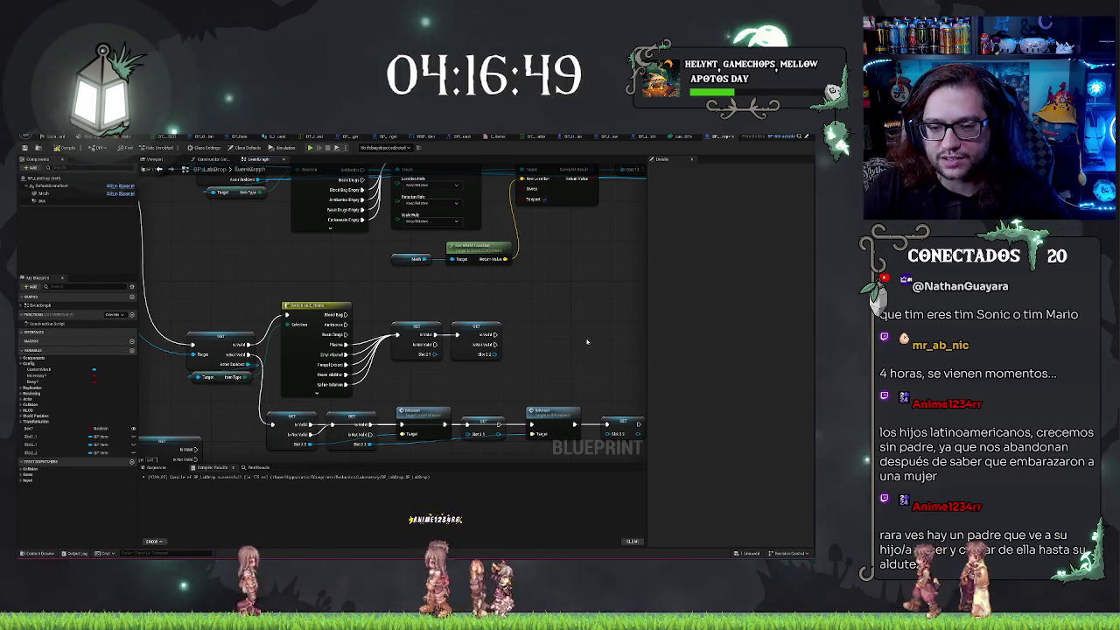
mouse_move(557, 320)
mouse_down()
mouse_move(568, 327)
mouse_move(557, 339)
mouse_move(497, 352)
mouse_move(508, 338)
mouse_move(346, 328)
mouse_move(549, 322)
mouse_up()
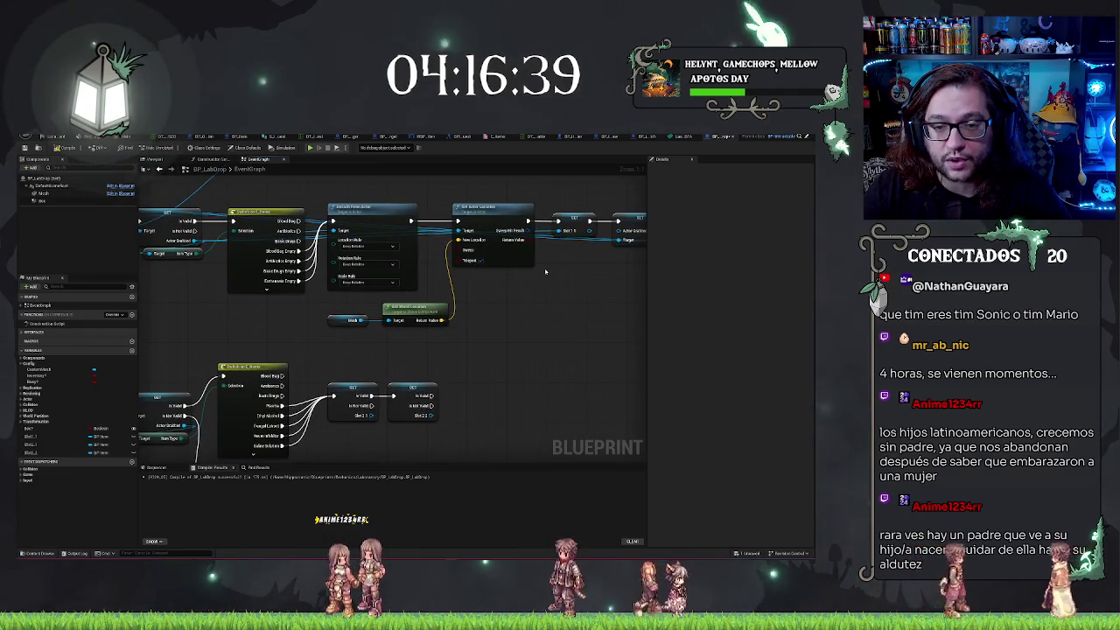
drag(430, 216, 298, 202)
drag(365, 245, 445, 306)
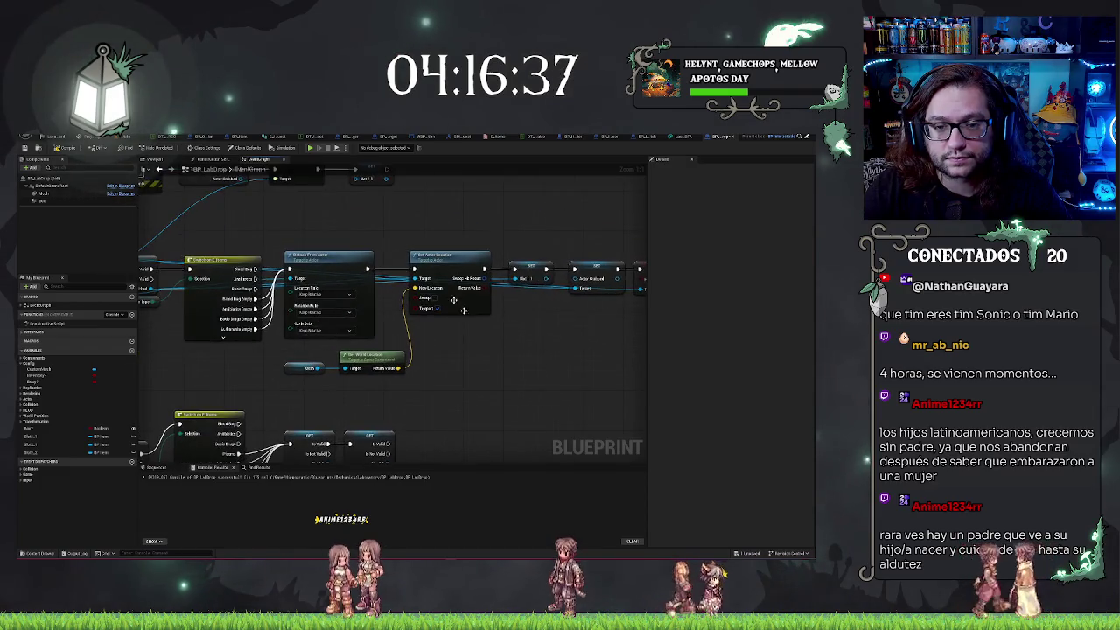
mouse_move(292, 231)
mouse_down()
mouse_move(649, 378)
mouse_move(538, 374)
mouse_up()
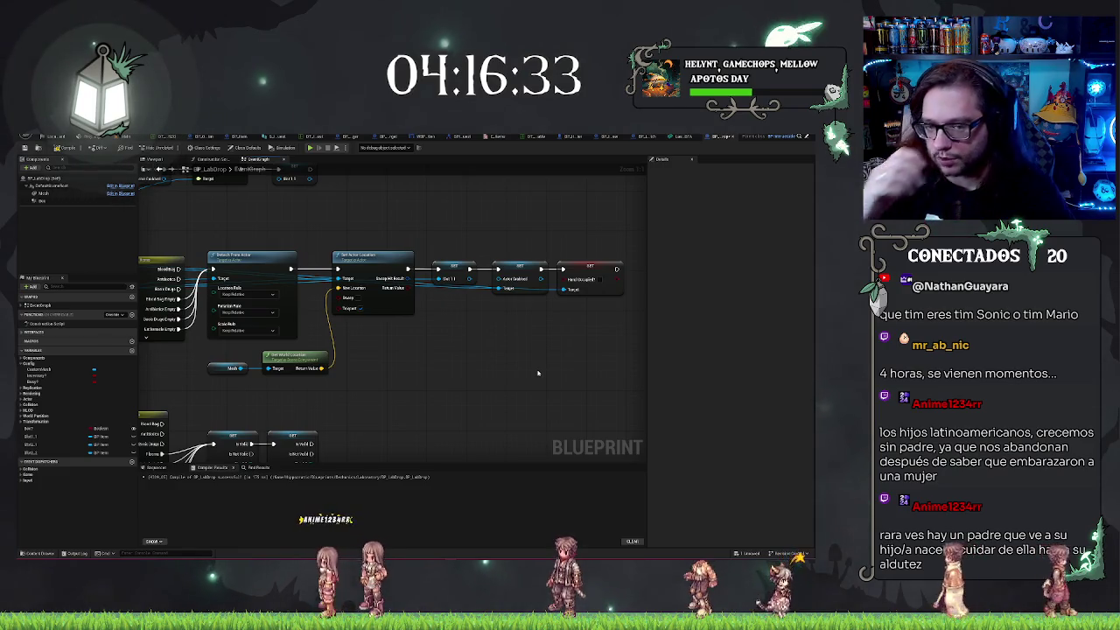
mouse_move(439, 377)
mouse_down()
mouse_move(488, 272)
mouse_move(280, 213)
mouse_move(562, 386)
mouse_move(543, 387)
mouse_up()
key(ctrl+x)
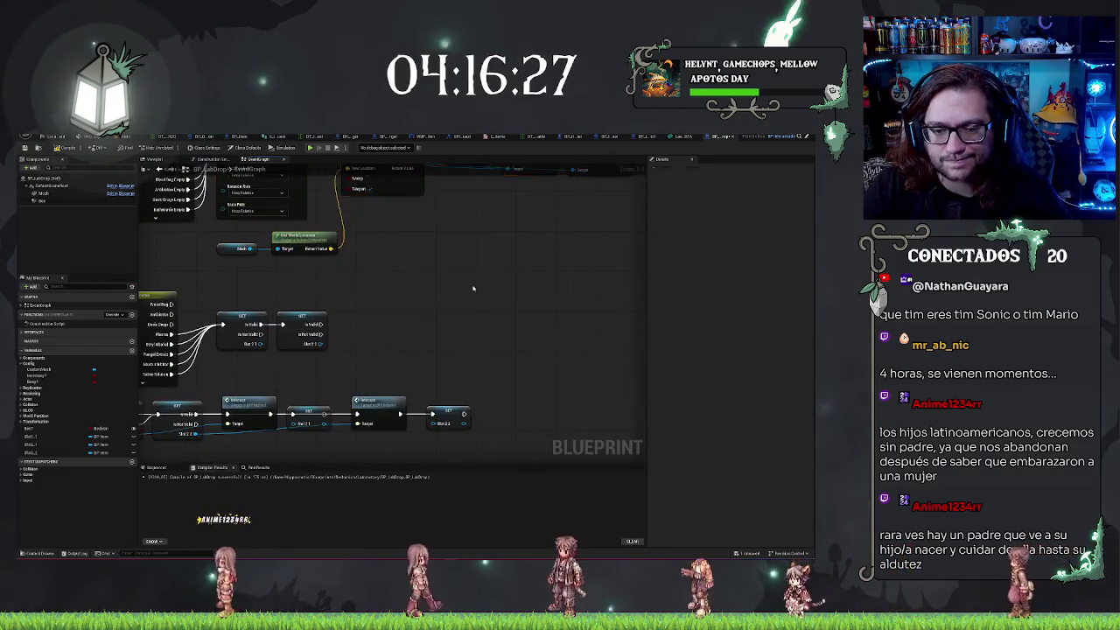
key(ctrl+v)
drag(390, 249, 428, 195)
Move the lower Slot, Interact and Set chain further down, clear of the Item Type switch
drag(191, 434, 335, 368)
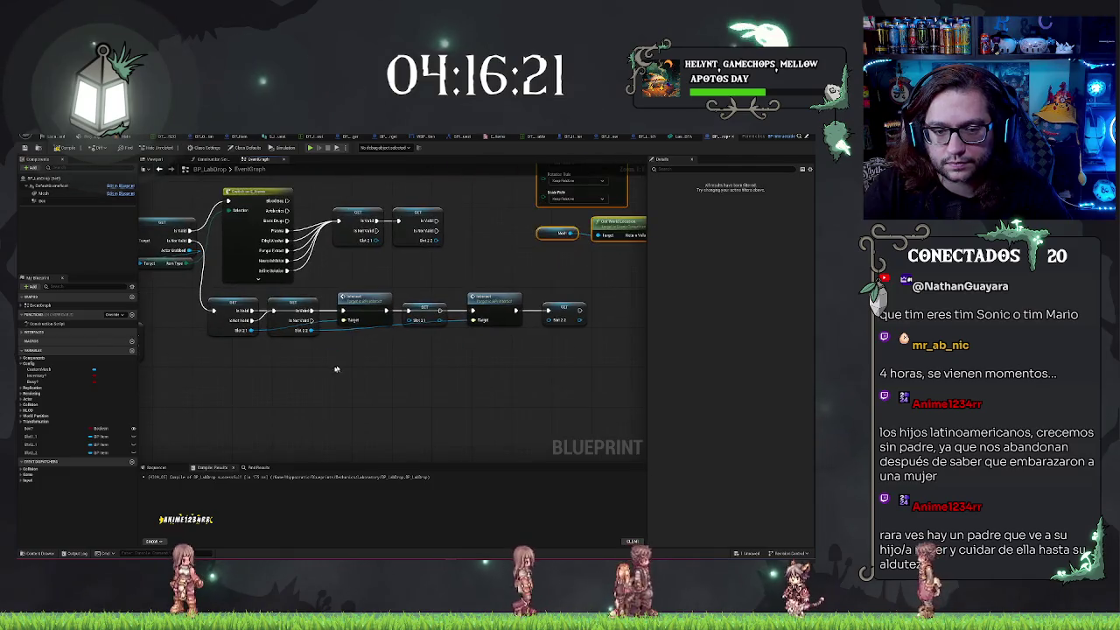
mouse_move(232, 298)
mouse_down()
mouse_move(254, 400)
mouse_move(574, 378)
mouse_up()
drag(247, 307, 291, 442)
scroll(291, 442, down, 4)
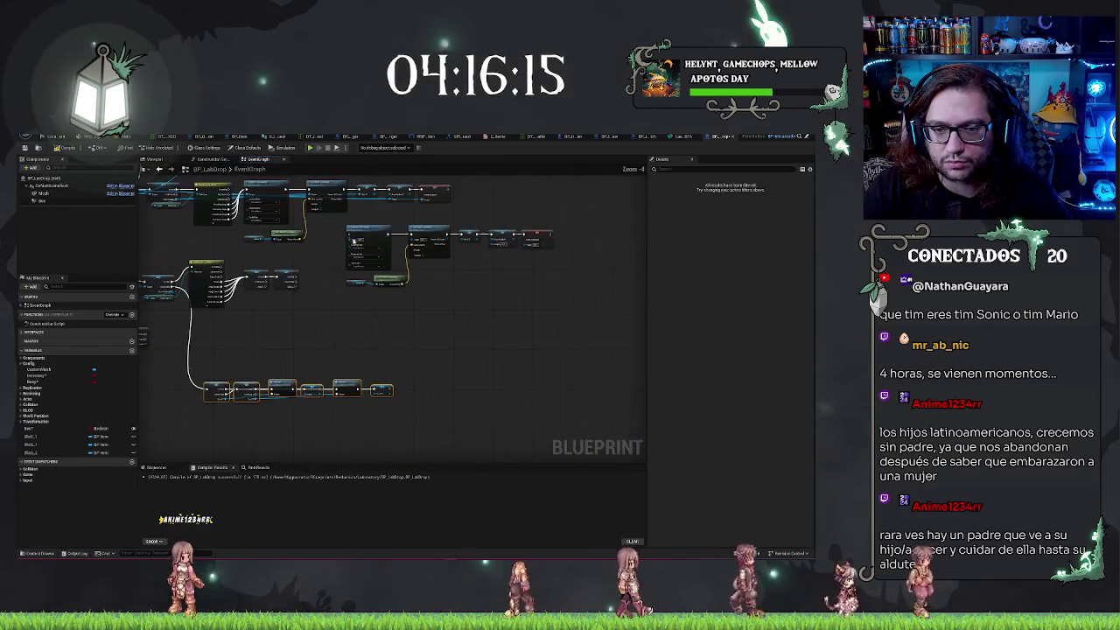
Paste another Detach From Actor/Set Actor Location copy below the chain and drive it from the second branch
key(ctrl+v)
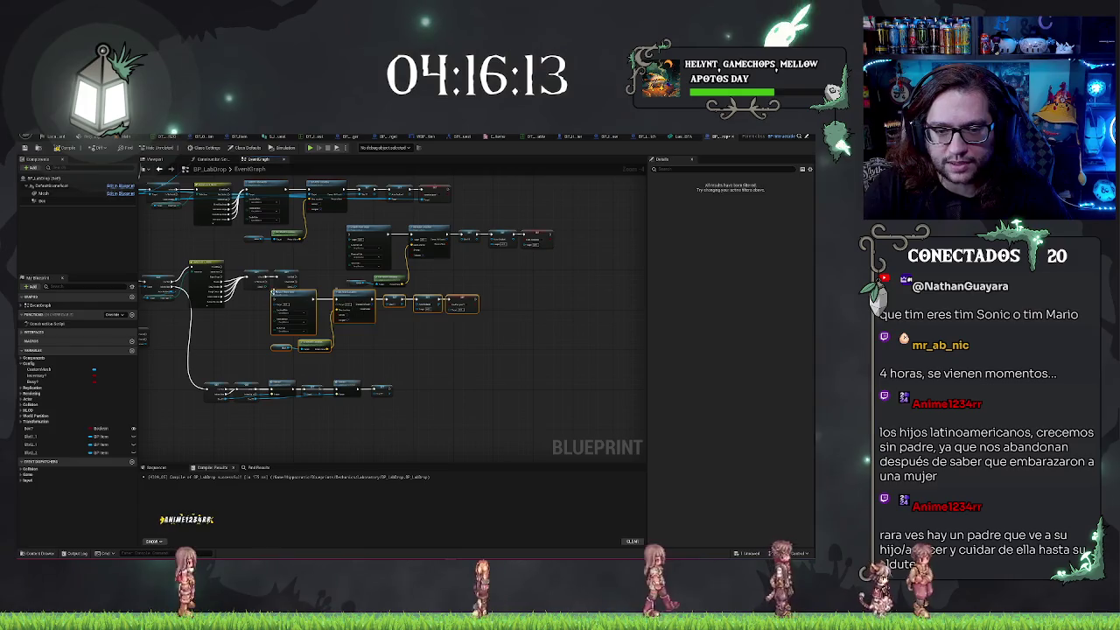
drag(272, 291, 374, 304)
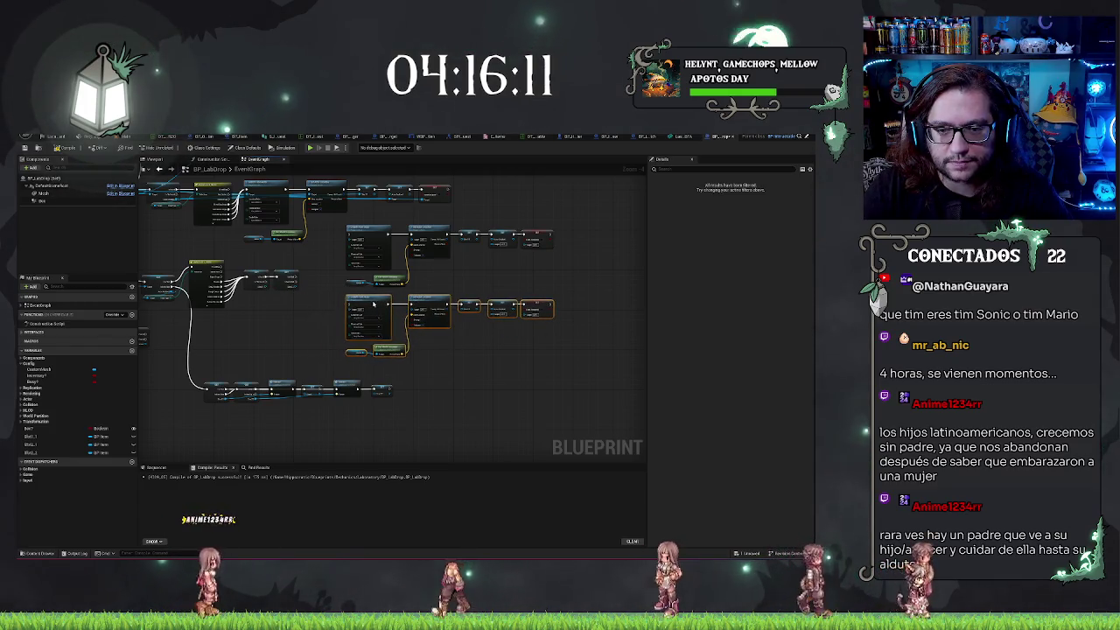
scroll(316, 306, up, 2)
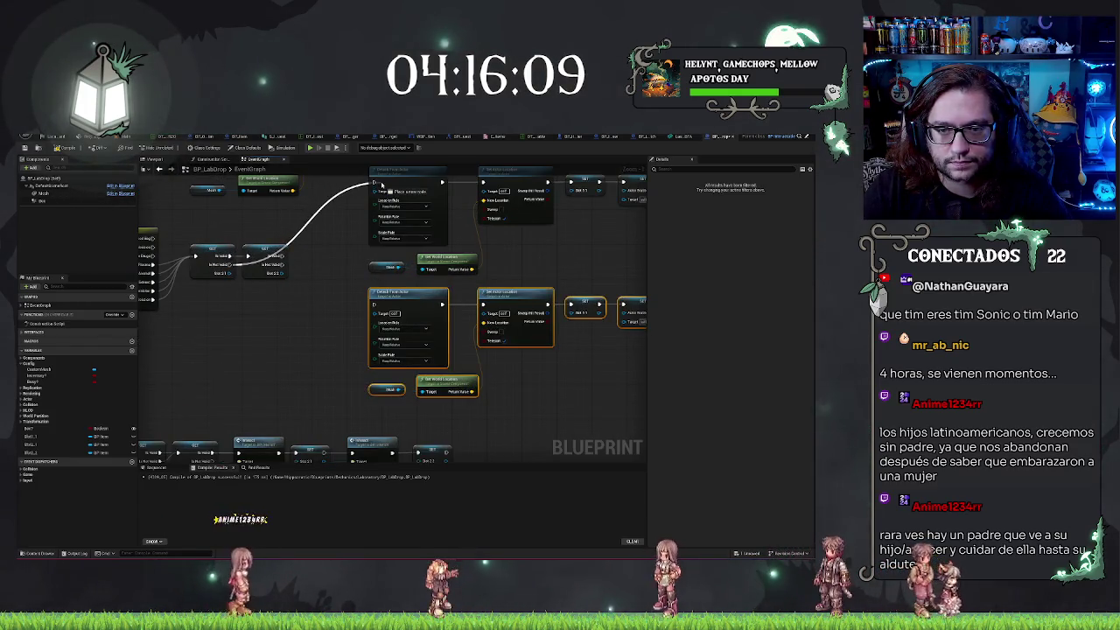
drag(280, 264, 370, 303)
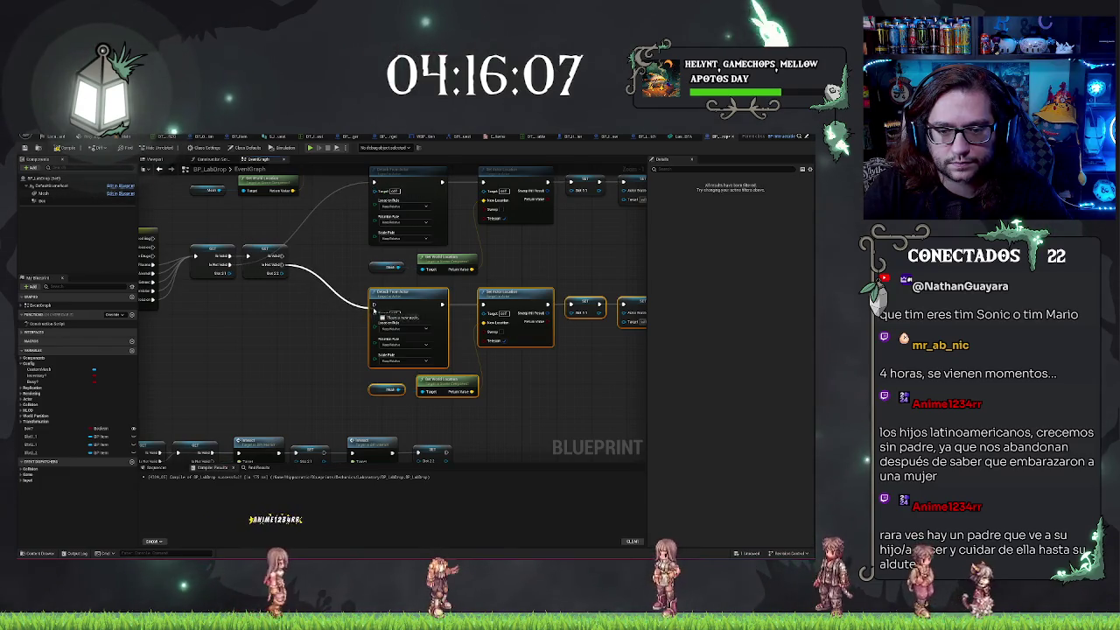
drag(319, 332, 274, 355)
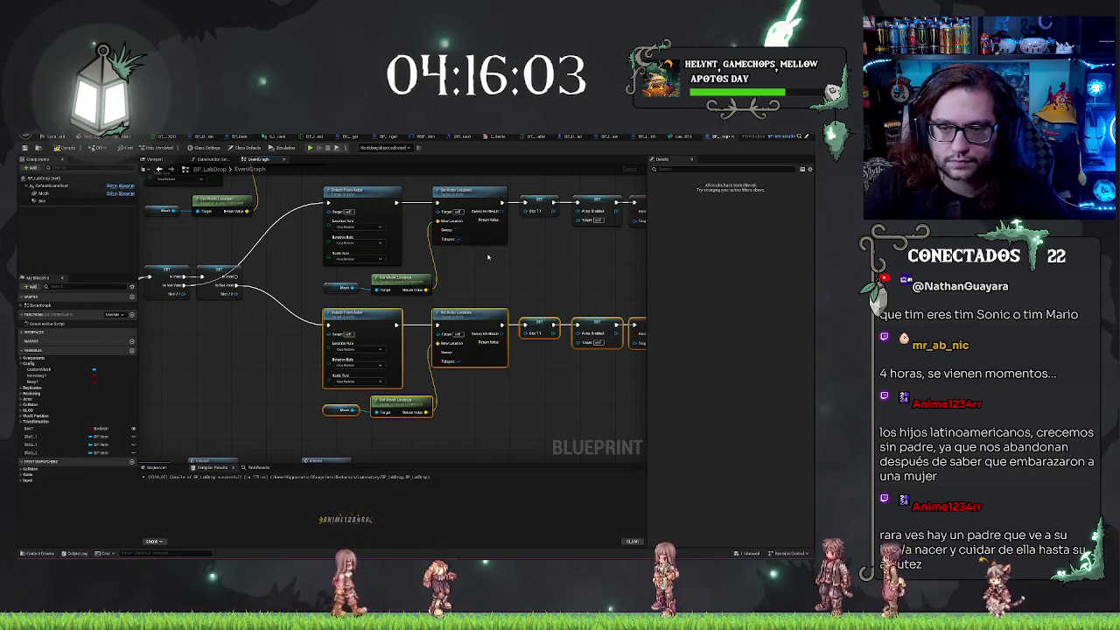
click(551, 270)
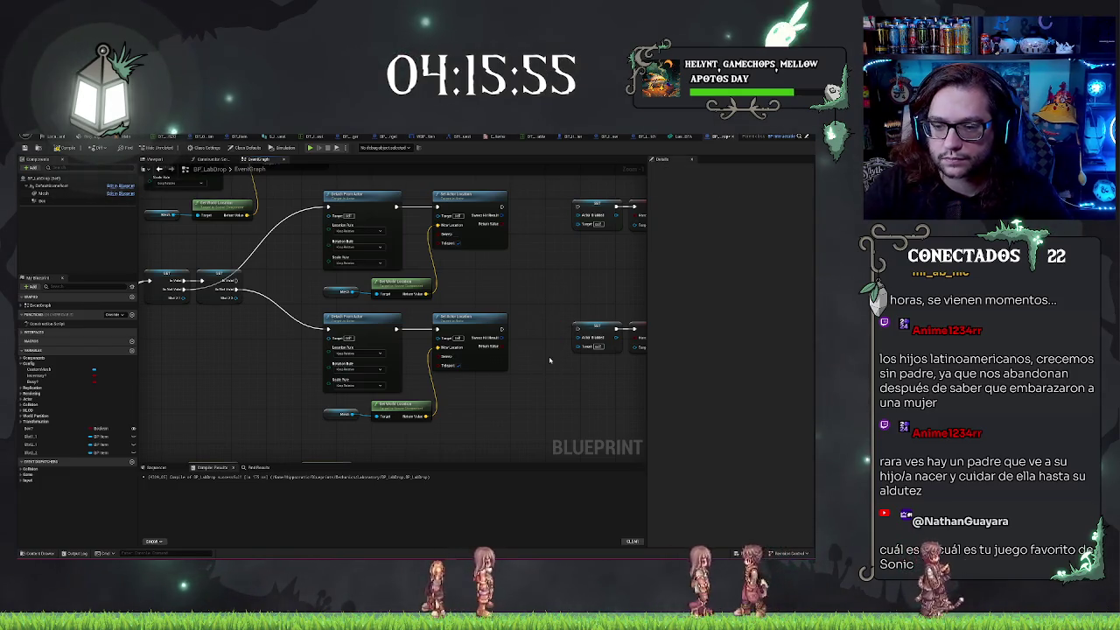
Insert a reroute point on the blue wire feeding the lower Set node and drop it lower
scroll(508, 306, down, 2)
drag(166, 206, 331, 283)
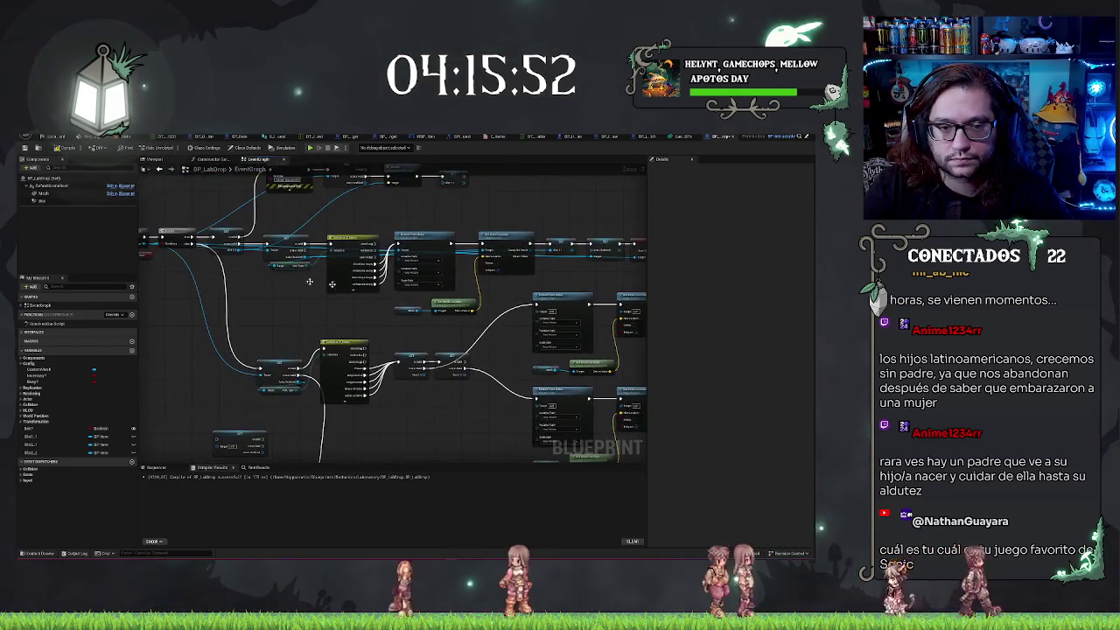
double_click(198, 296)
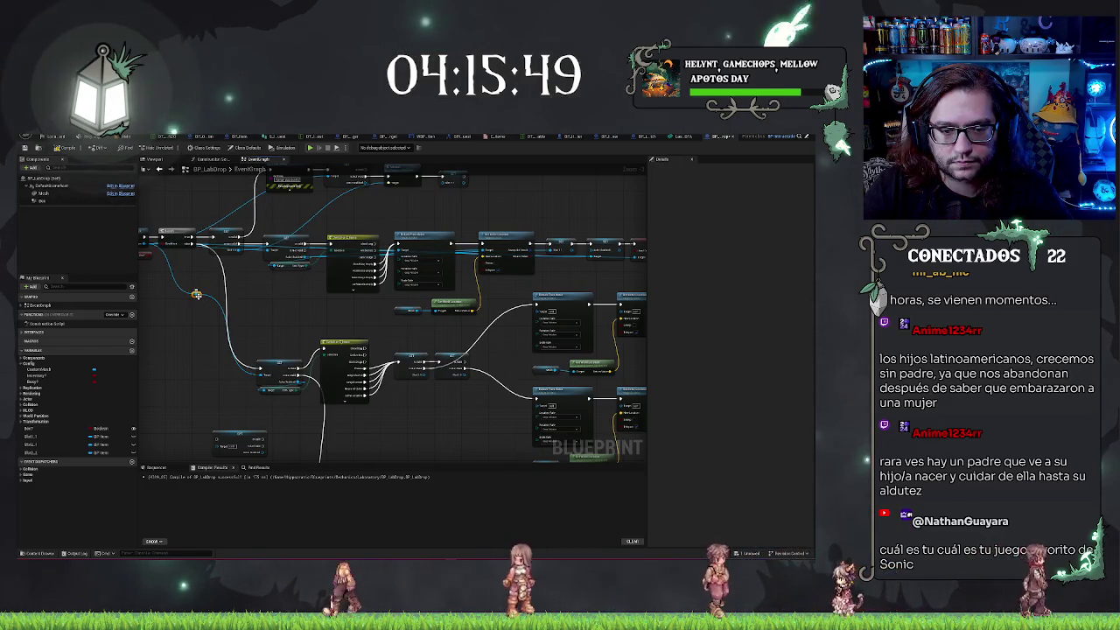
drag(198, 296, 220, 377)
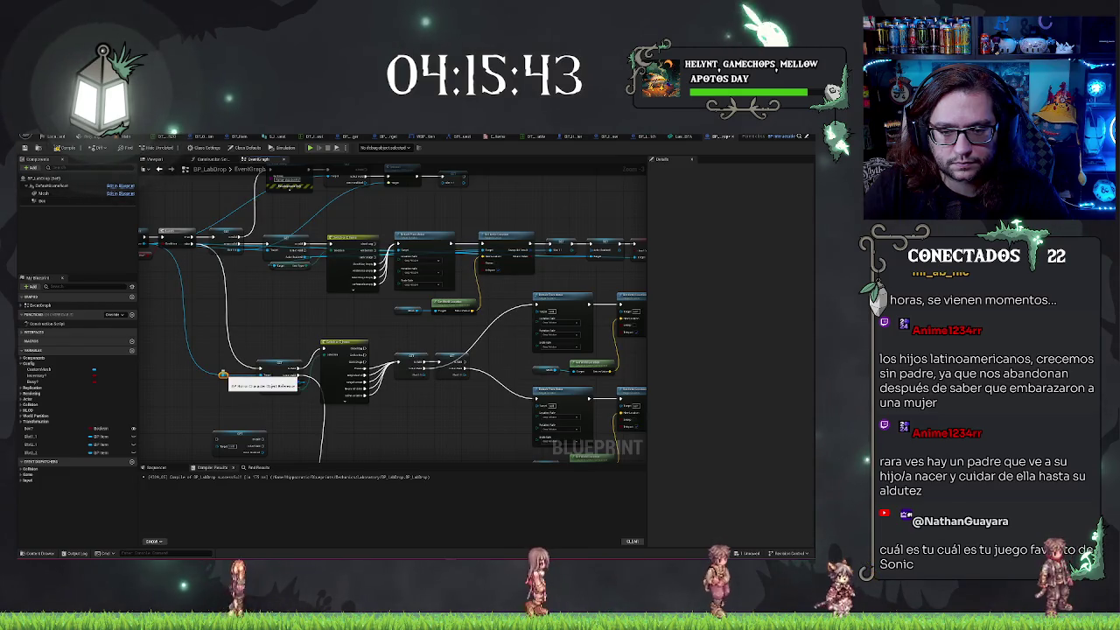
Pull new connections out of the rerouted blue wire while checking the surrounding nodes
mouse_move(223, 374)
mouse_down()
mouse_move(454, 335)
mouse_move(443, 316)
mouse_up()
drag(447, 365, 324, 374)
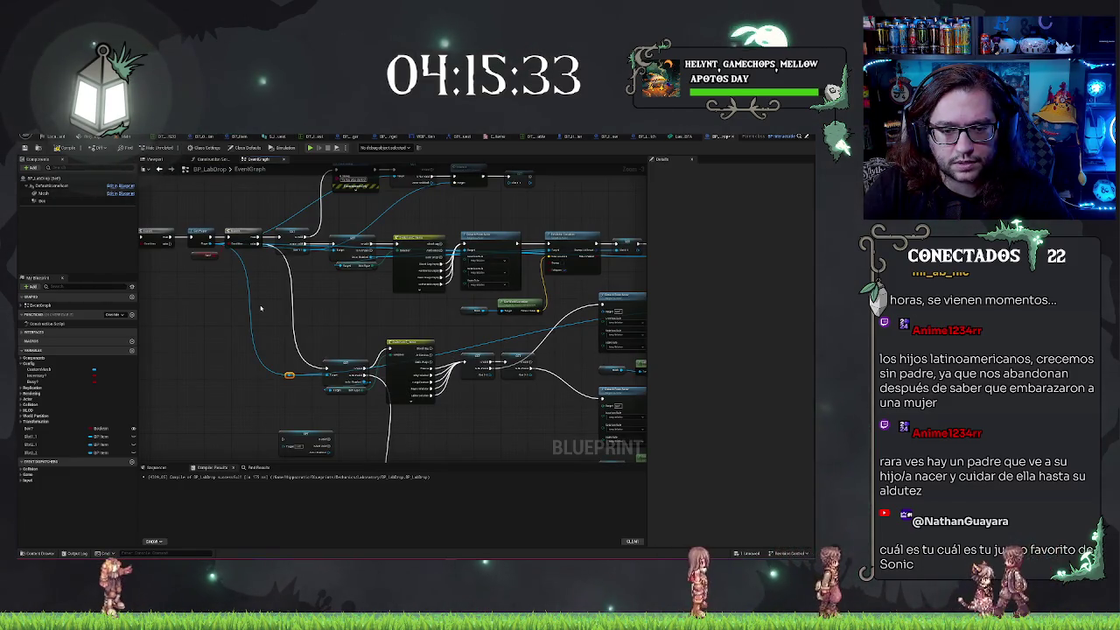
scroll(260, 308, up, 1)
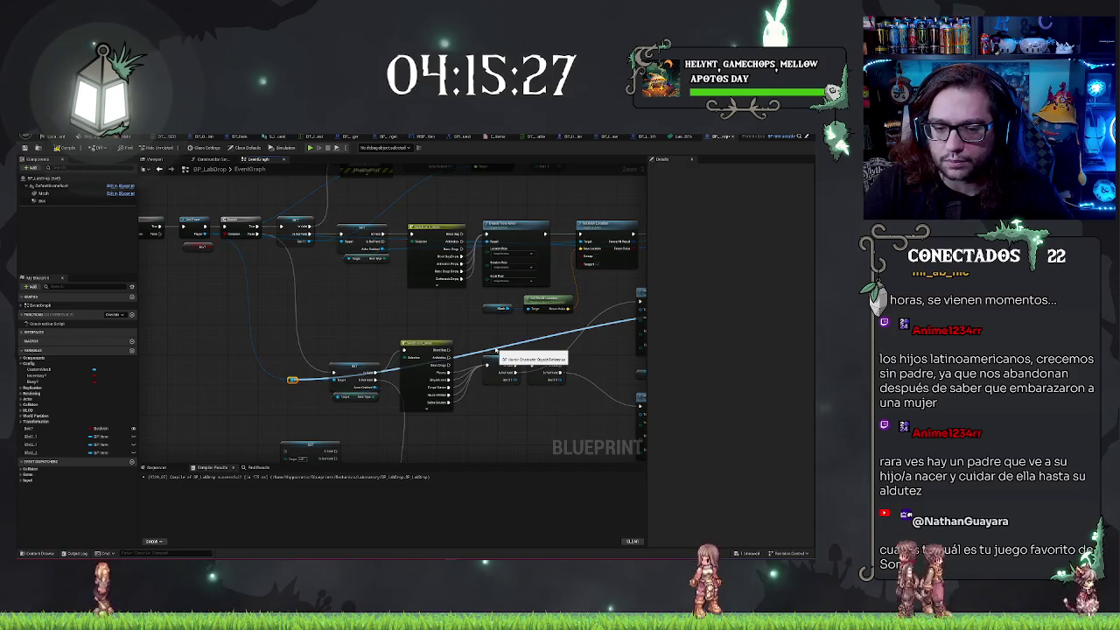
click(300, 398)
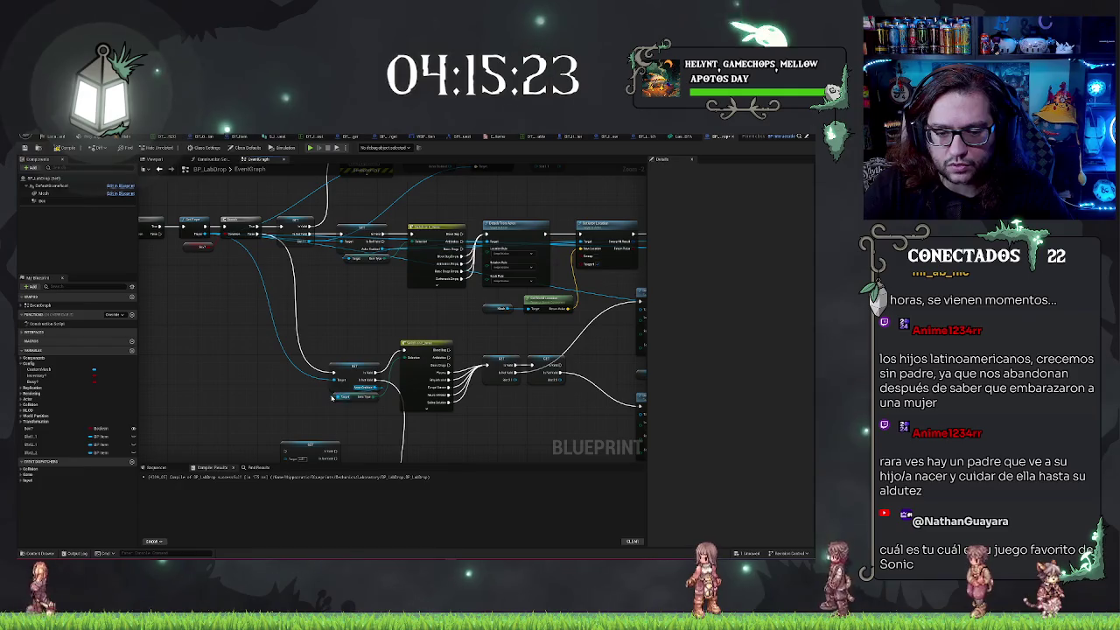
mouse_move(329, 394)
mouse_down()
mouse_move(638, 390)
mouse_move(570, 390)
mouse_up()
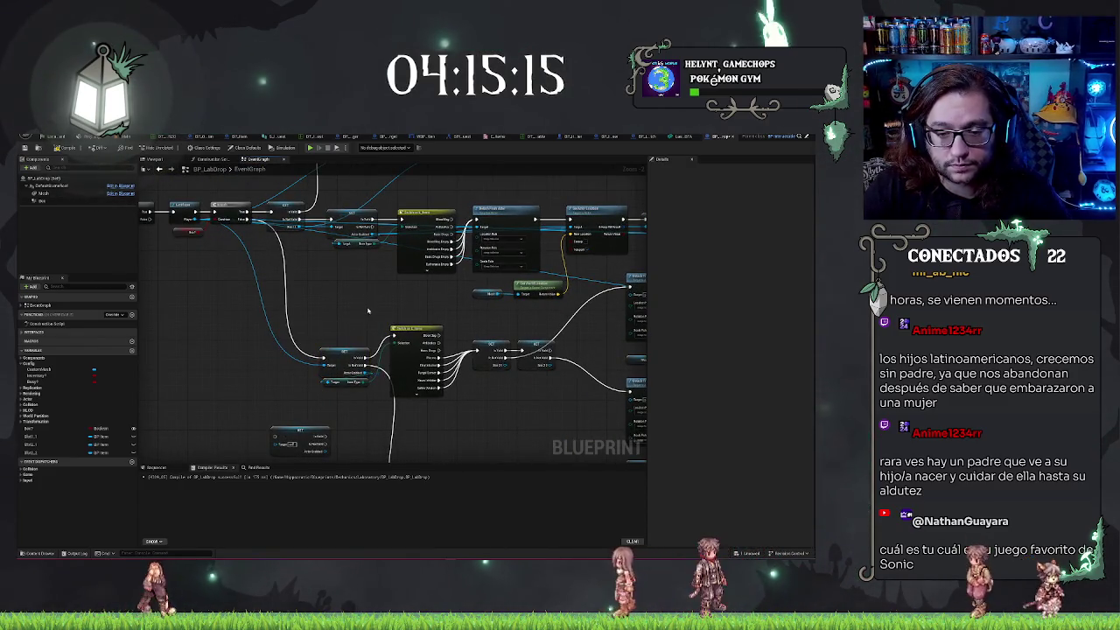
Add an Actor Grabbed getter from a pin search and place it left of the slot branches
mouse_move(198, 221)
mouse_down()
mouse_move(385, 350)
mouse_move(389, 304)
mouse_up()
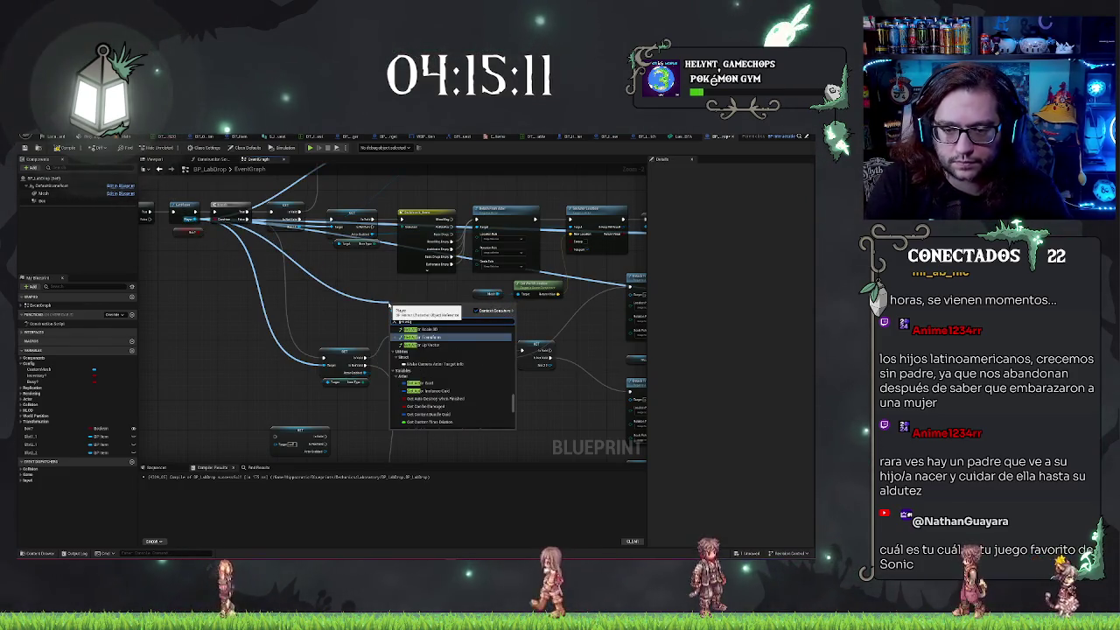
text(break)
key(Return)
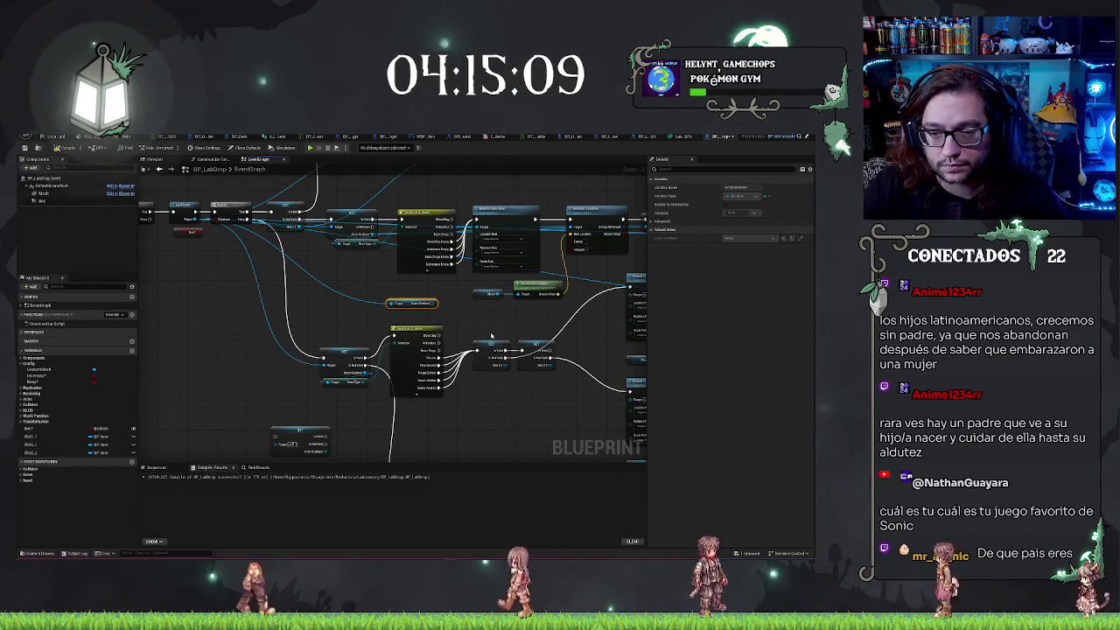
drag(534, 326, 379, 329)
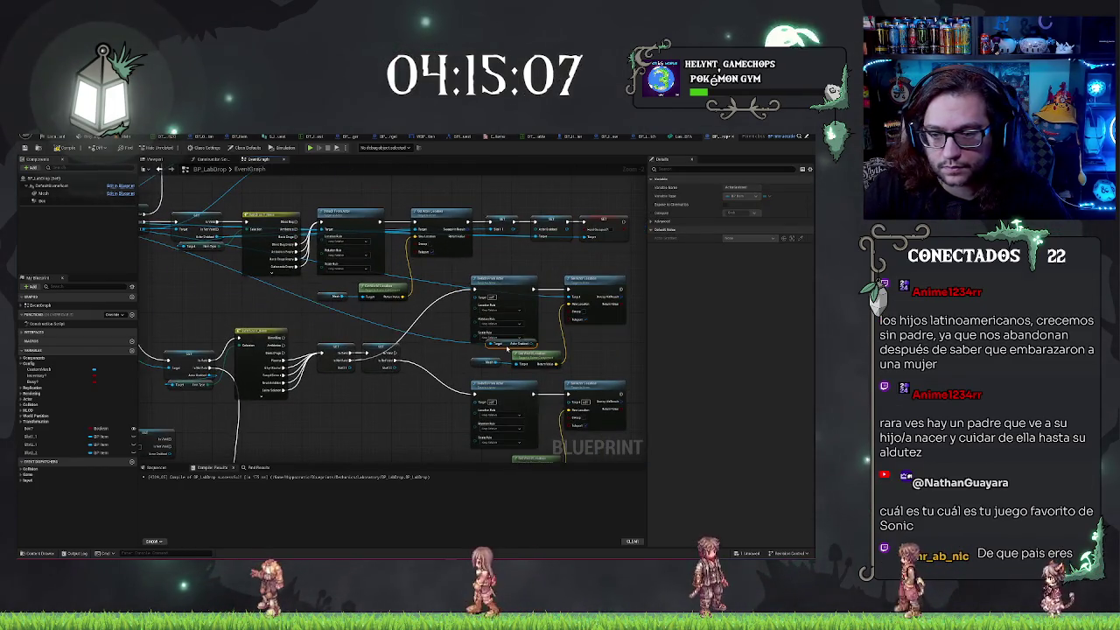
drag(231, 306, 499, 384)
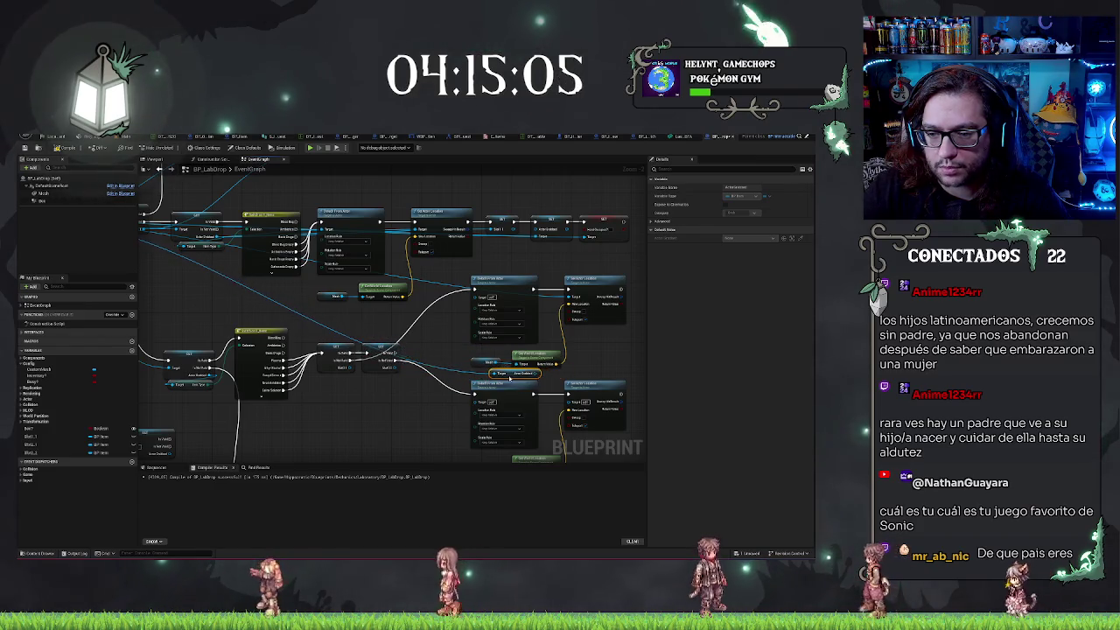
drag(621, 380, 512, 330)
scroll(511, 330, up, 2)
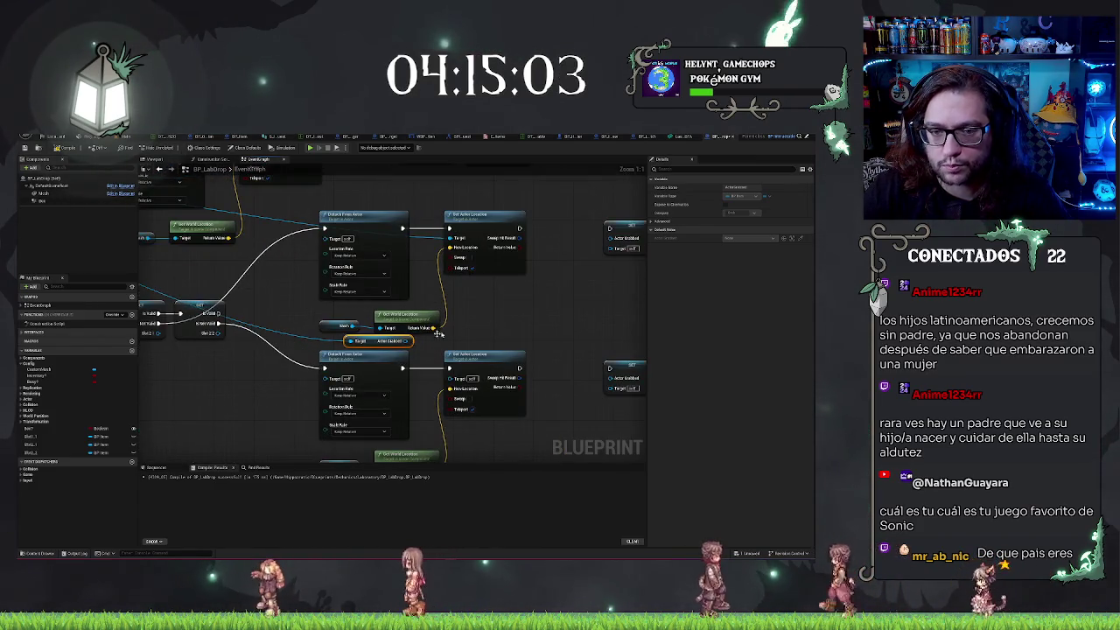
mouse_move(375, 346)
mouse_down()
mouse_move(272, 320)
mouse_move(325, 238)
mouse_up()
Wire Actor Grabbed into the Detach From Actor and Set Actor Location Target pins
drag(306, 316, 331, 378)
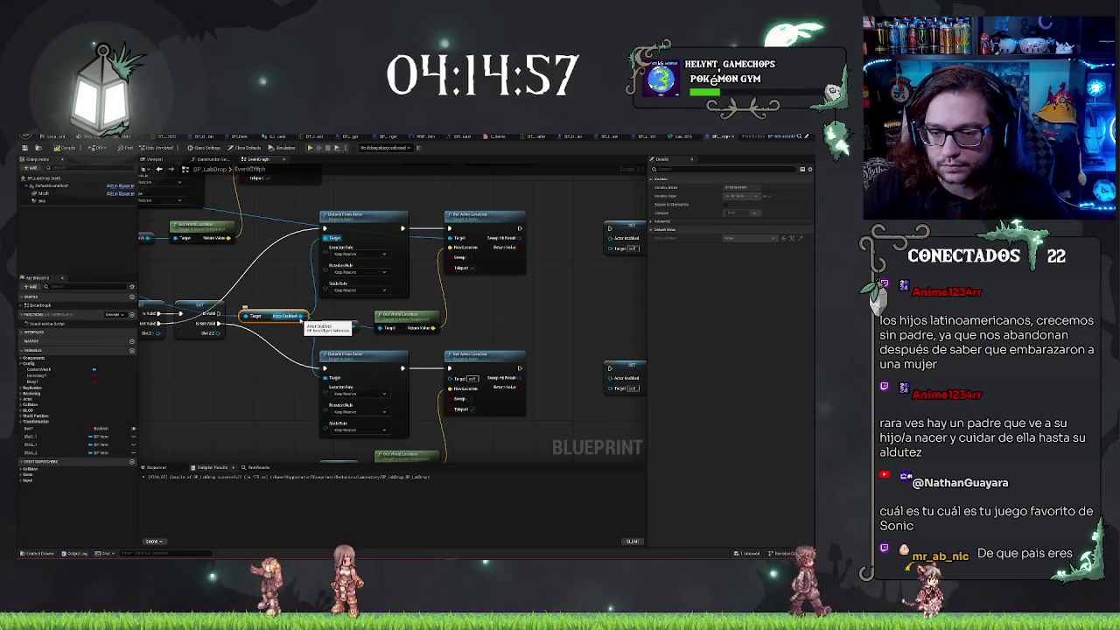
drag(301, 316, 457, 382)
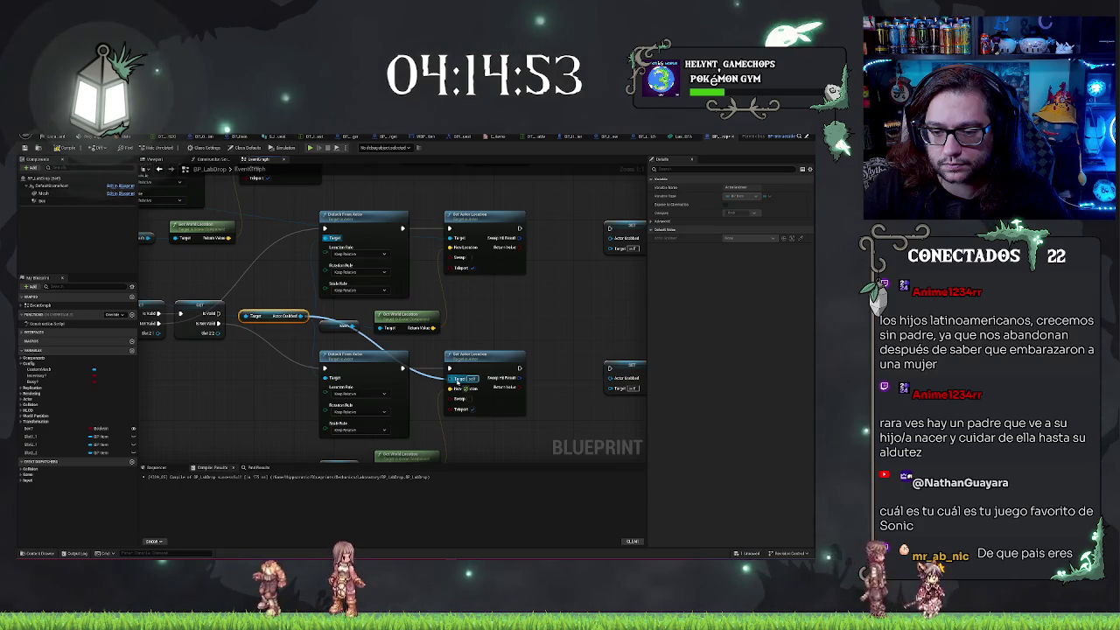
drag(457, 382, 457, 382)
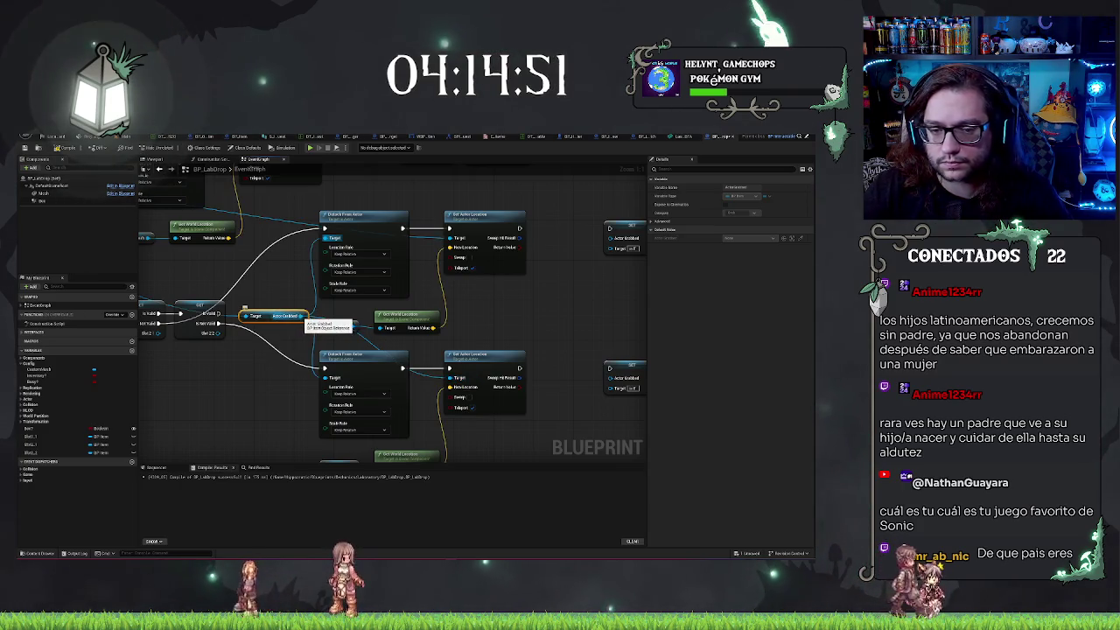
mouse_move(302, 317)
mouse_down()
mouse_move(439, 255)
mouse_move(449, 237)
mouse_up()
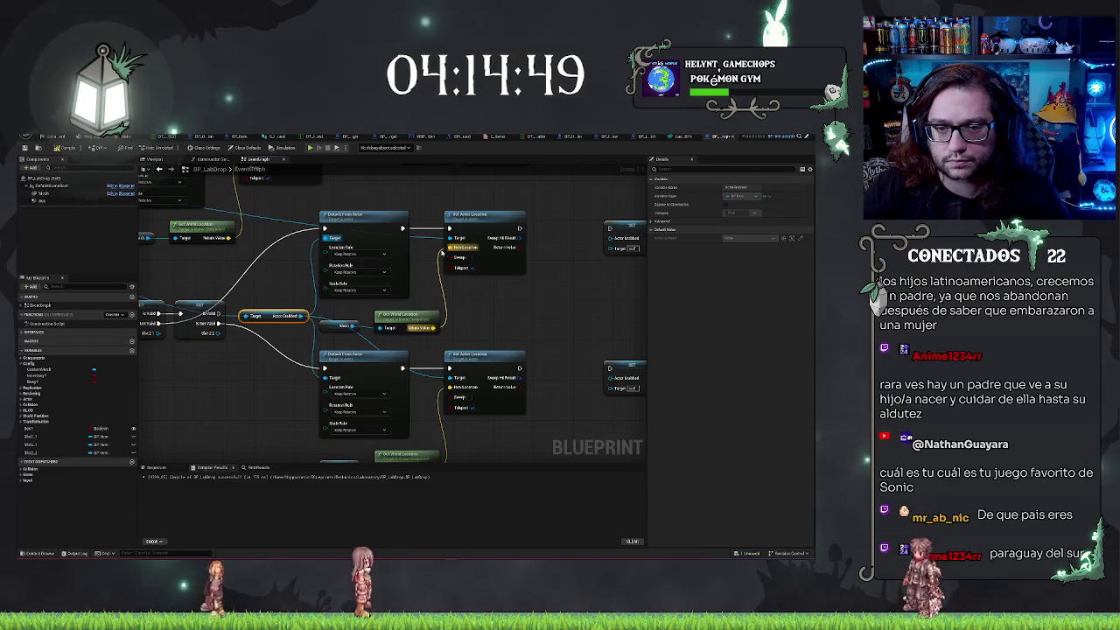
scroll(491, 374, down, 5)
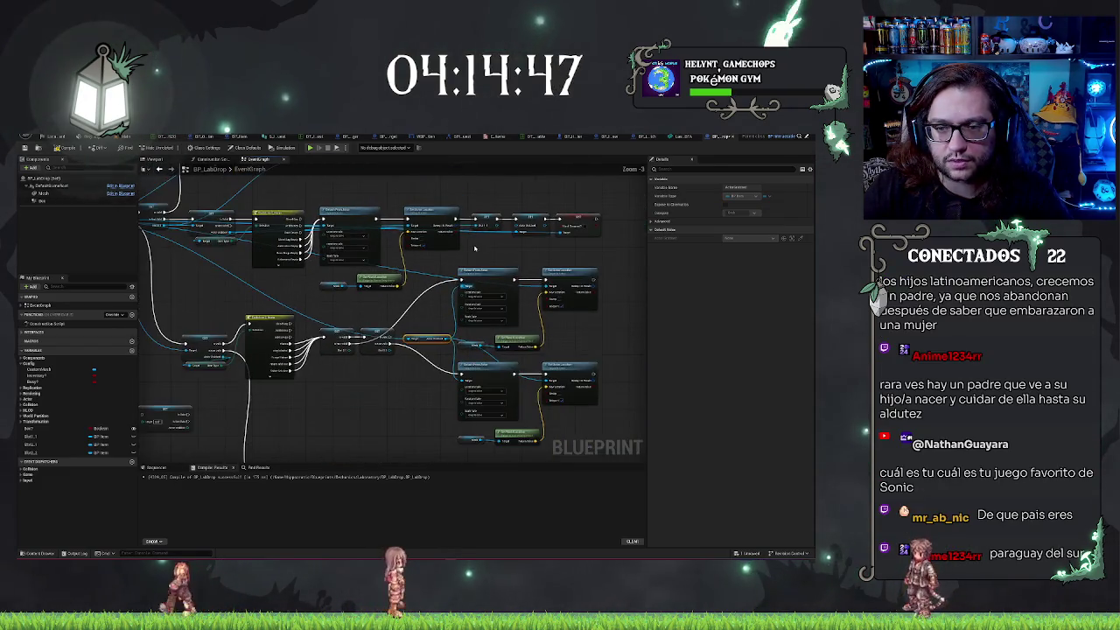
Review the bottom of the graph and undo the broken location link and recent rearrangements
drag(423, 401, 445, 366)
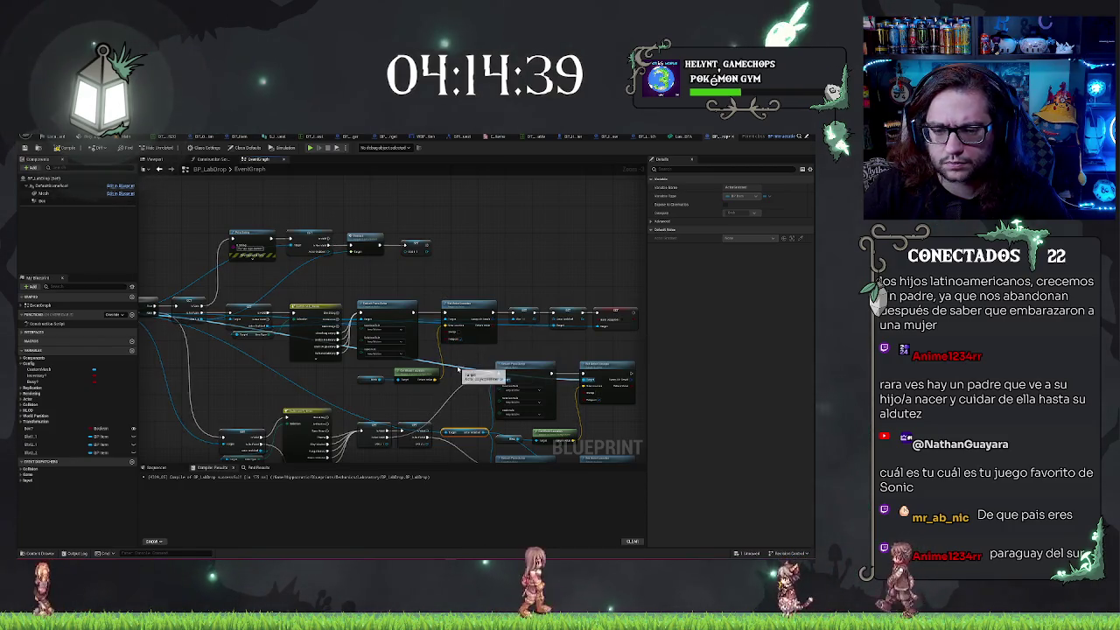
click(266, 411)
scroll(265, 410, up, 2)
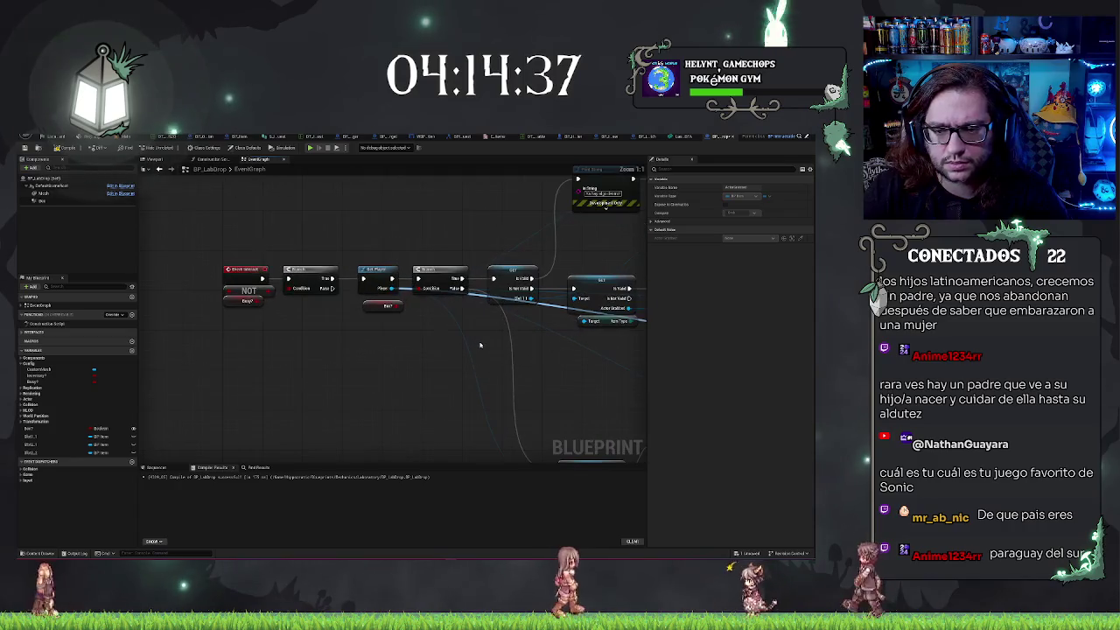
mouse_move(405, 268)
mouse_down()
mouse_move(427, 356)
mouse_move(386, 322)
mouse_move(390, 295)
mouse_up()
click(453, 292)
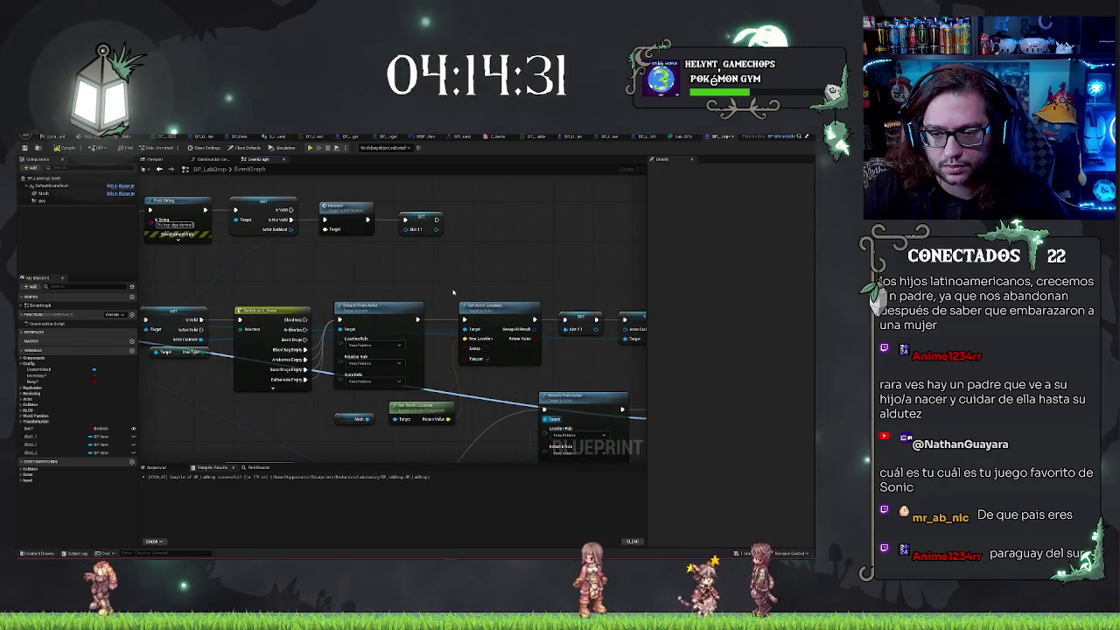
drag(476, 292, 441, 303)
key(ctrl+z)
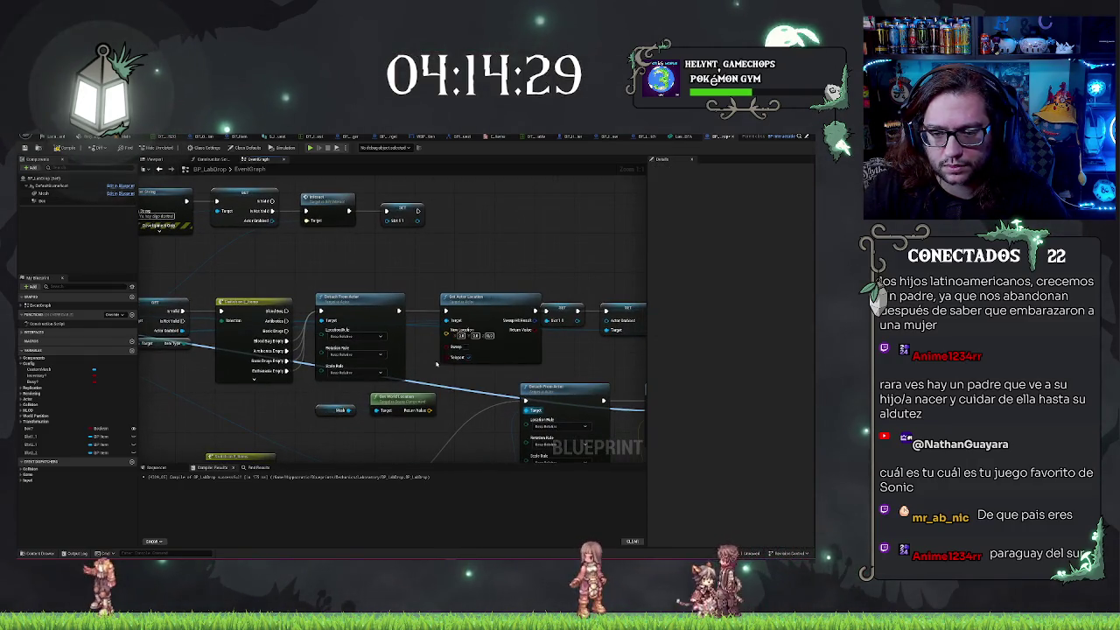
key(ctrl+z)
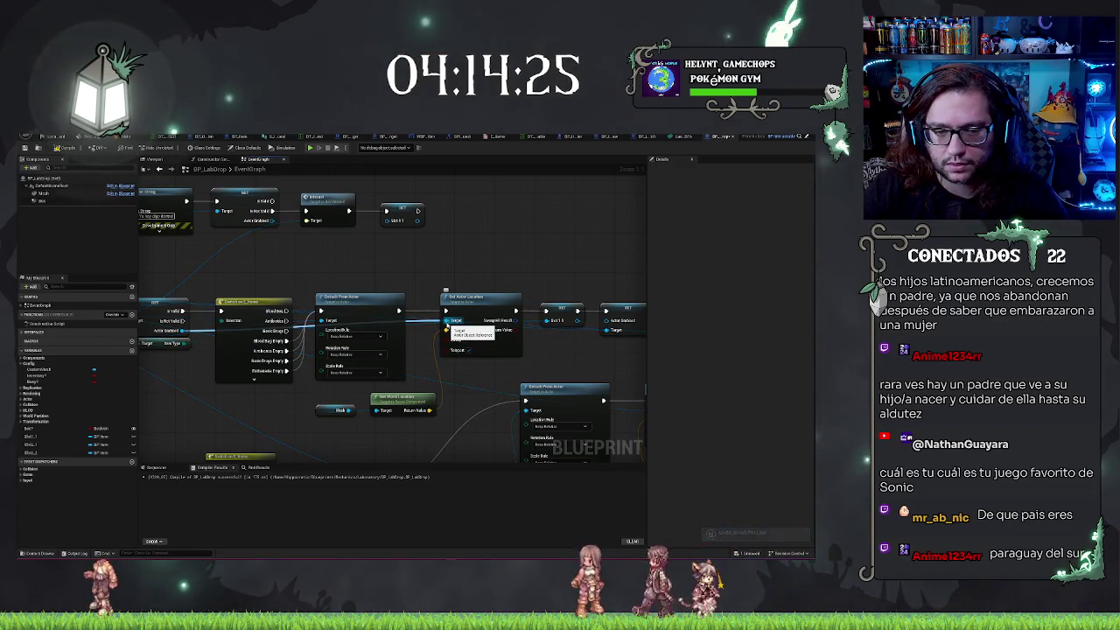
key(ctrl+z)
key(ctrl+z)
key(ctrl+z)
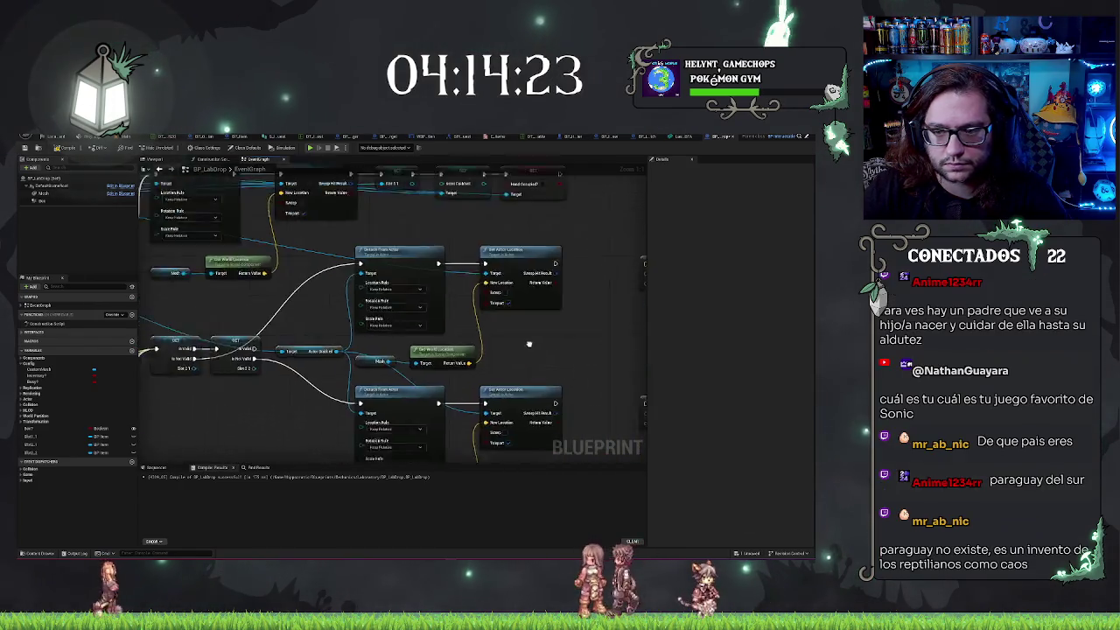
key(ctrl+z)
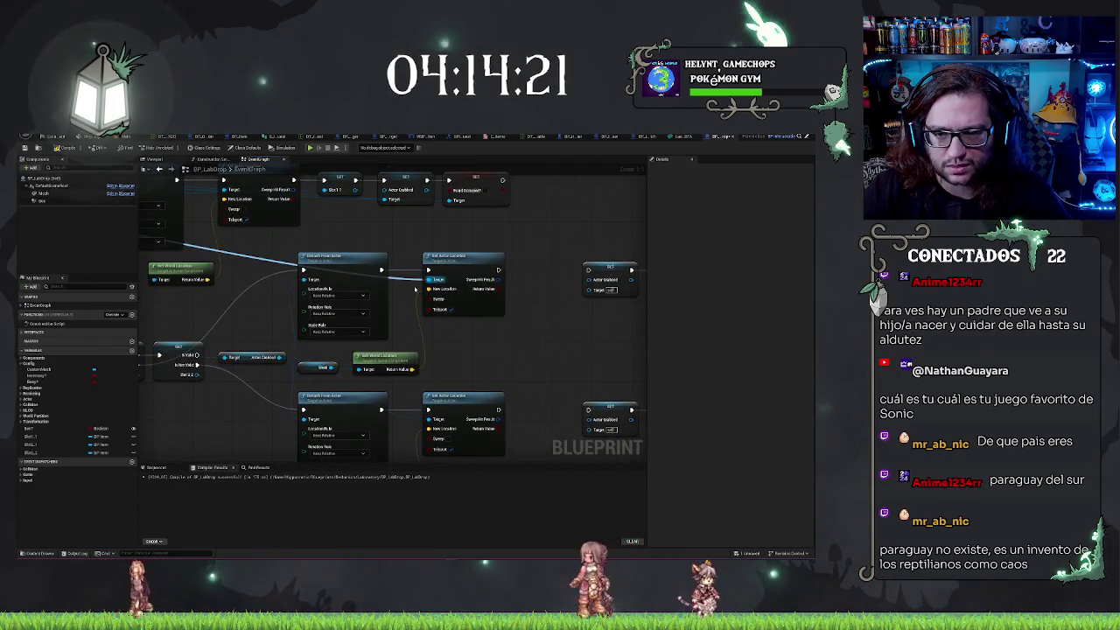
Chain Detach From Actor's exec into Set Actor Location and feed its New Location input
drag(410, 284, 451, 328)
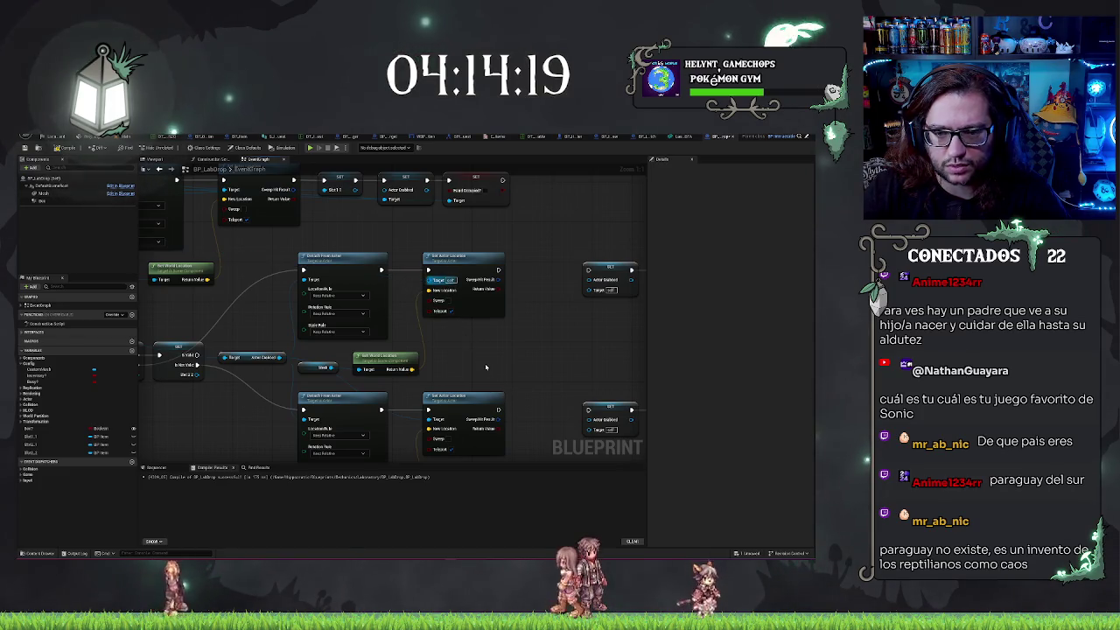
drag(411, 273, 427, 271)
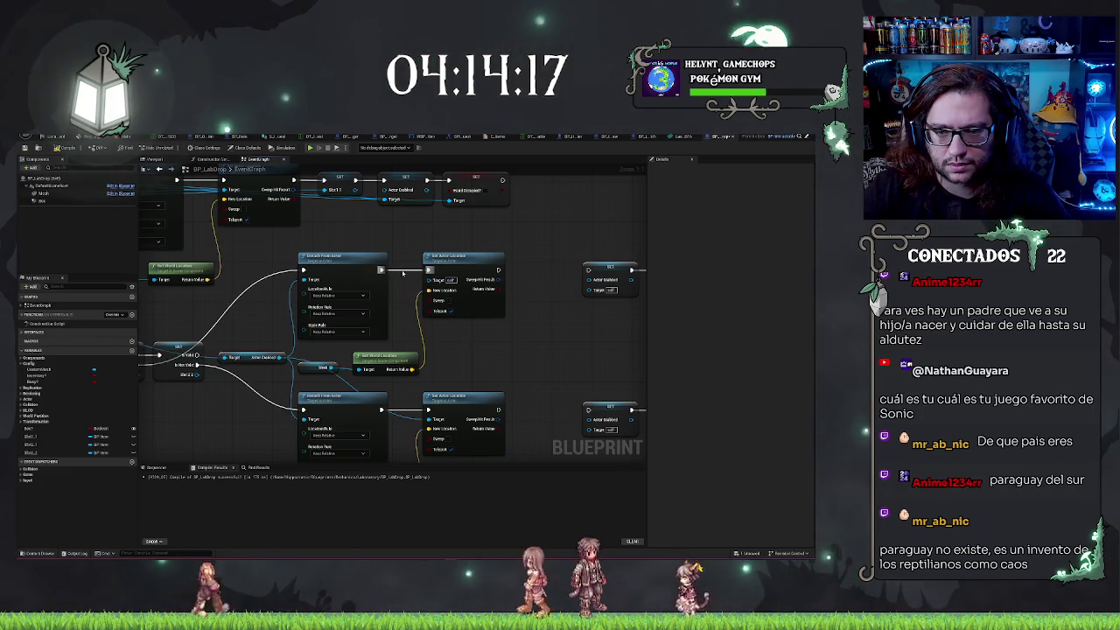
drag(394, 332, 448, 341)
drag(335, 364, 437, 323)
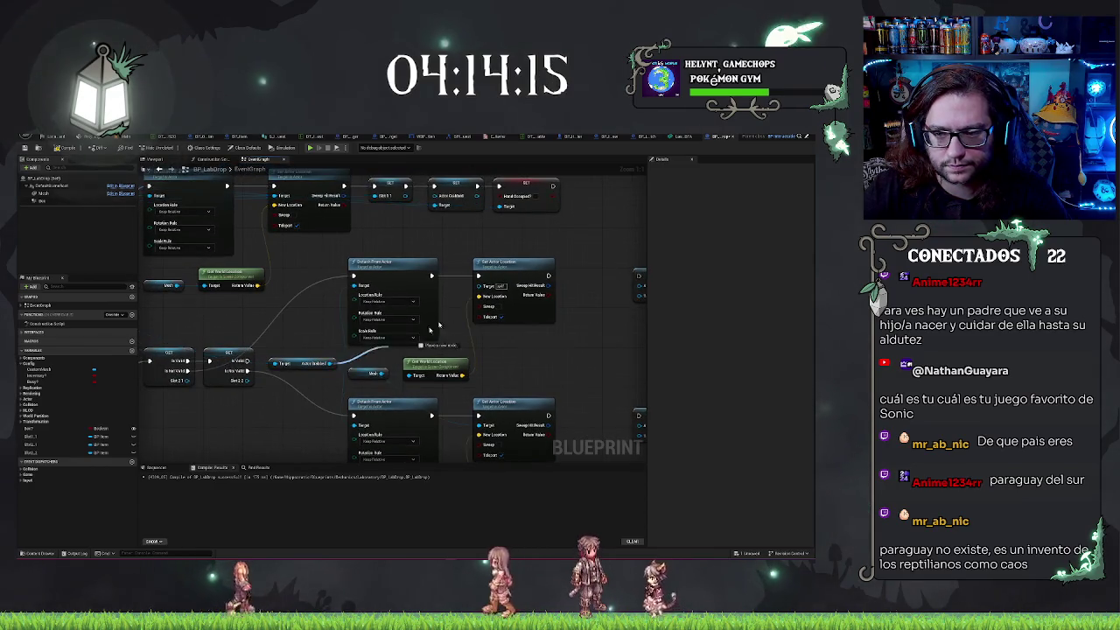
drag(496, 291, 495, 295)
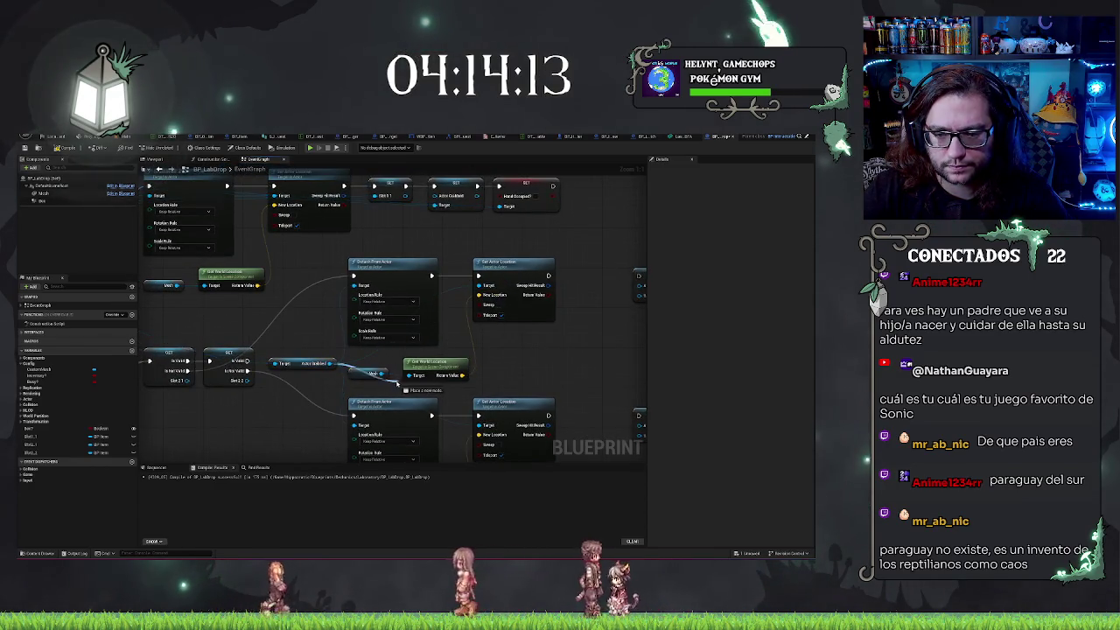
scroll(468, 344, down, 2)
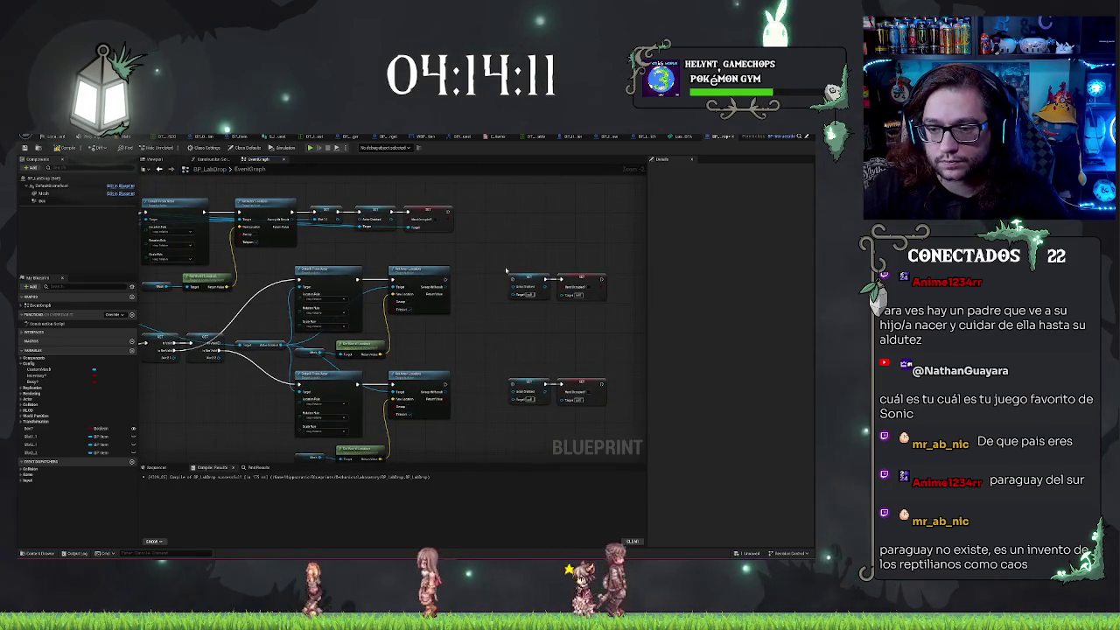
Wire the Get output to the upper and lower Set nodes
drag(282, 347, 531, 287)
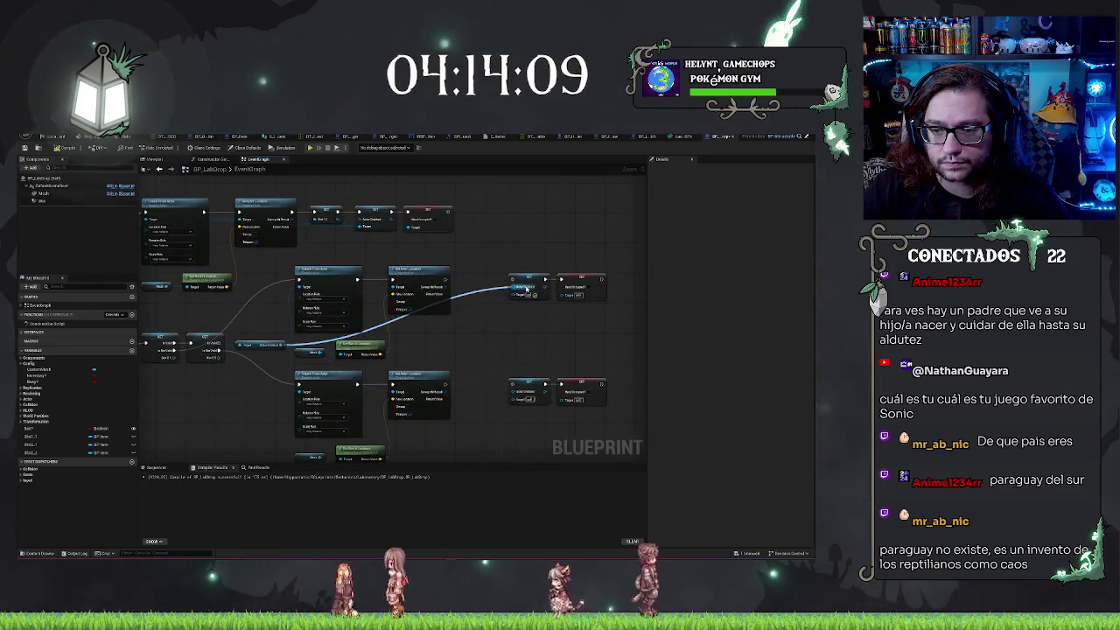
drag(281, 348, 519, 395)
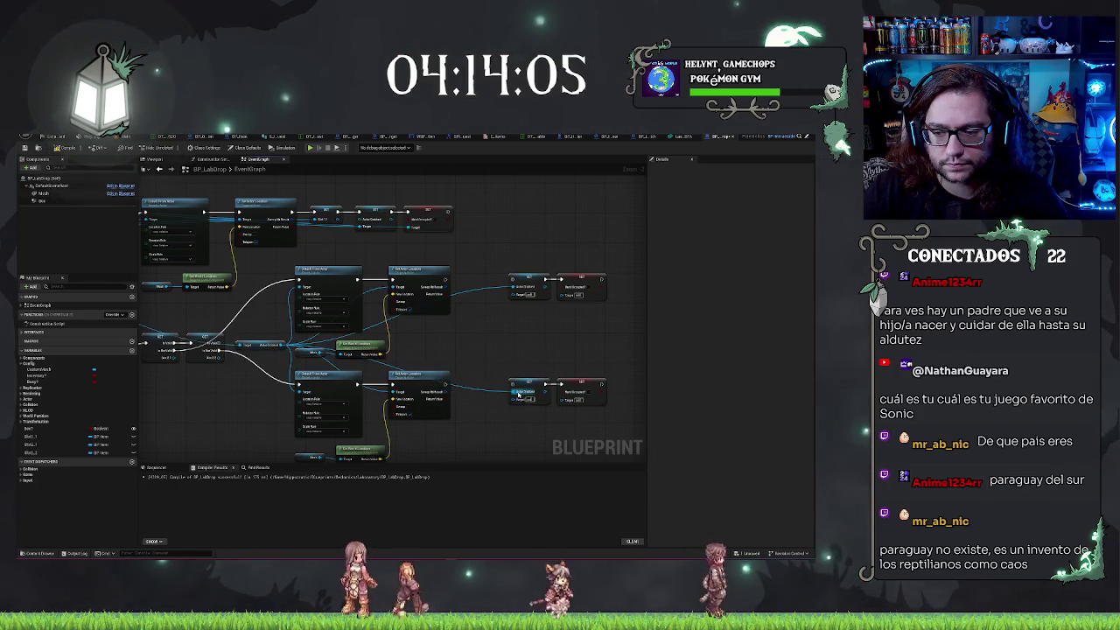
drag(284, 348, 566, 296)
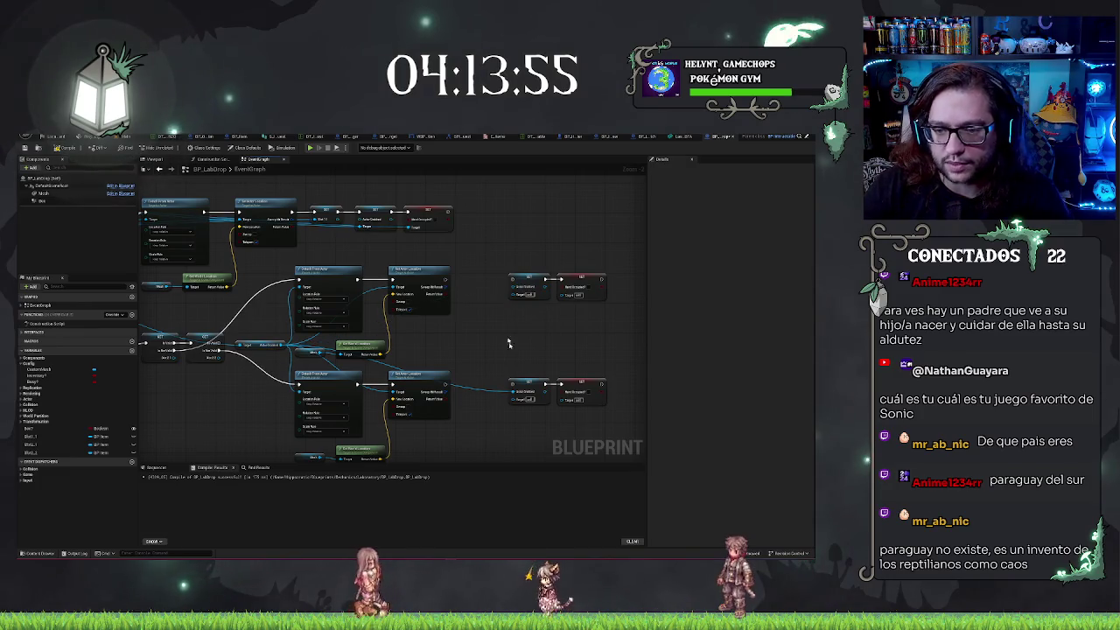
drag(468, 355, 480, 333)
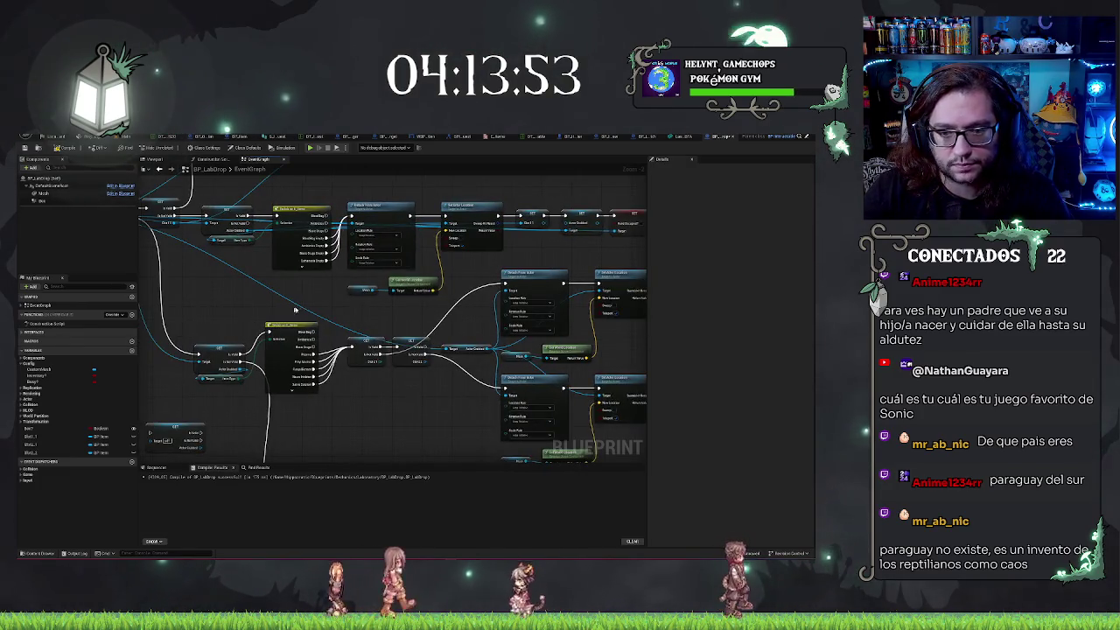
drag(241, 285, 322, 275)
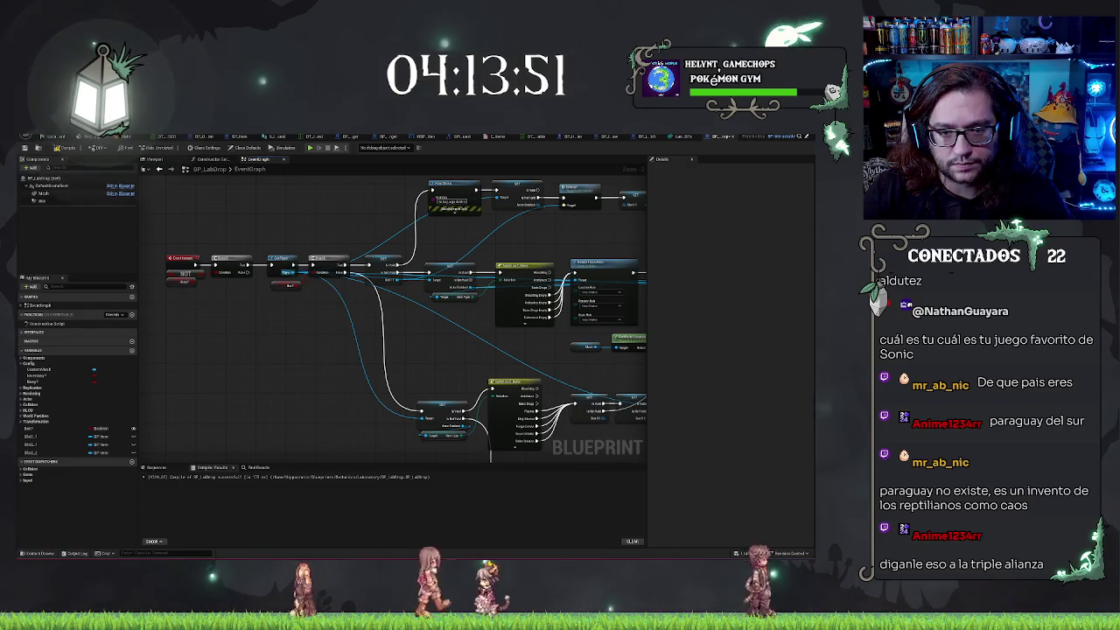
drag(300, 324, 510, 320)
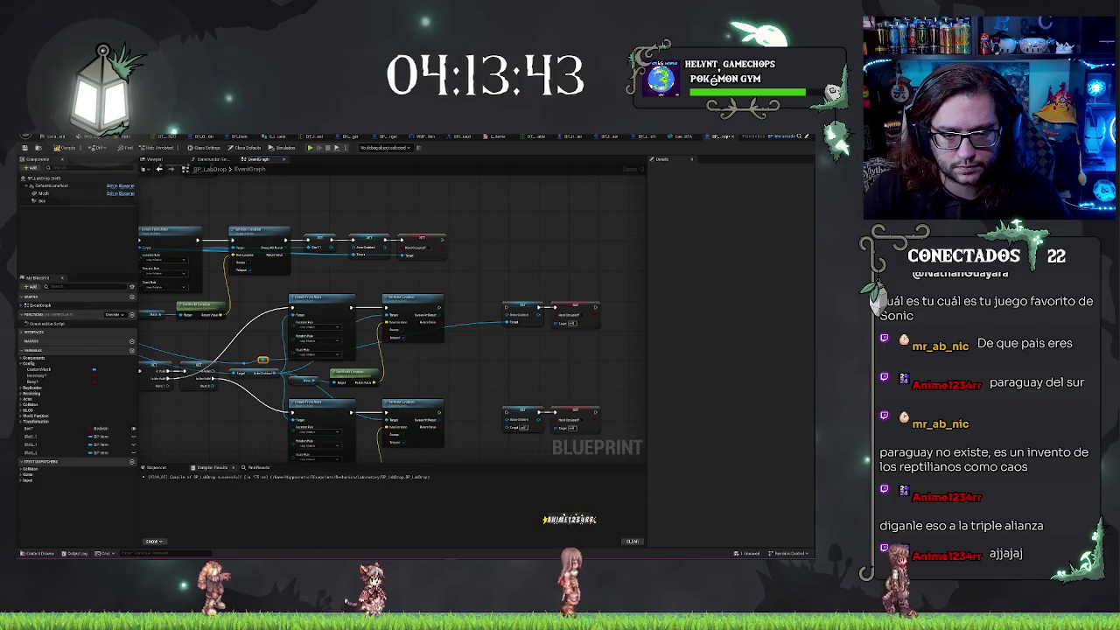
Add a reroute node on the lower-left wire and connect it to both Target pins
drag(262, 360, 472, 363)
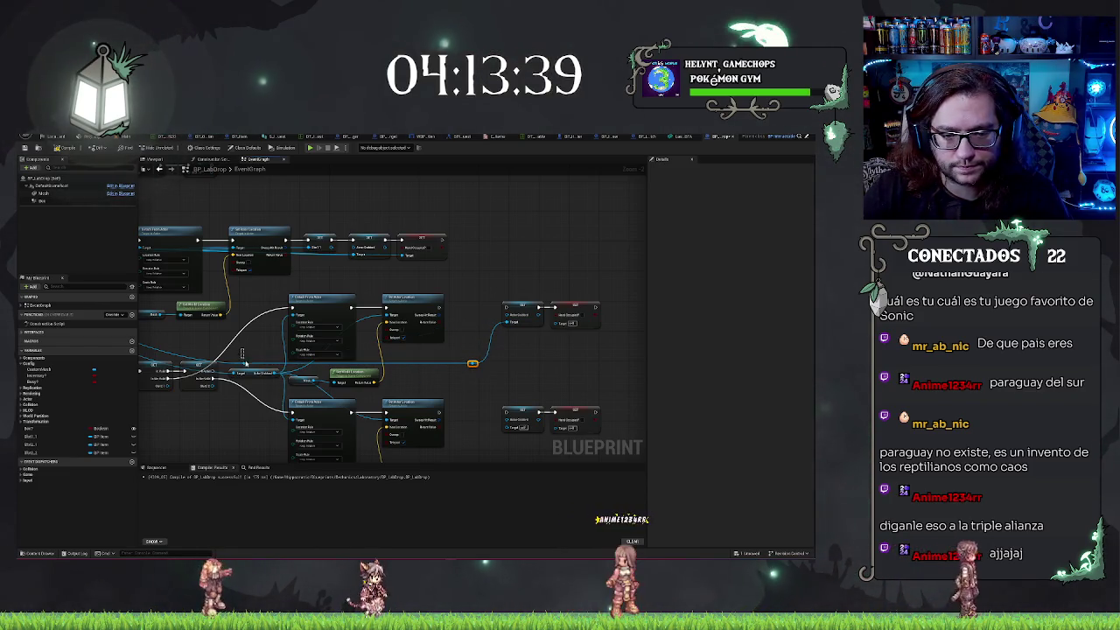
double_click(244, 363)
drag(472, 363, 516, 425)
drag(472, 363, 562, 325)
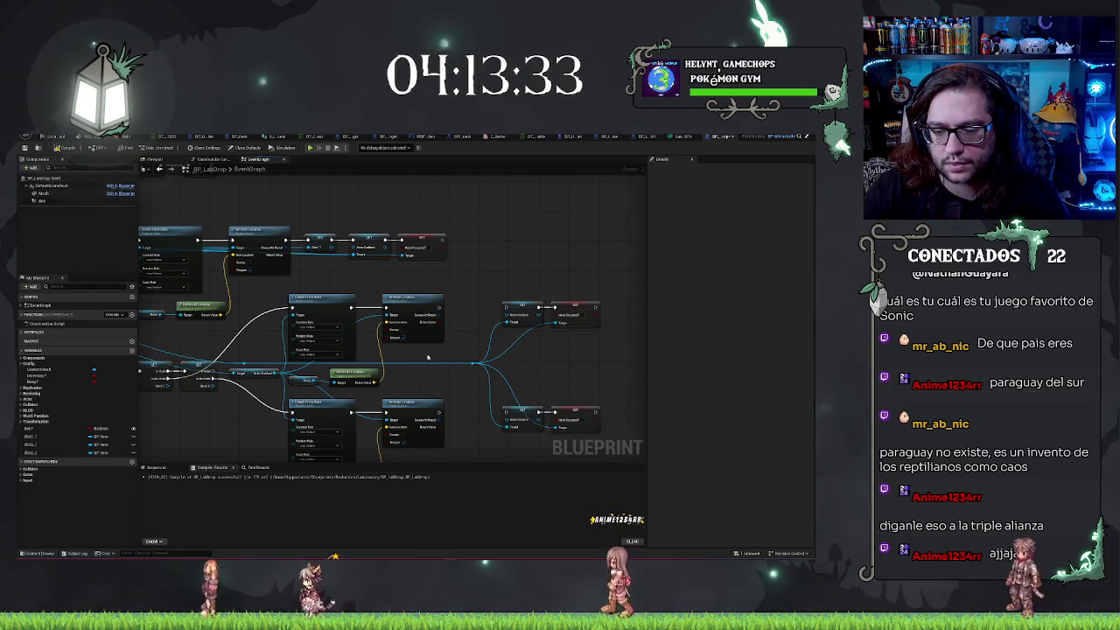
scroll(428, 357, down, 2)
scroll(506, 368, up, 2)
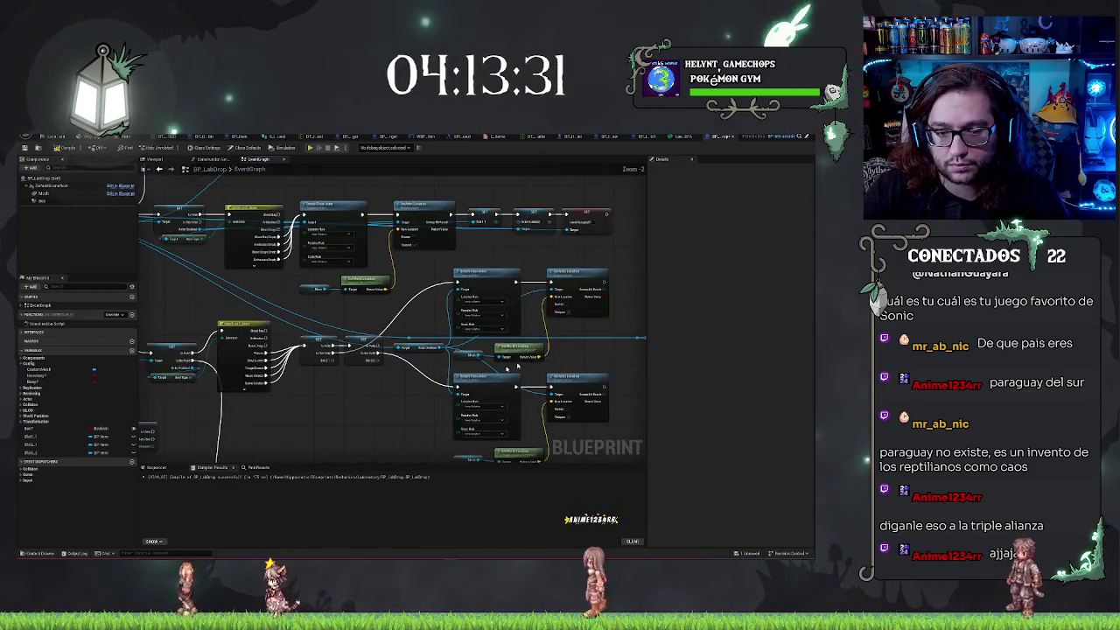
Drop a Slot_1 Get node into the graph, then undo it as unwanted
drag(507, 367, 137, 423)
drag(81, 444, 382, 336)
drag(427, 301, 427, 301)
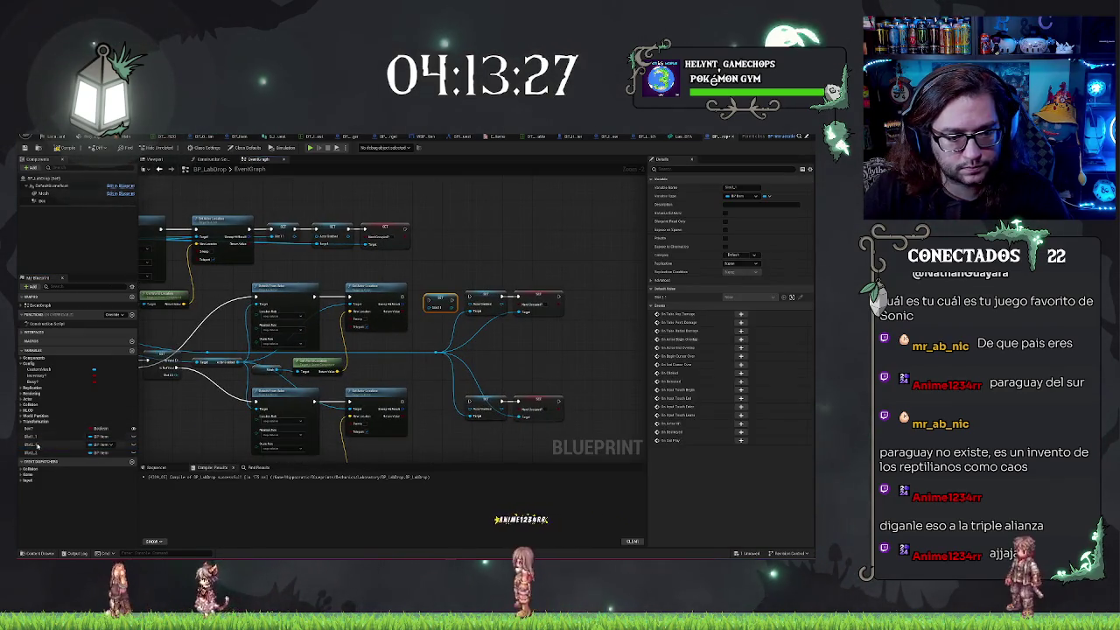
mouse_move(144, 313)
mouse_down()
mouse_move(300, 349)
mouse_move(191, 378)
mouse_up()
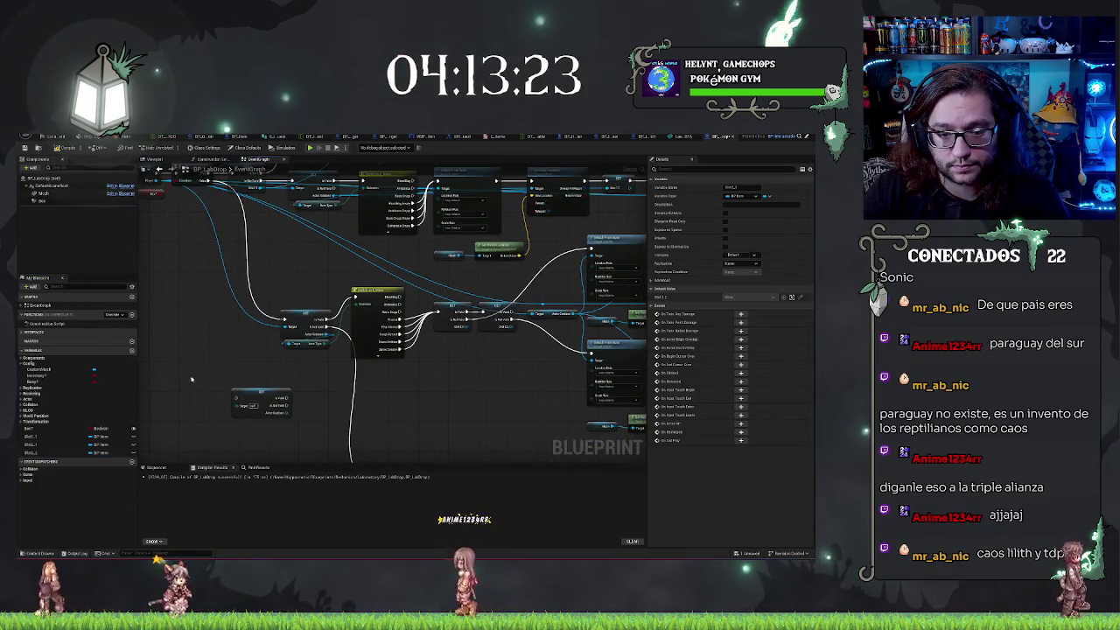
key(ctrl+z)
key(ctrl+z)
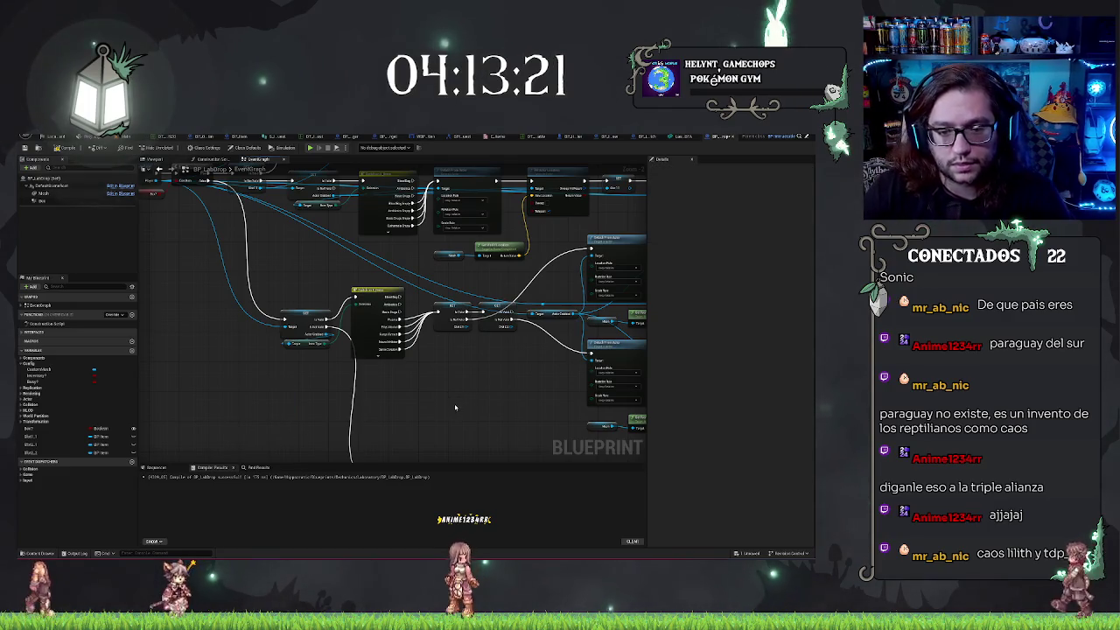
scroll(363, 346, down, 2)
scroll(388, 343, up, 2)
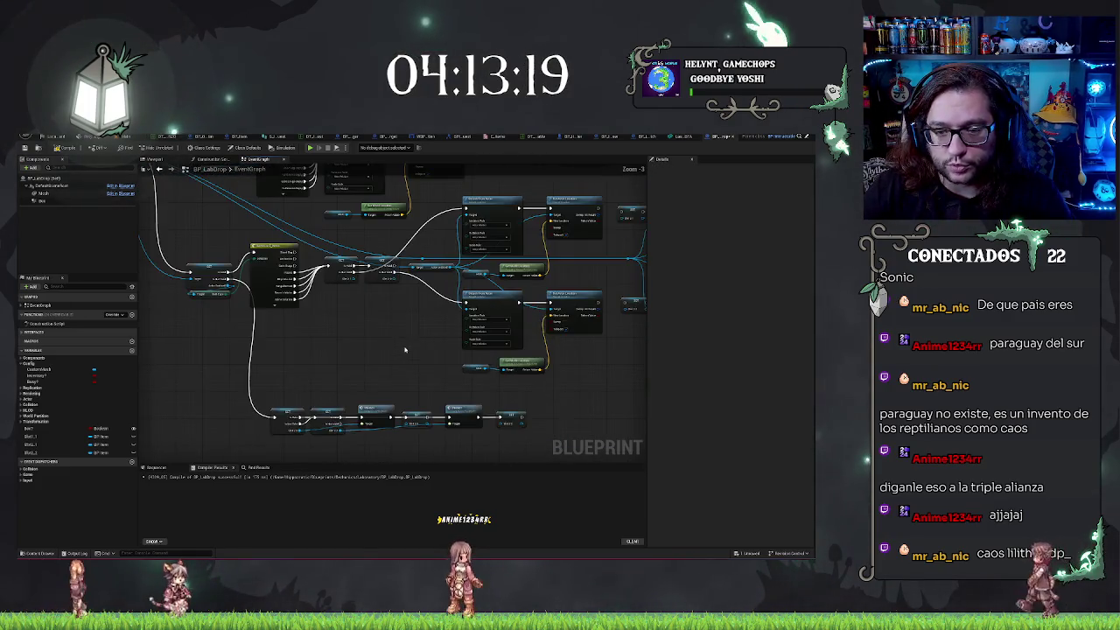
scroll(420, 398, up, 2)
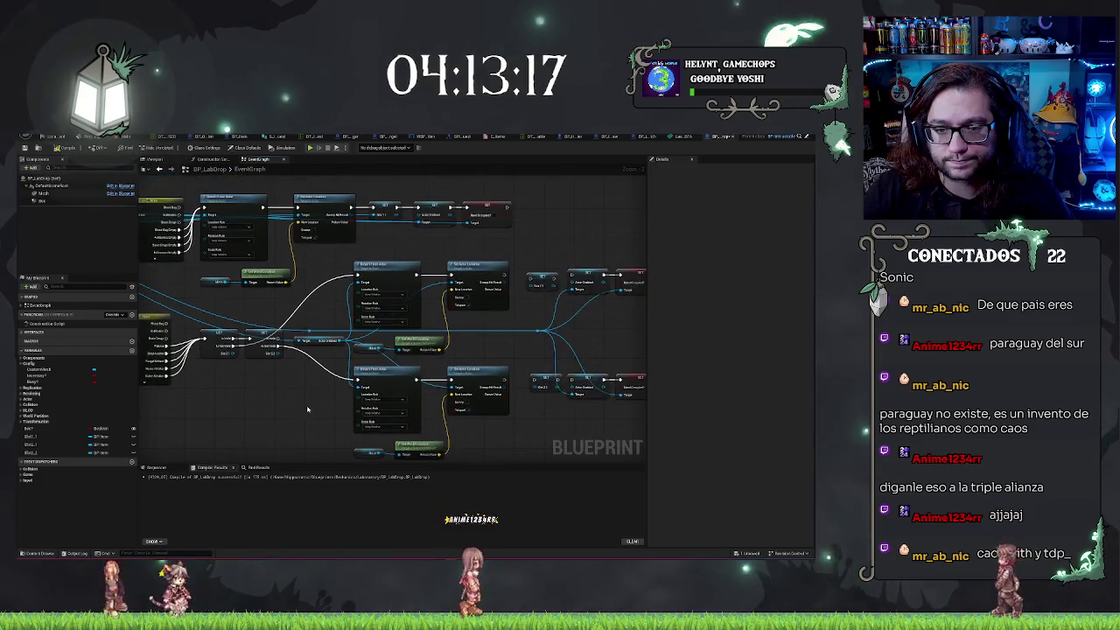
Connect the branch wires to the right-hand SET Slot nodes and inspect the lower one
drag(447, 400, 304, 426)
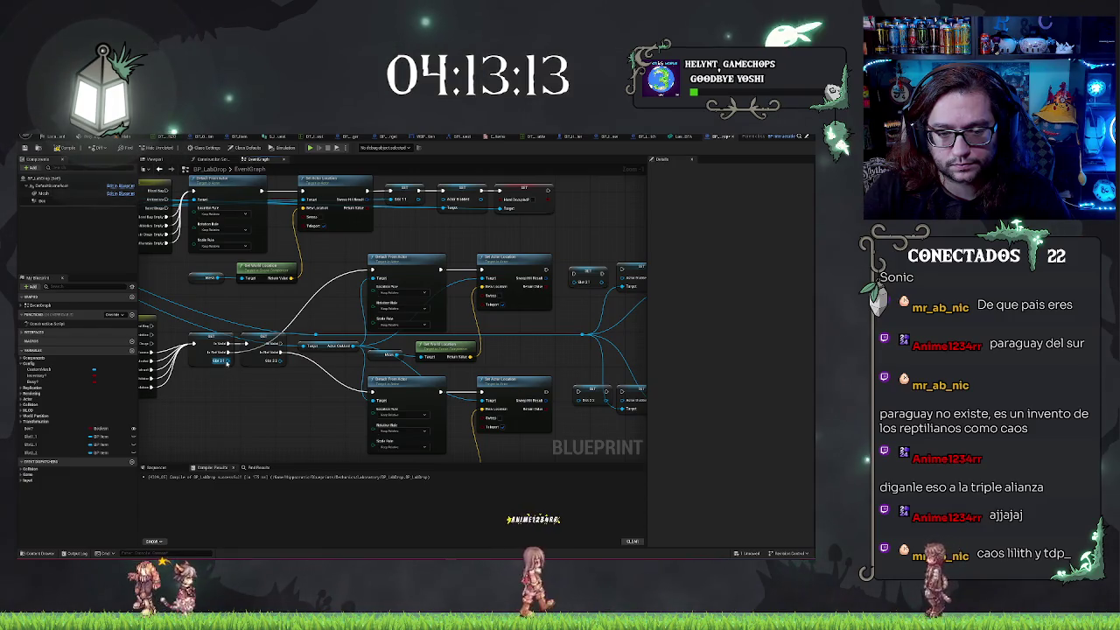
mouse_move(248, 358)
mouse_down()
mouse_move(504, 320)
mouse_move(564, 402)
mouse_move(577, 400)
mouse_up()
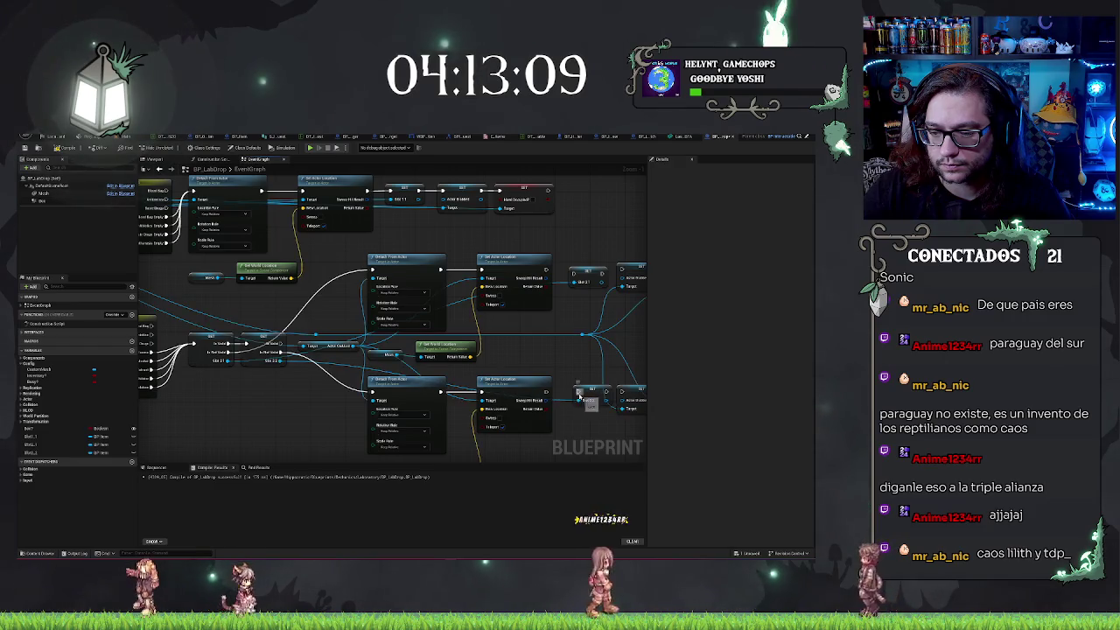
drag(572, 270, 620, 279)
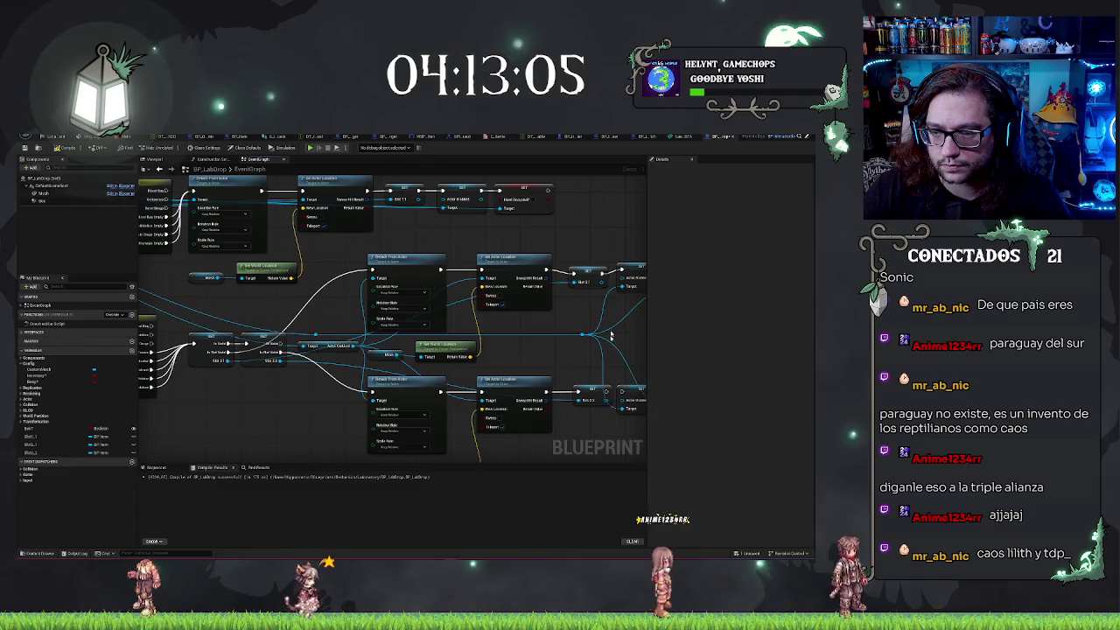
drag(582, 334, 620, 400)
click(583, 395)
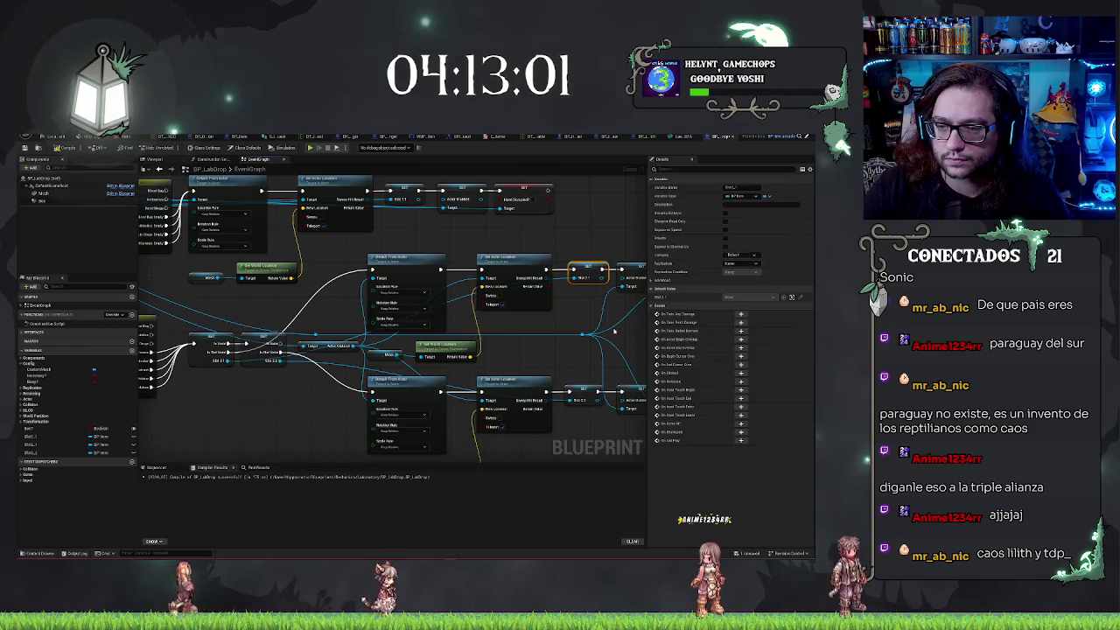
click(584, 315)
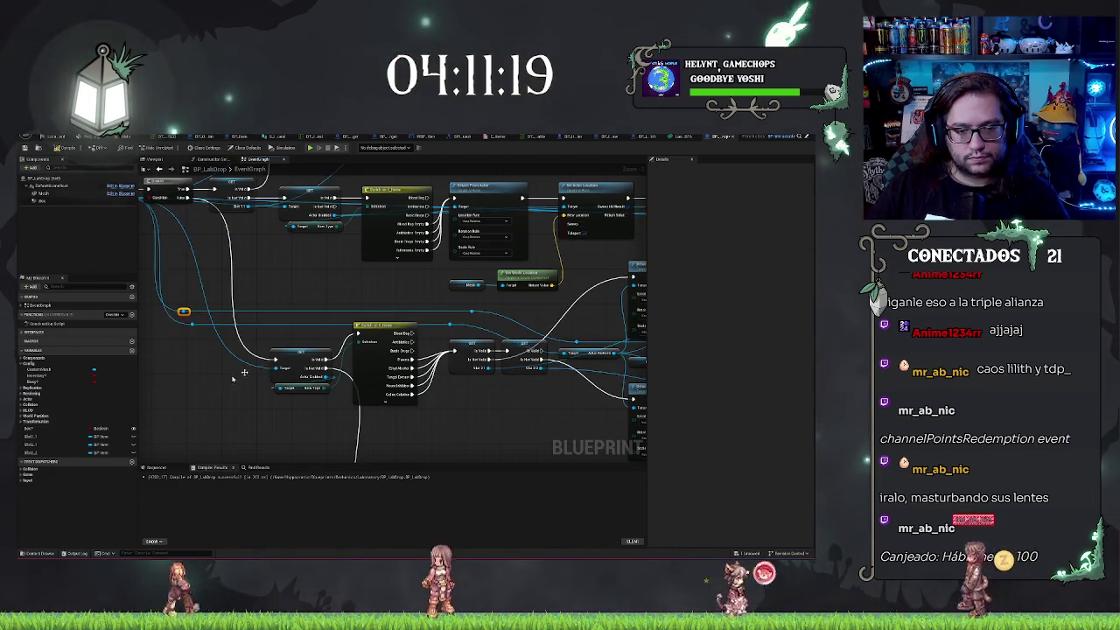
drag(202, 375, 150, 363)
scroll(387, 399, down, 3)
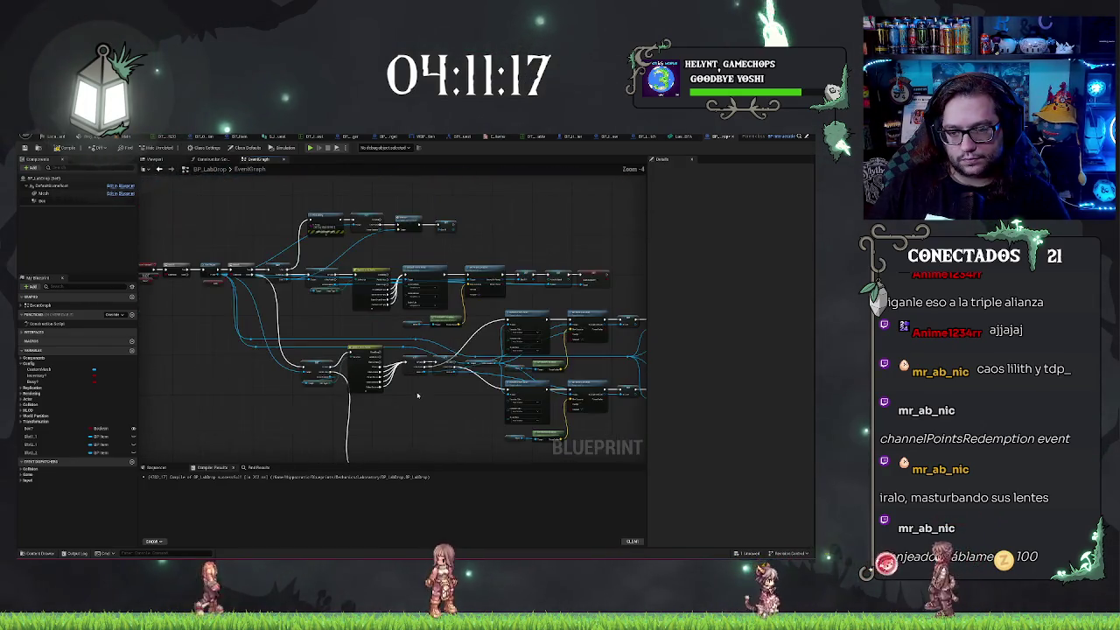
drag(405, 413, 418, 380)
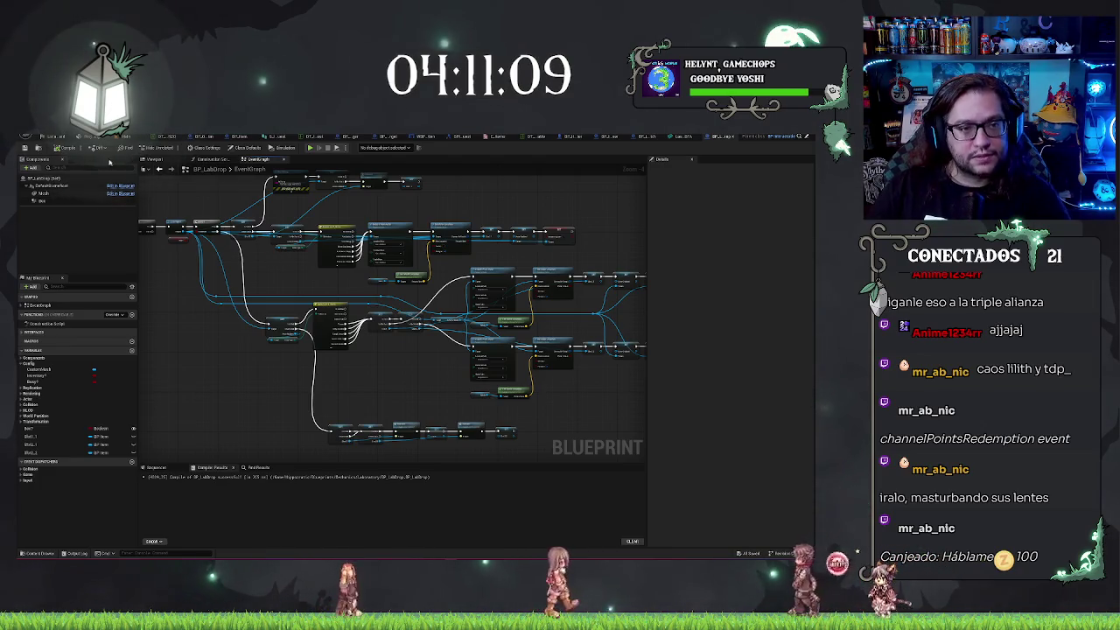
Return to the level editor and select the hallway floor mesh
click(128, 137)
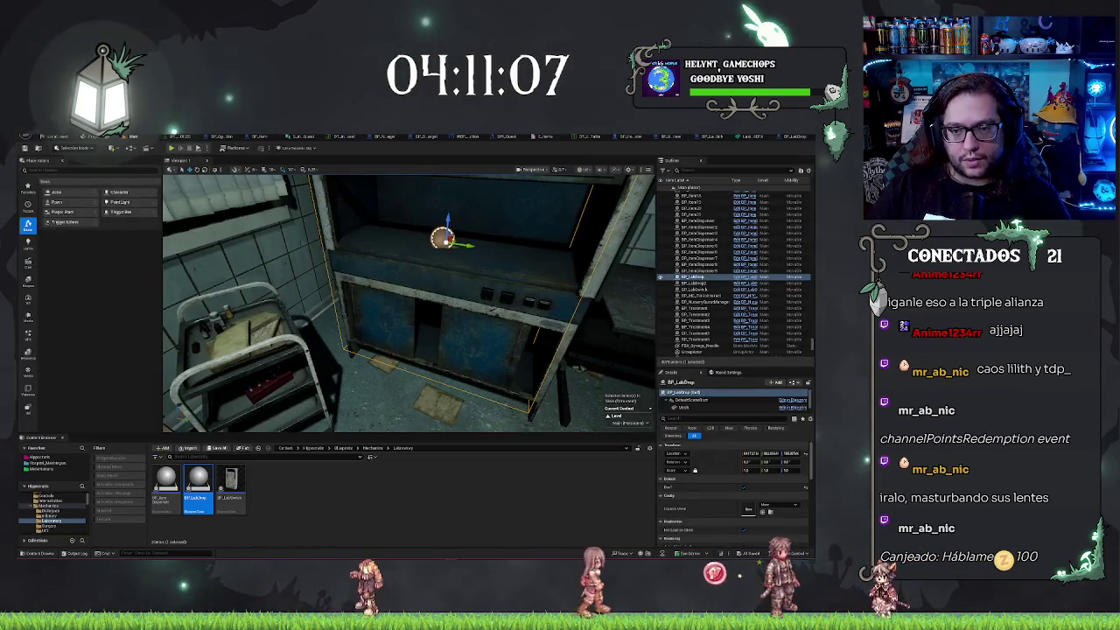
drag(254, 320, 253, 319)
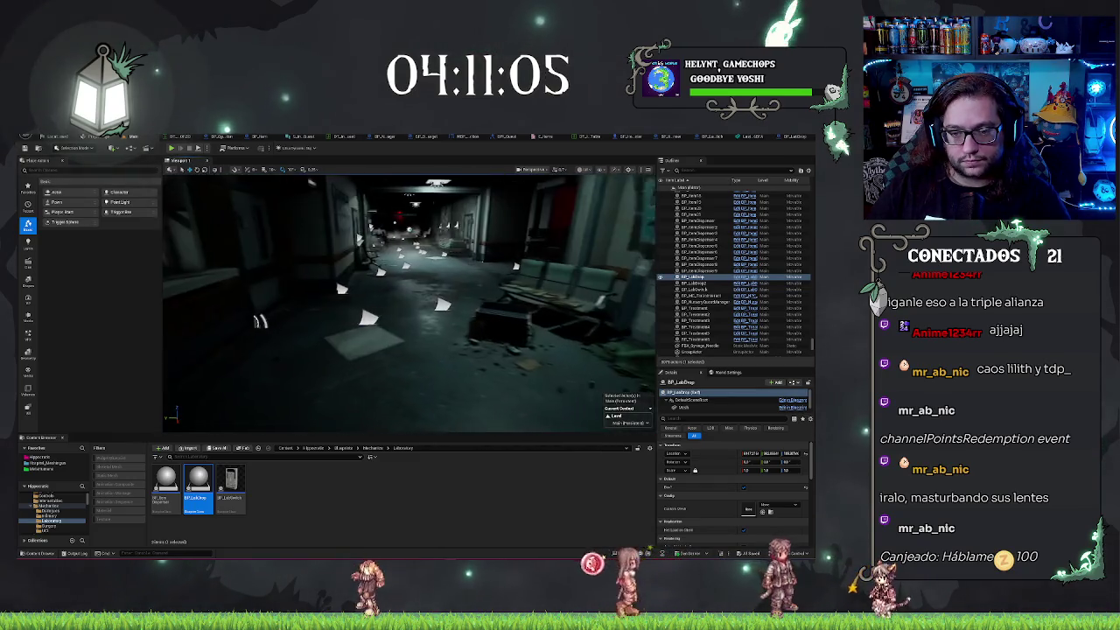
click(473, 398)
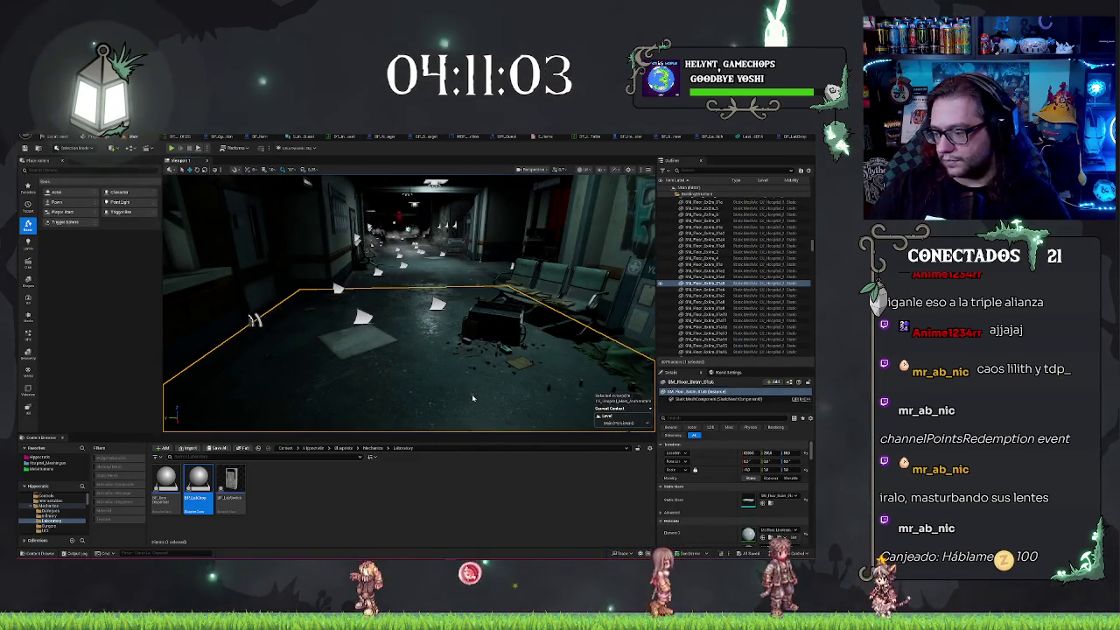
Run a Play In Editor test, interact with the cabinet, then stop with Esc
key(alt+p)
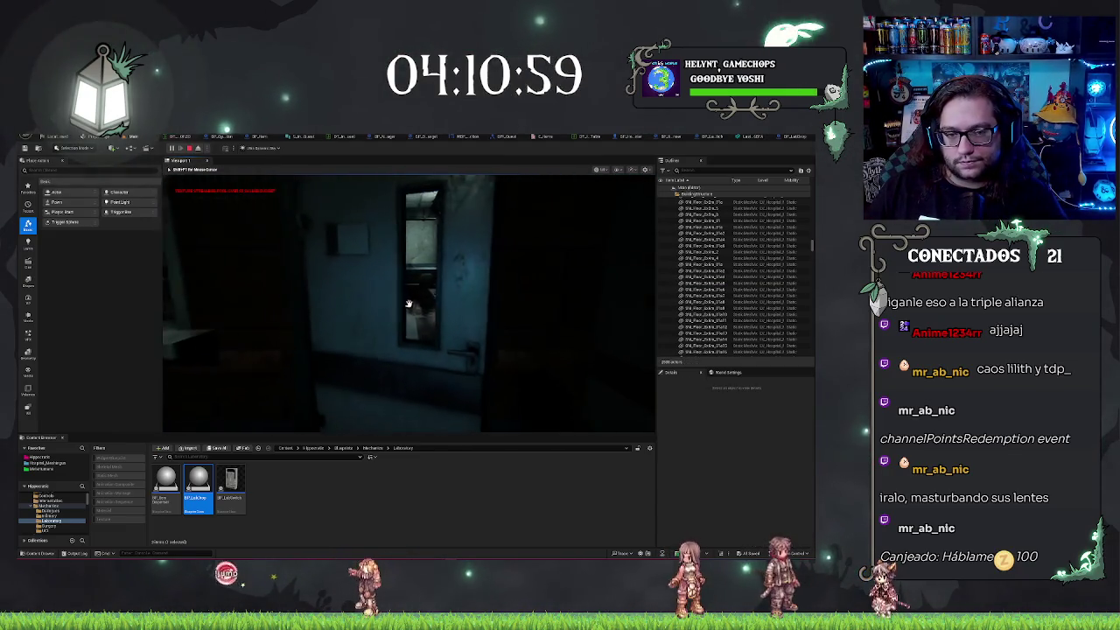
mouse_move(408, 304)
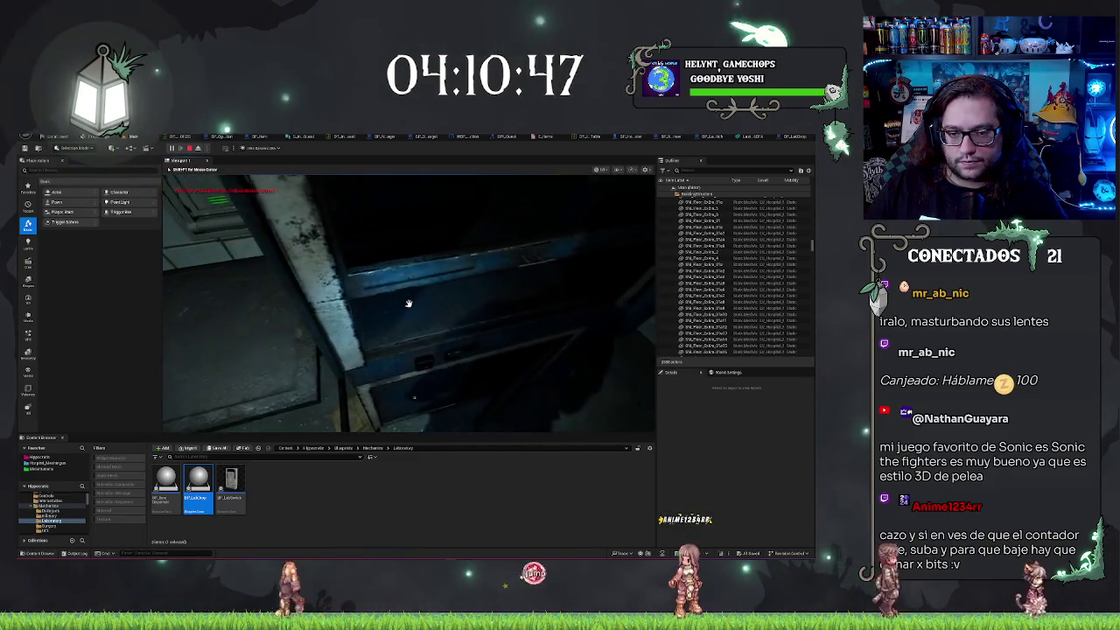
click(408, 303)
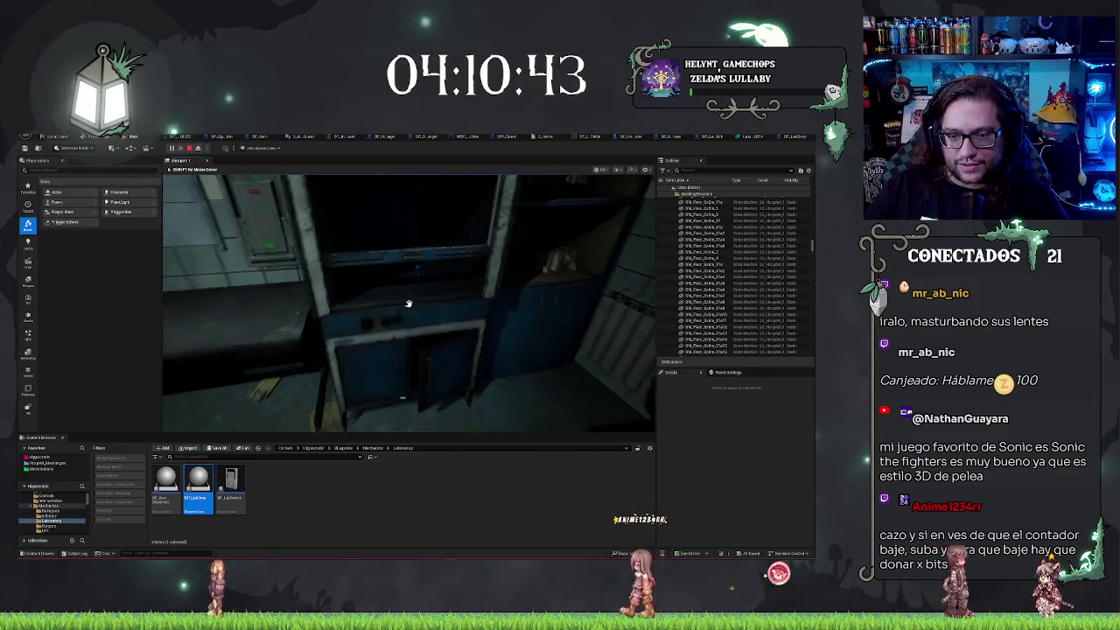
mouse_move(407, 303)
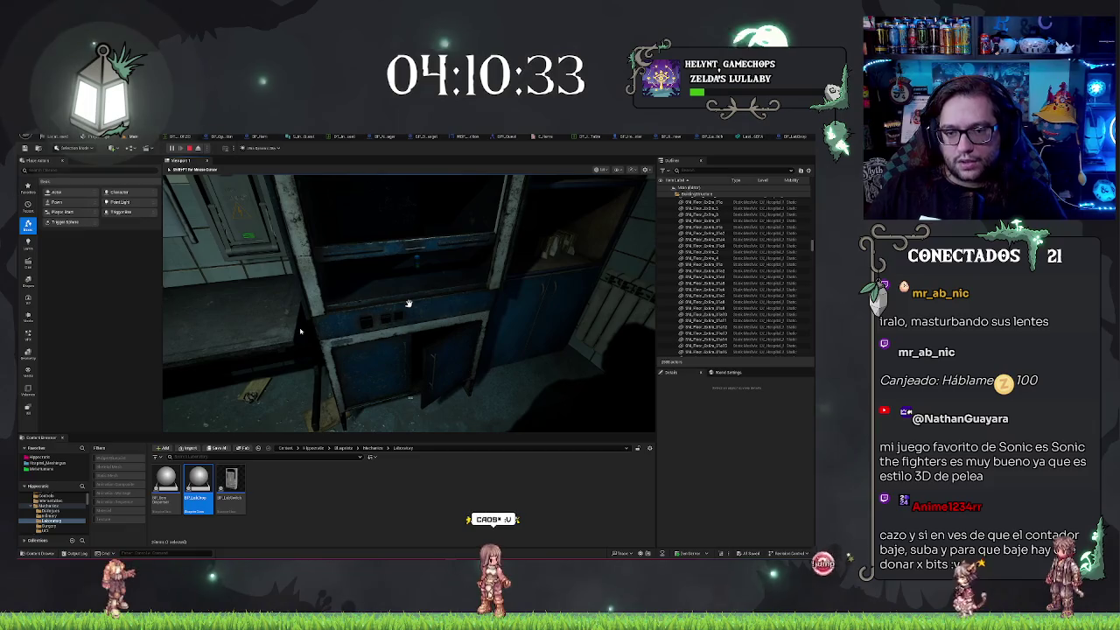
key(Escape)
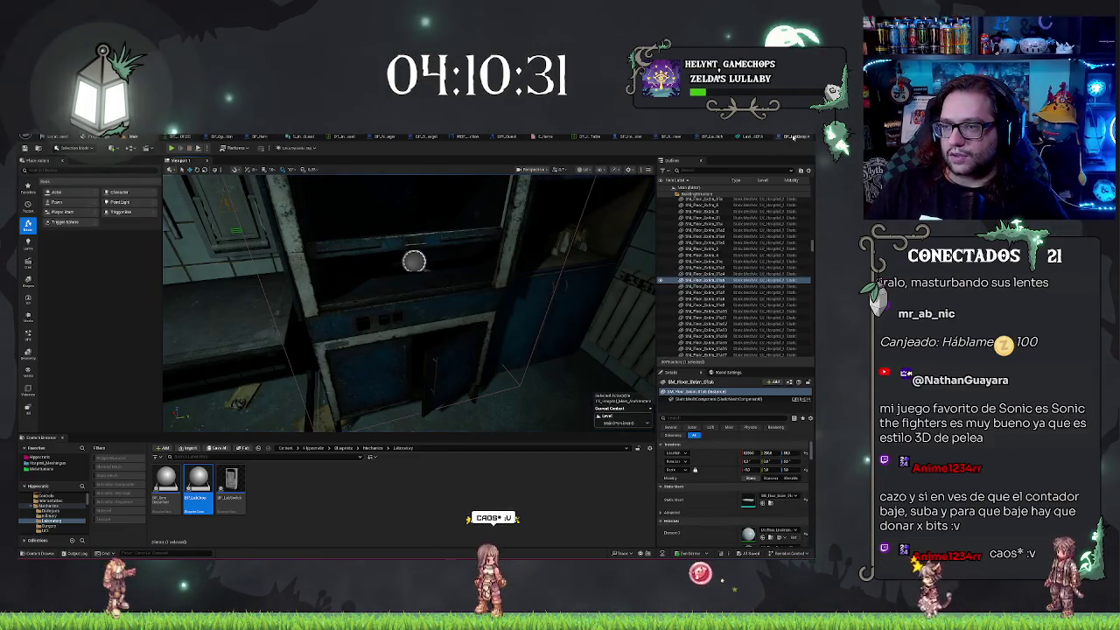
Switch to the BP_LabDrop graph and pan to review the Switch and SET nodes
click(787, 138)
scroll(328, 279, up, 2)
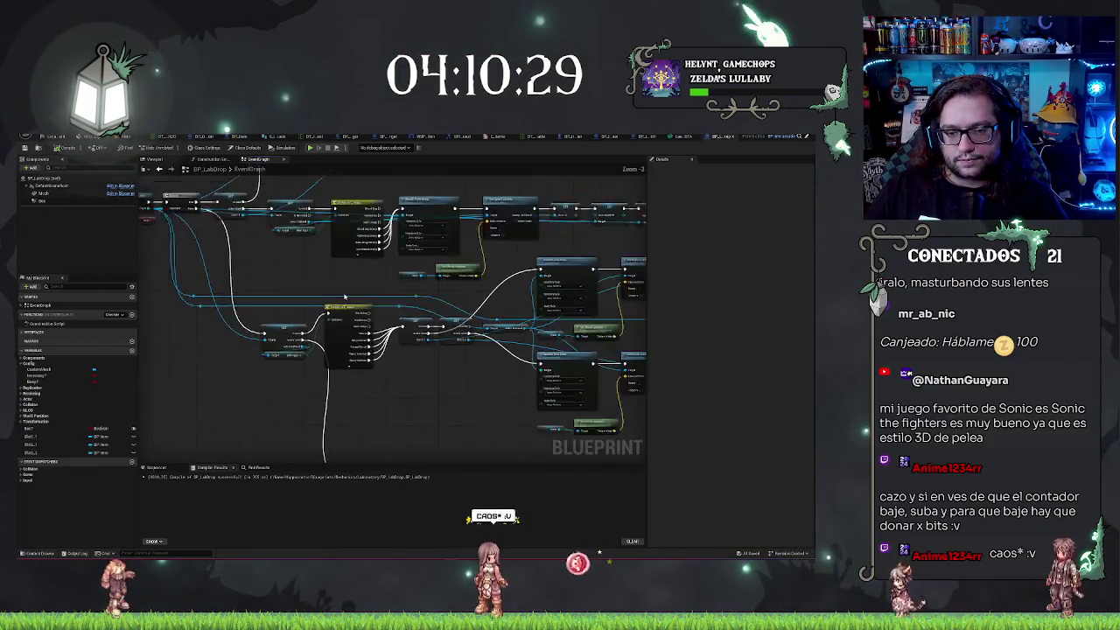
drag(381, 282, 556, 271)
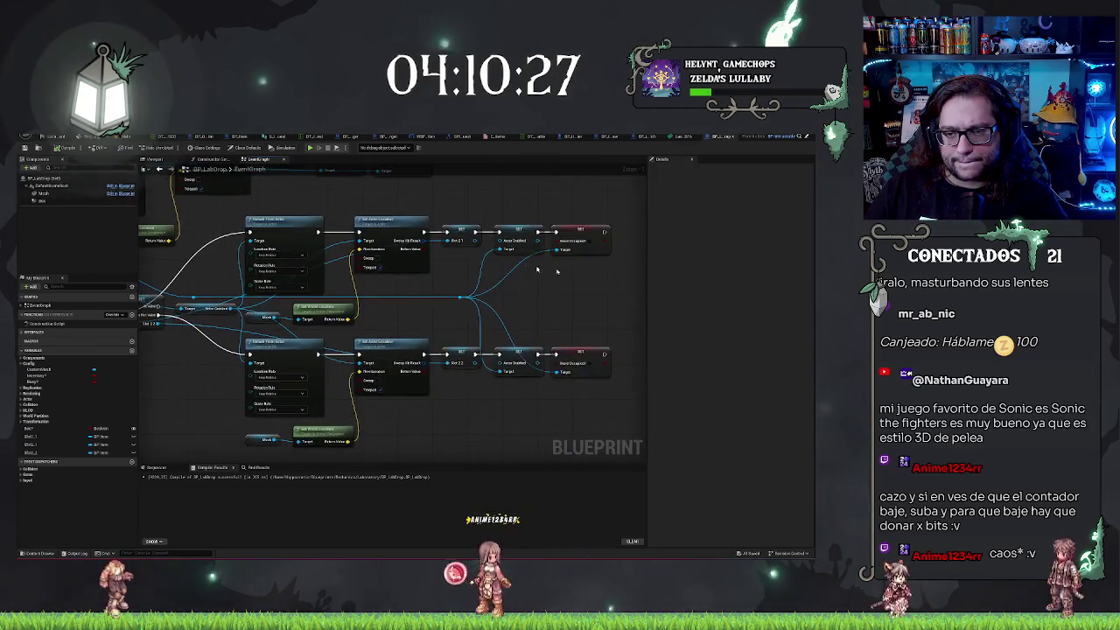
drag(448, 292, 637, 283)
drag(341, 374, 120, 362)
scroll(514, 303, down, 1)
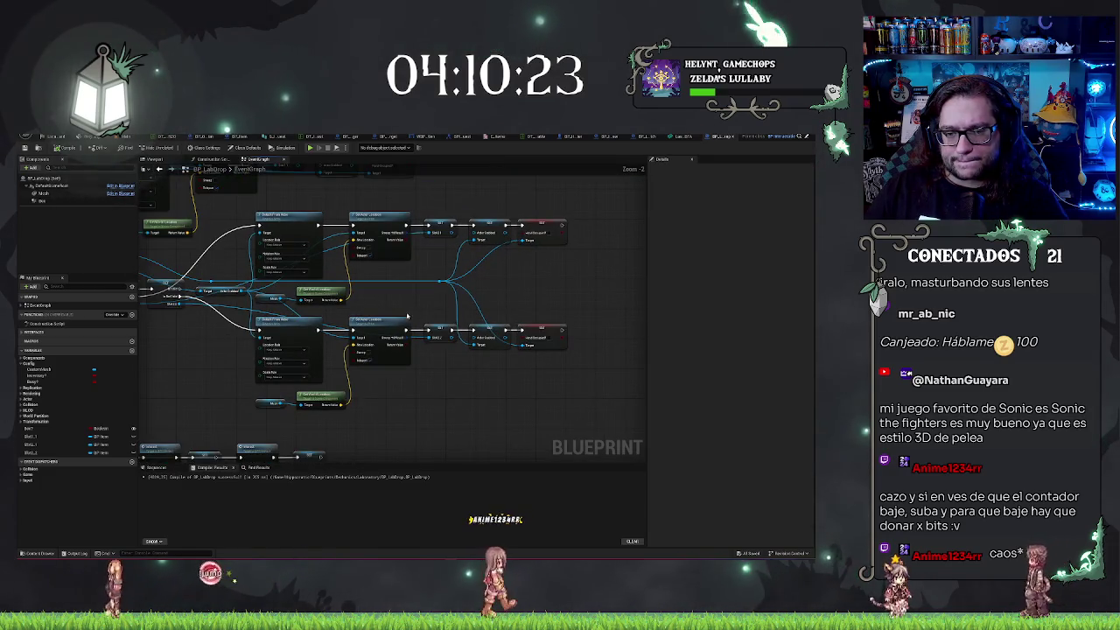
mouse_move(219, 359)
mouse_down()
mouse_move(408, 348)
mouse_move(386, 274)
mouse_up()
scroll(379, 333, up, 1)
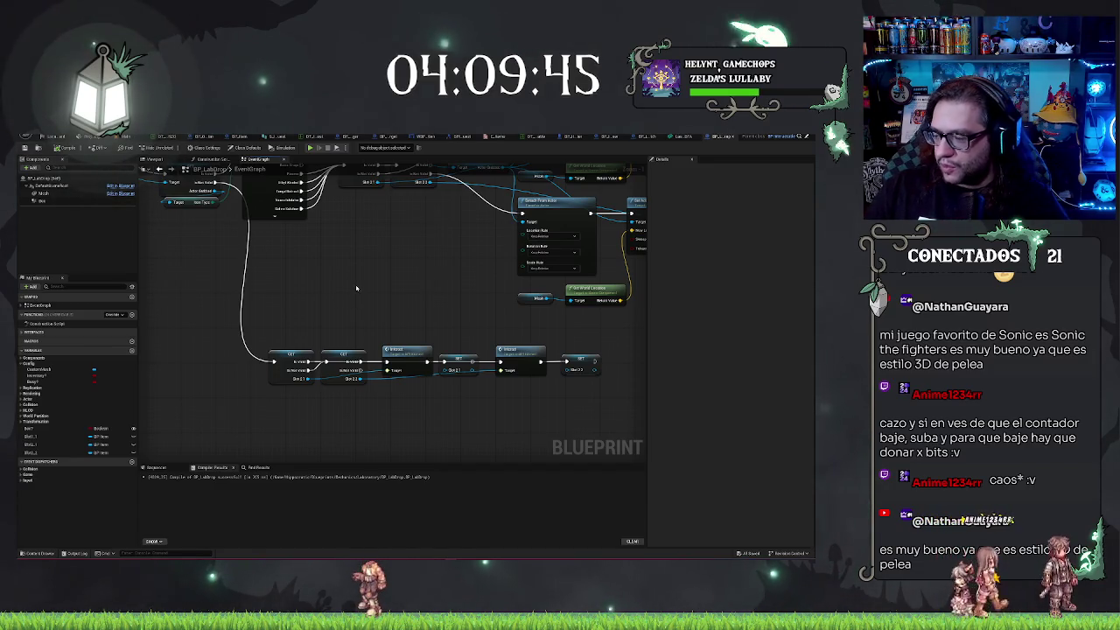
Pan the Event Graph to bring the Detach and Set Actor Location rows into view
mouse_move(382, 285)
mouse_down()
mouse_move(391, 312)
mouse_move(338, 265)
mouse_move(404, 274)
mouse_up()
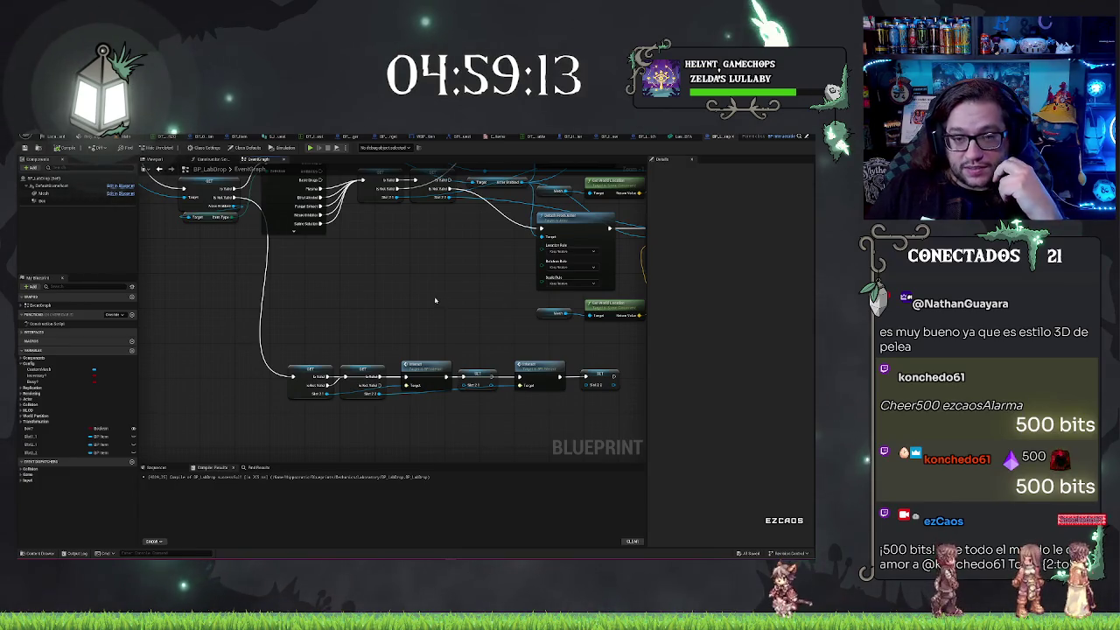
drag(435, 300, 458, 390)
mouse_move(351, 352)
mouse_down()
mouse_move(345, 393)
mouse_move(385, 367)
mouse_move(317, 349)
mouse_move(293, 371)
mouse_move(392, 307)
mouse_move(369, 300)
mouse_move(350, 418)
mouse_move(511, 335)
mouse_move(332, 380)
mouse_up()
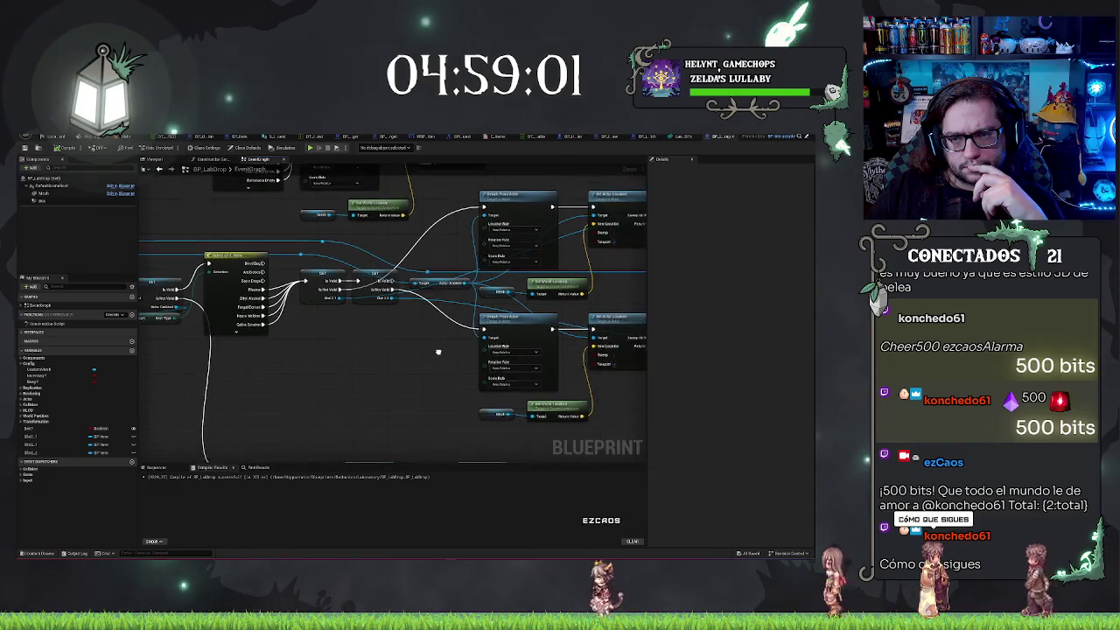
mouse_move(451, 221)
mouse_down()
mouse_move(355, 273)
mouse_move(474, 296)
mouse_move(549, 365)
mouse_up()
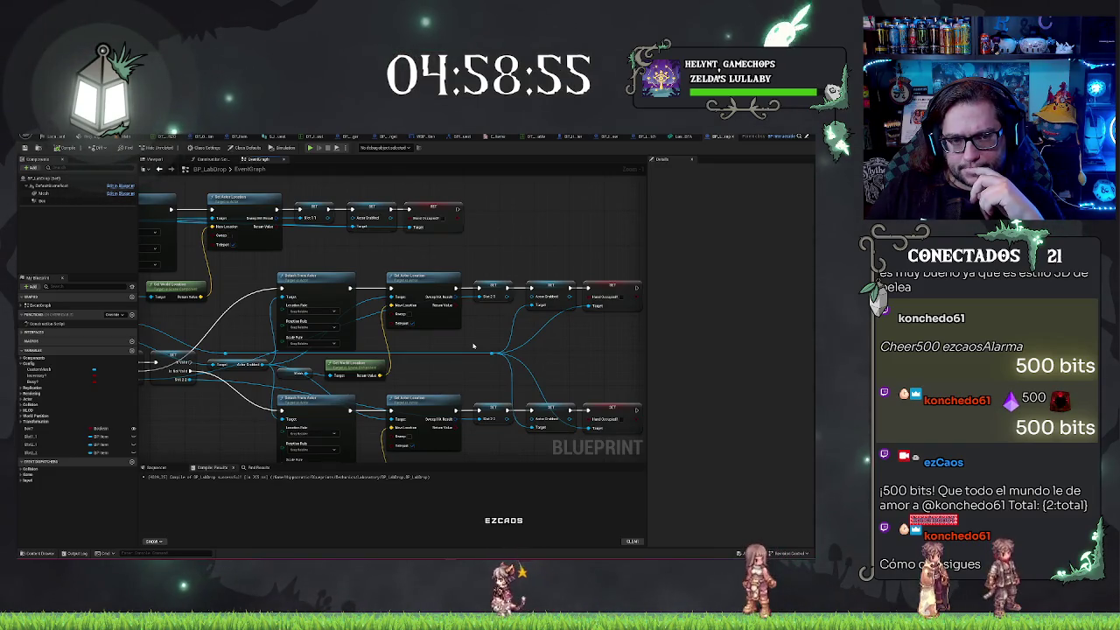
drag(473, 346, 488, 343)
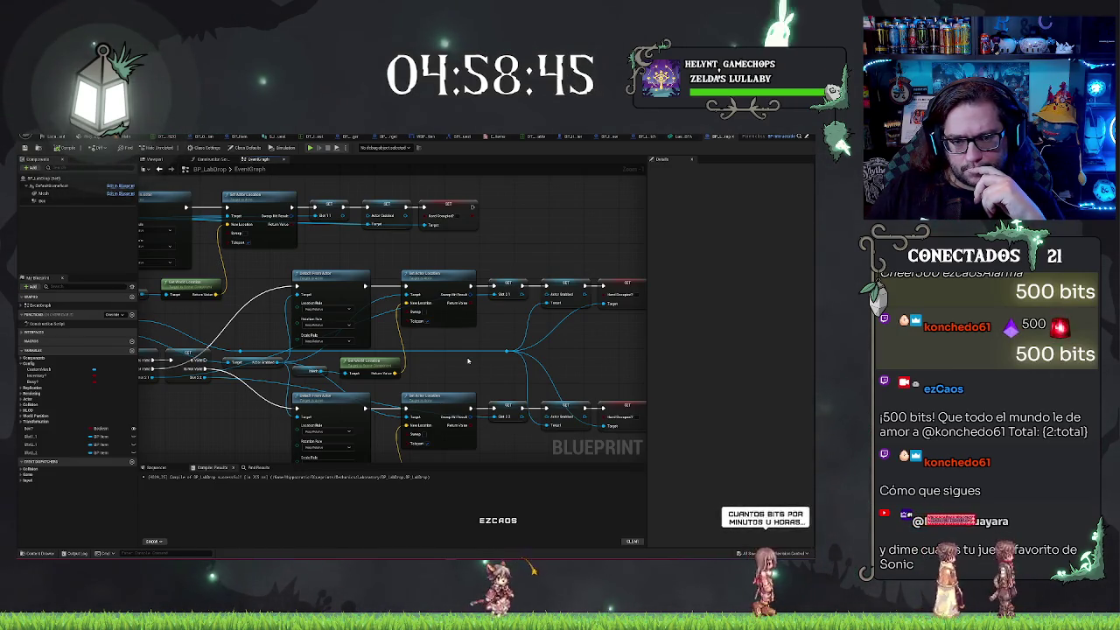
scroll(467, 360, up, 1)
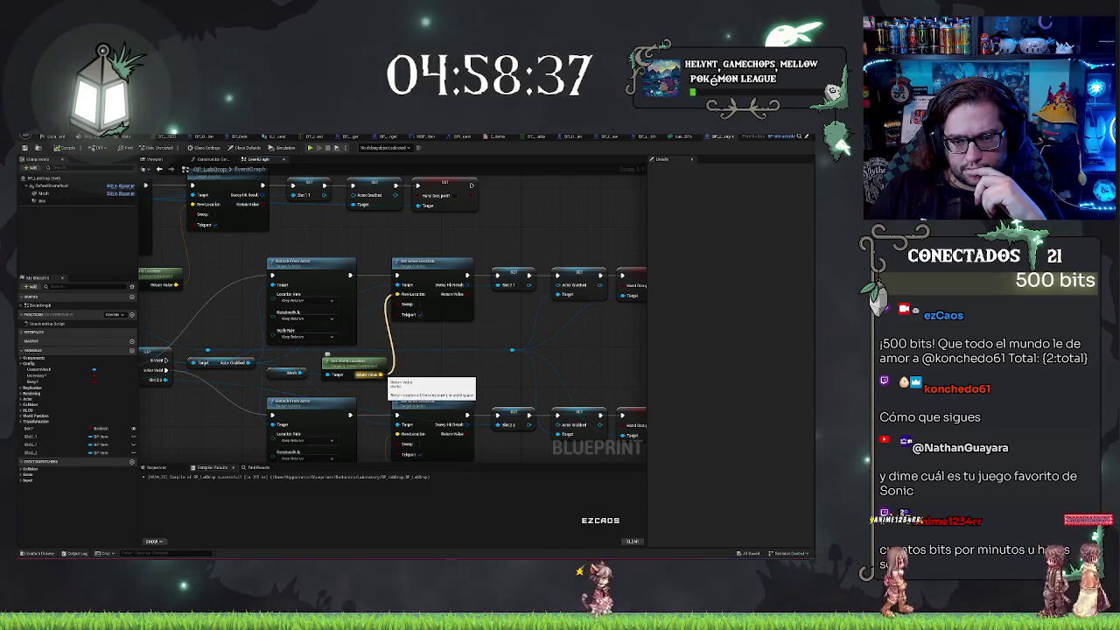
Create two vector Add nodes off Get World Location's Return Value
right_click(382, 374)
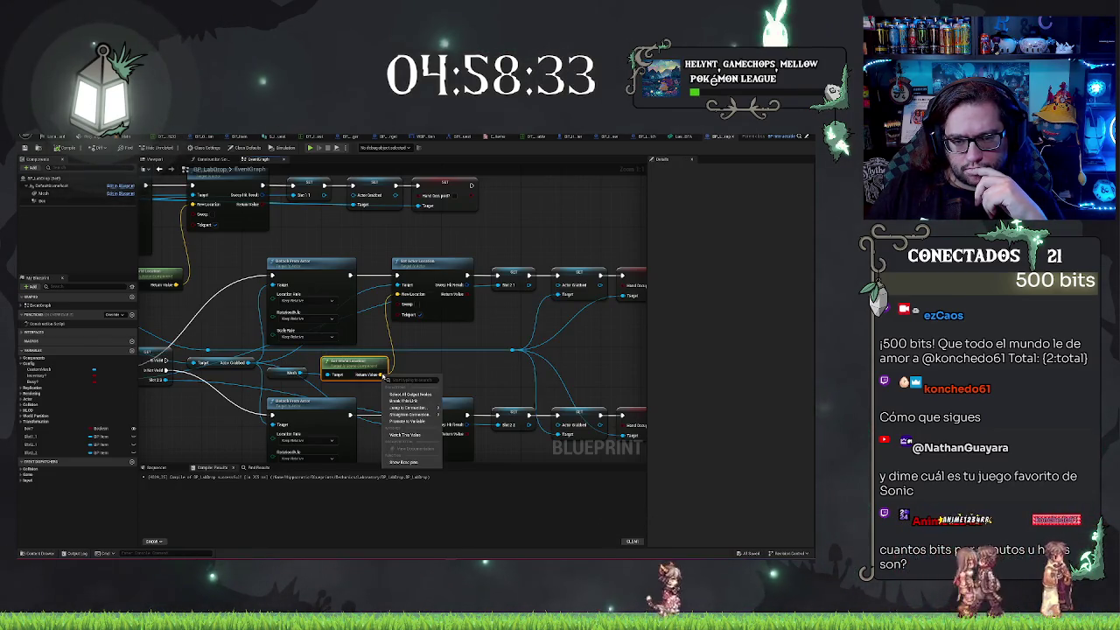
drag(439, 364, 447, 329)
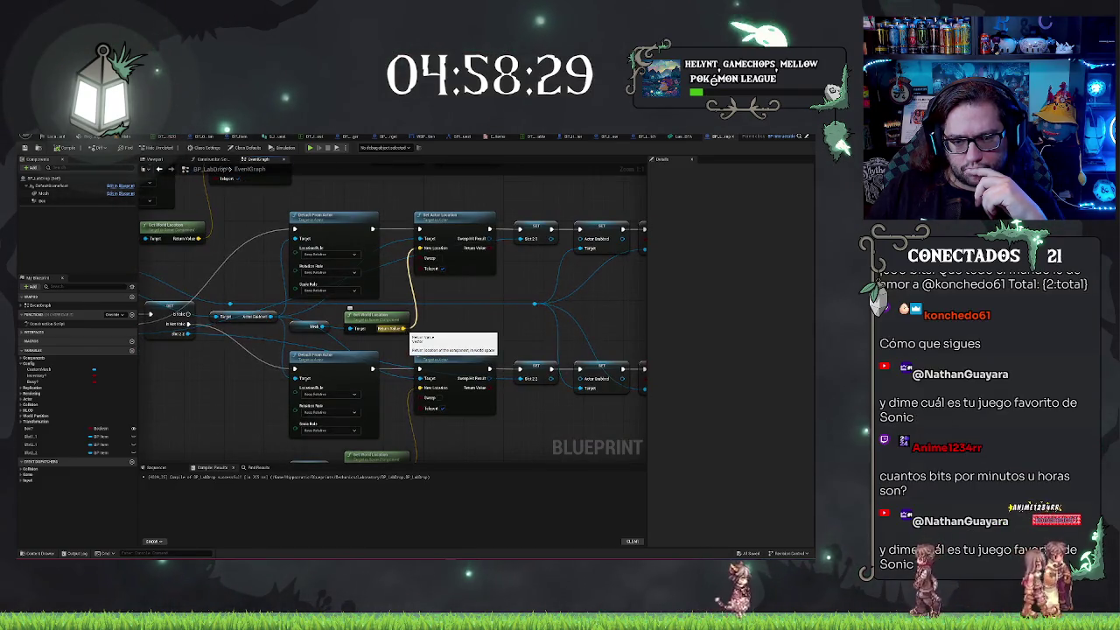
drag(430, 426, 452, 314)
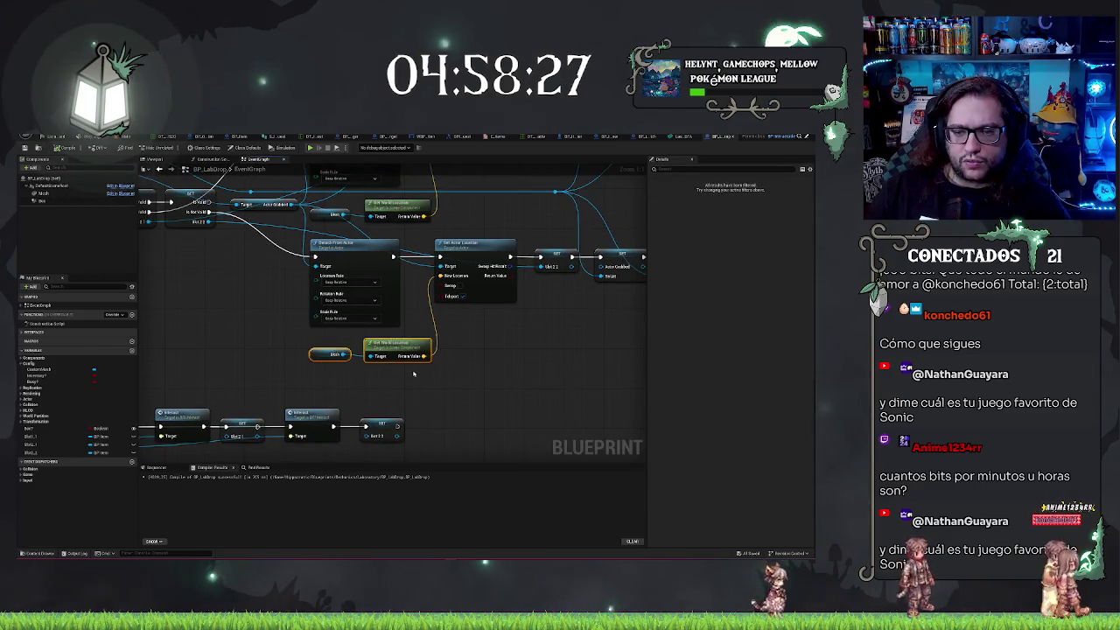
mouse_move(402, 177)
mouse_down()
mouse_move(411, 274)
mouse_move(477, 311)
mouse_up()
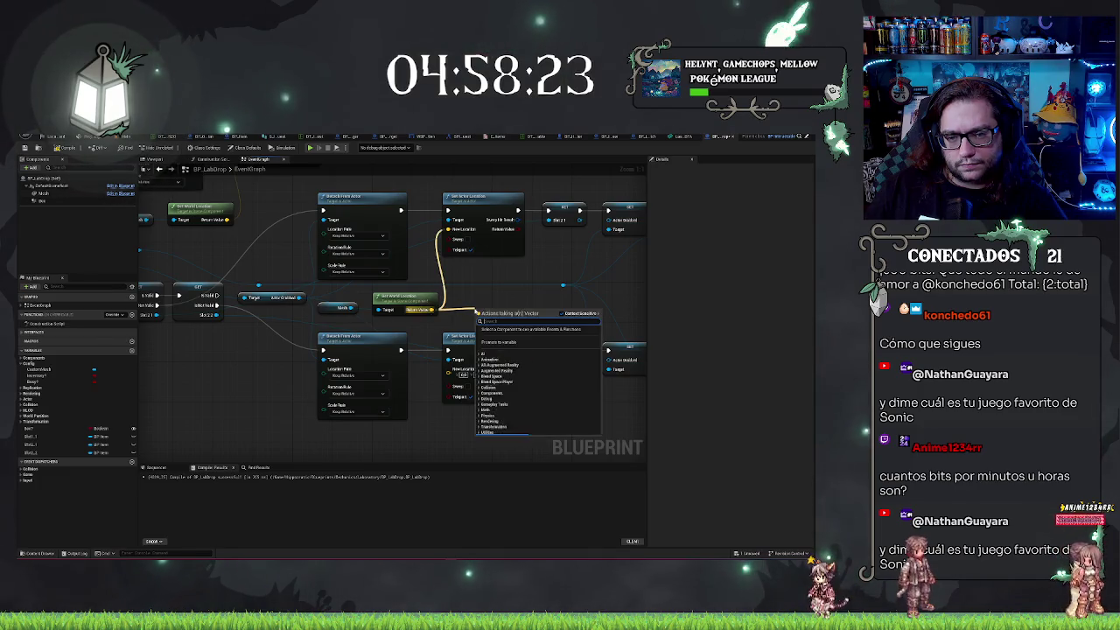
text(add)
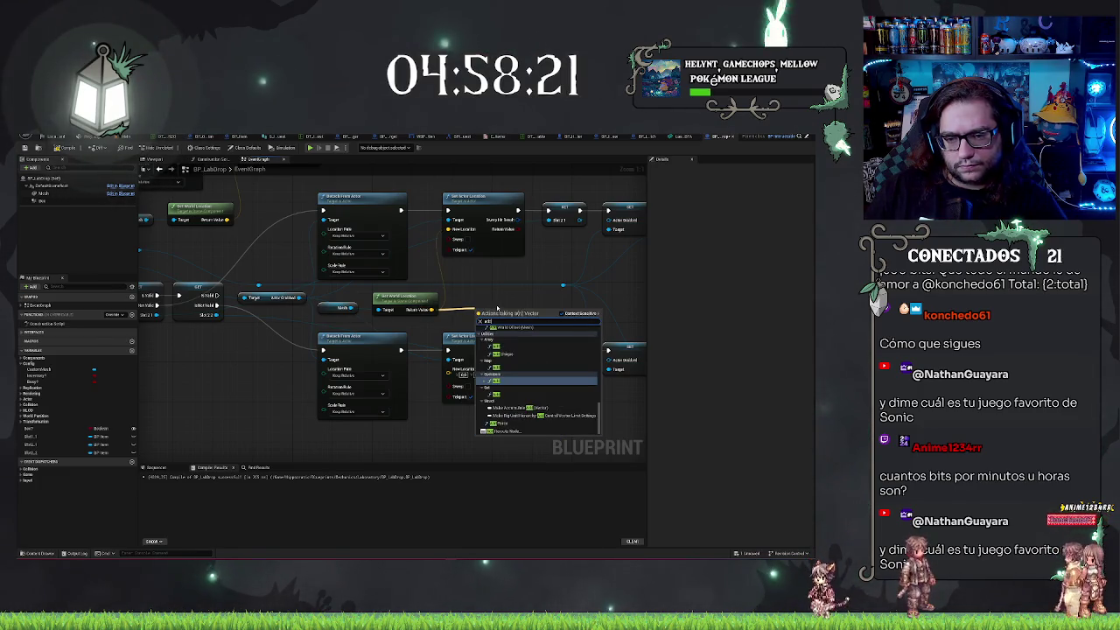
key(Return)
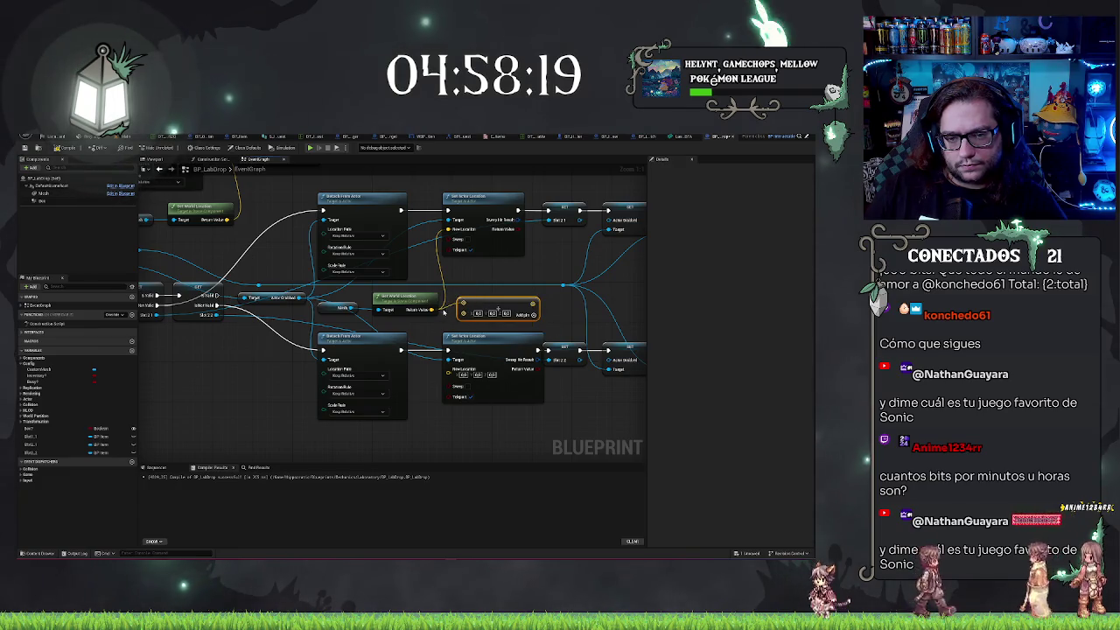
drag(463, 313, 461, 329)
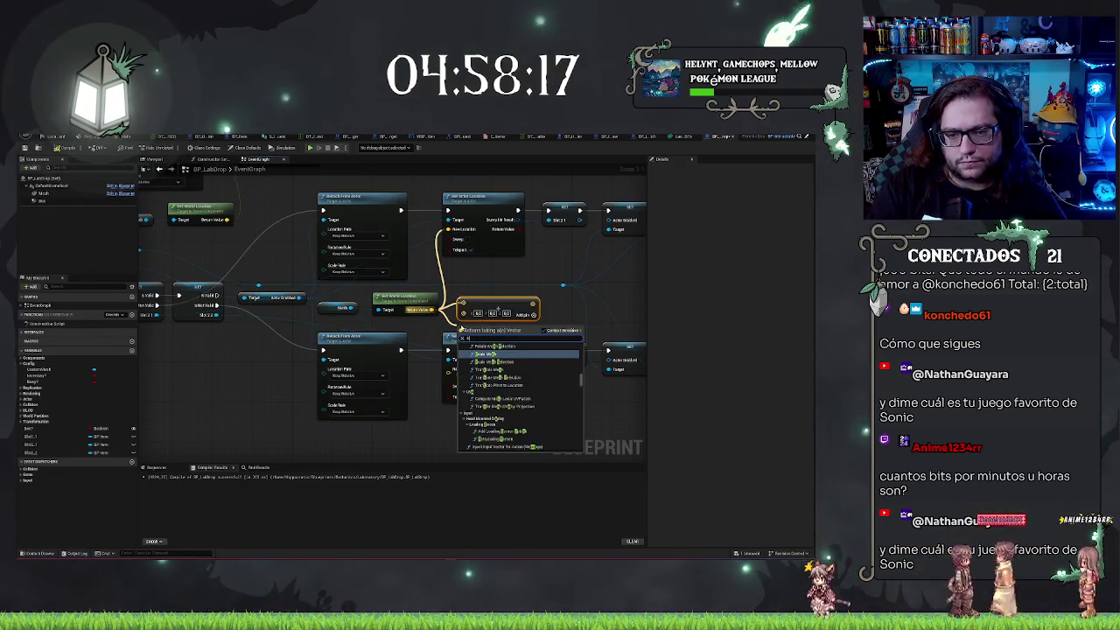
text(dd)
key(Return)
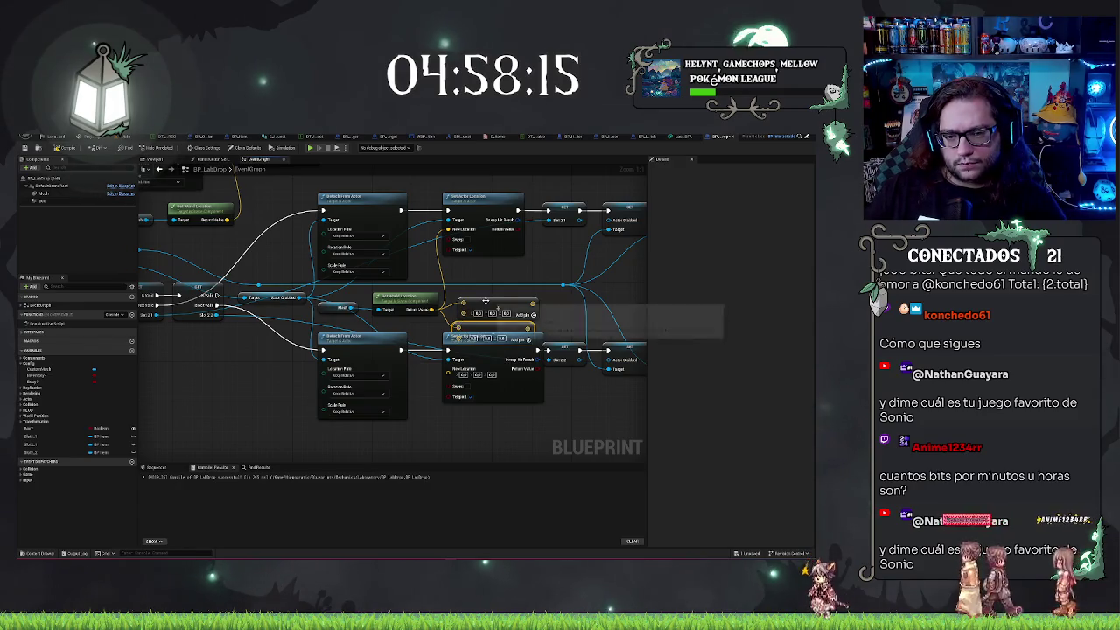
Wire the two Add outputs into the Set Actor Location New Location pins
mouse_move(486, 301)
mouse_down()
mouse_move(491, 321)
mouse_move(512, 280)
mouse_up()
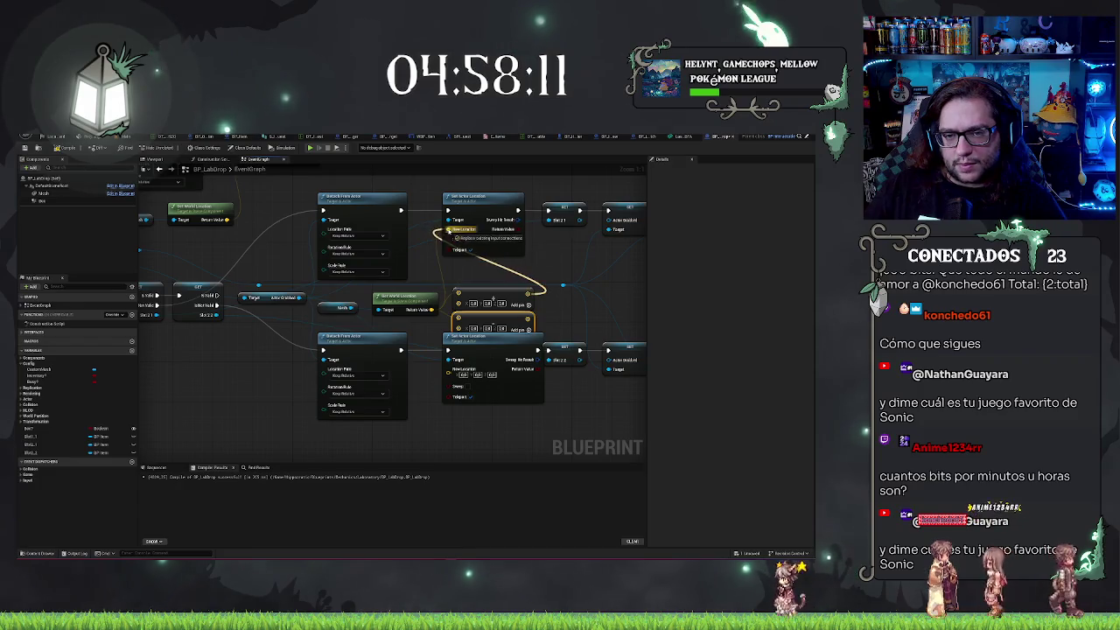
drag(448, 229, 448, 229)
drag(528, 329, 445, 371)
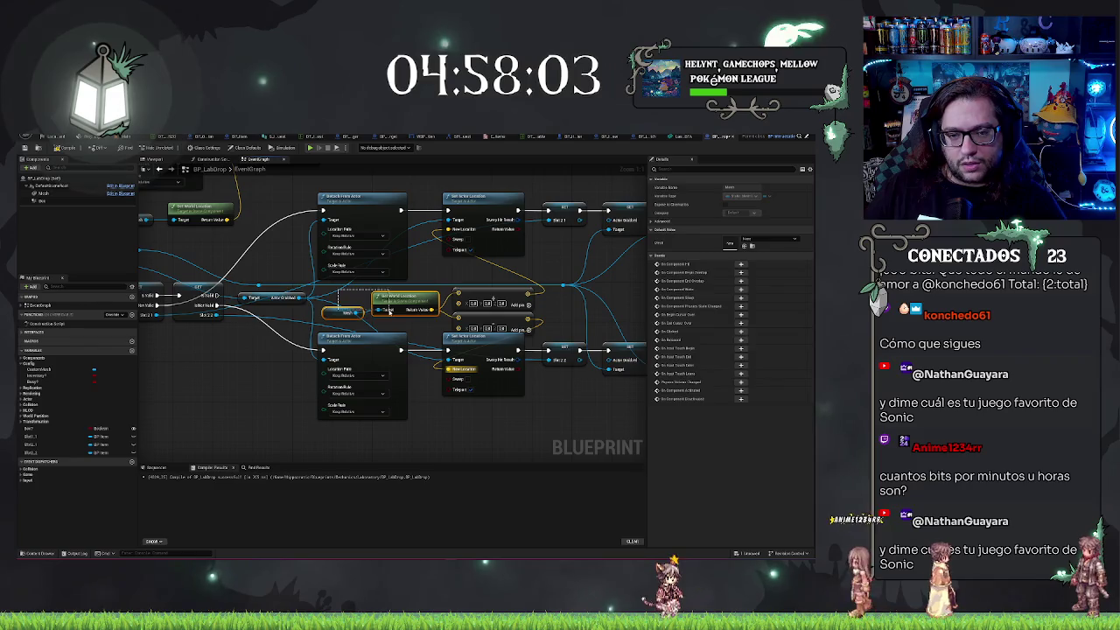
Reposition the Mesh, Get World Location and Add nodes to tidy the layout
drag(411, 319, 350, 299)
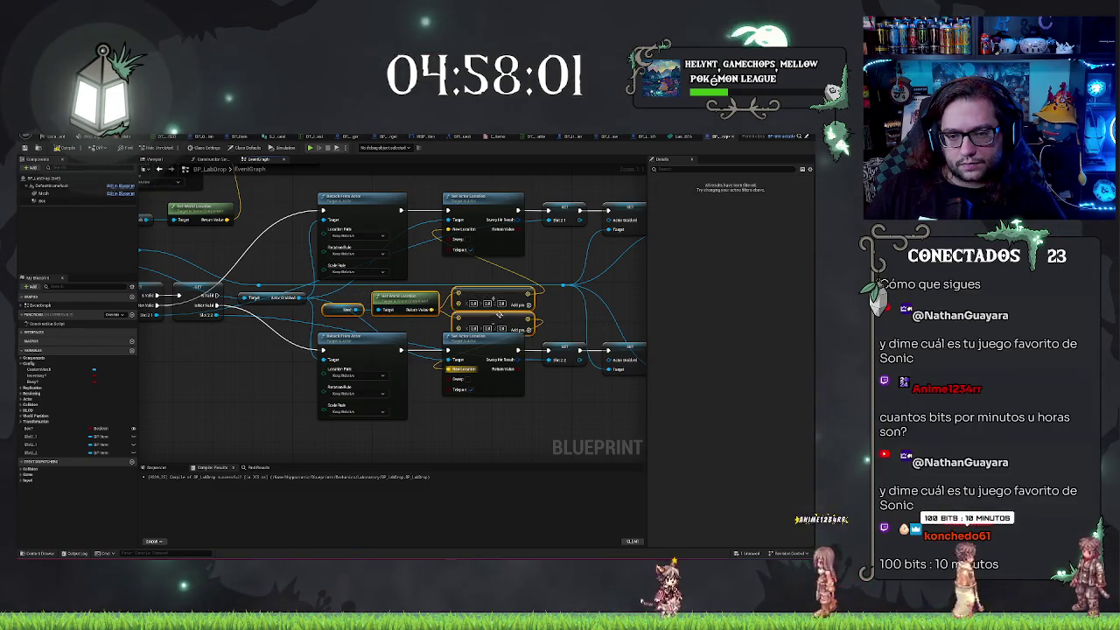
drag(498, 316, 435, 303)
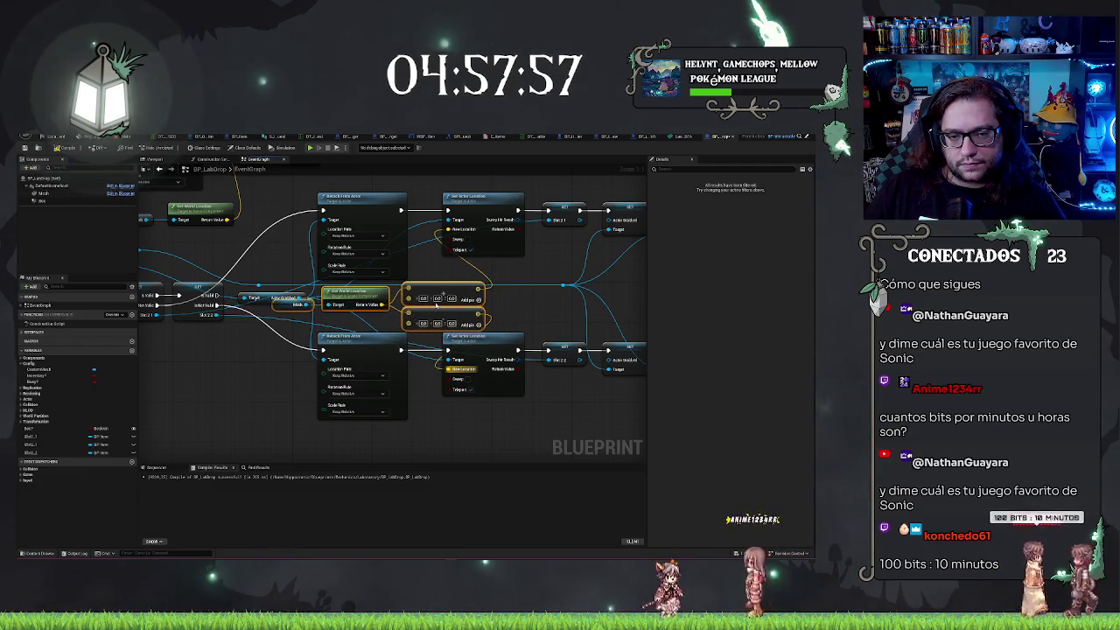
click(325, 306)
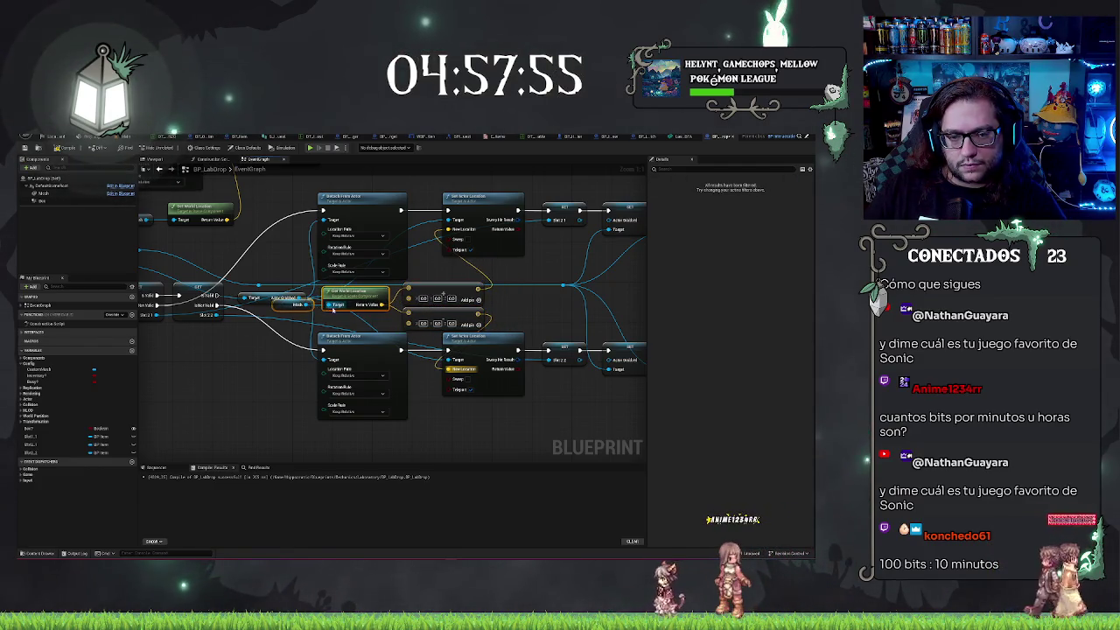
mouse_move(311, 308)
mouse_down()
mouse_move(320, 326)
mouse_move(300, 329)
mouse_up()
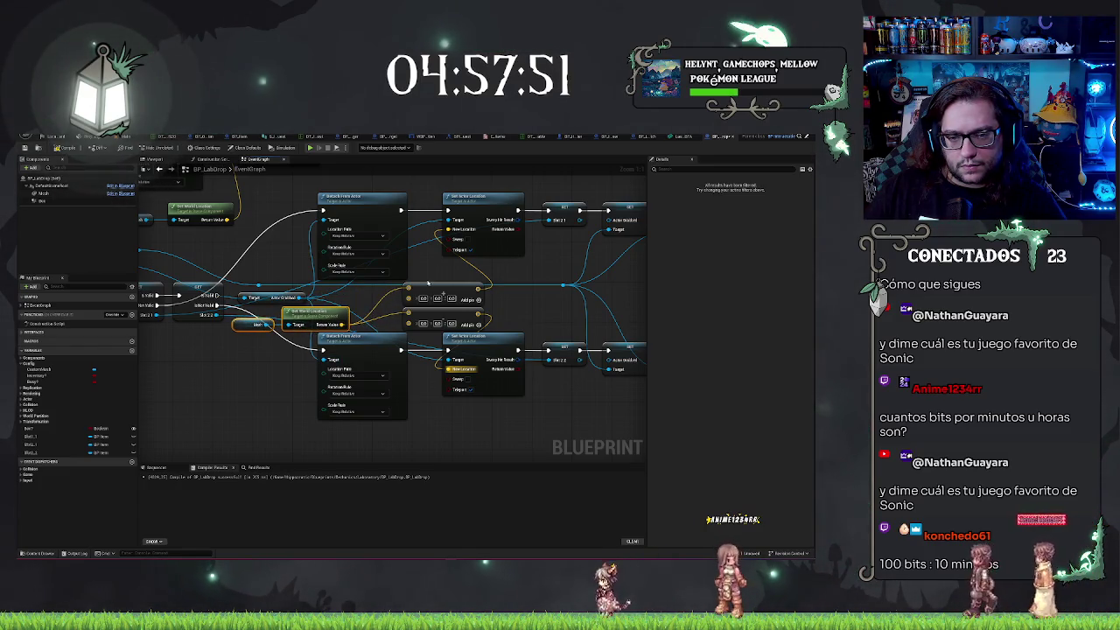
mouse_move(394, 278)
mouse_down()
mouse_move(439, 313)
mouse_move(400, 308)
mouse_up()
click(424, 429)
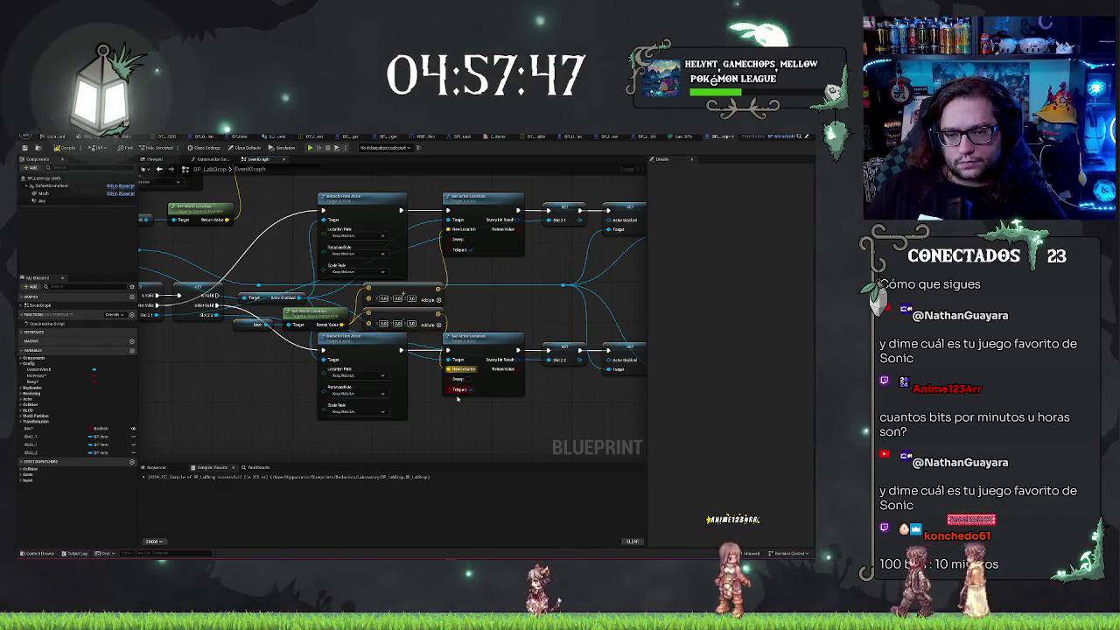
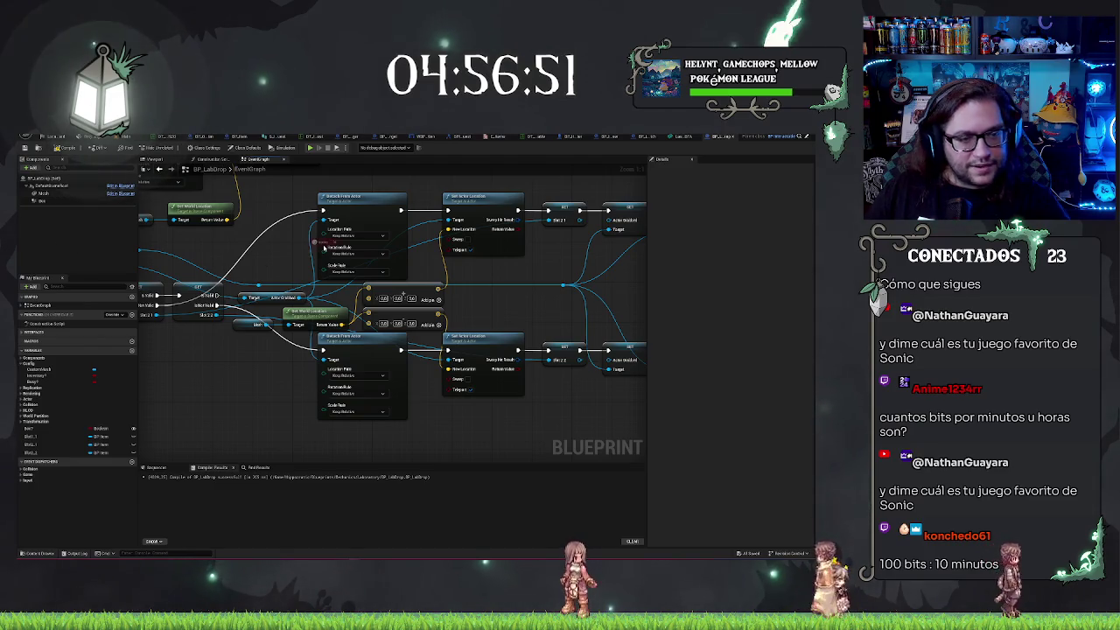
Bring up Opera GX and open the Sonic 3 preview image on its own Imgur page
key(alt+Tab)
key(super+Up)
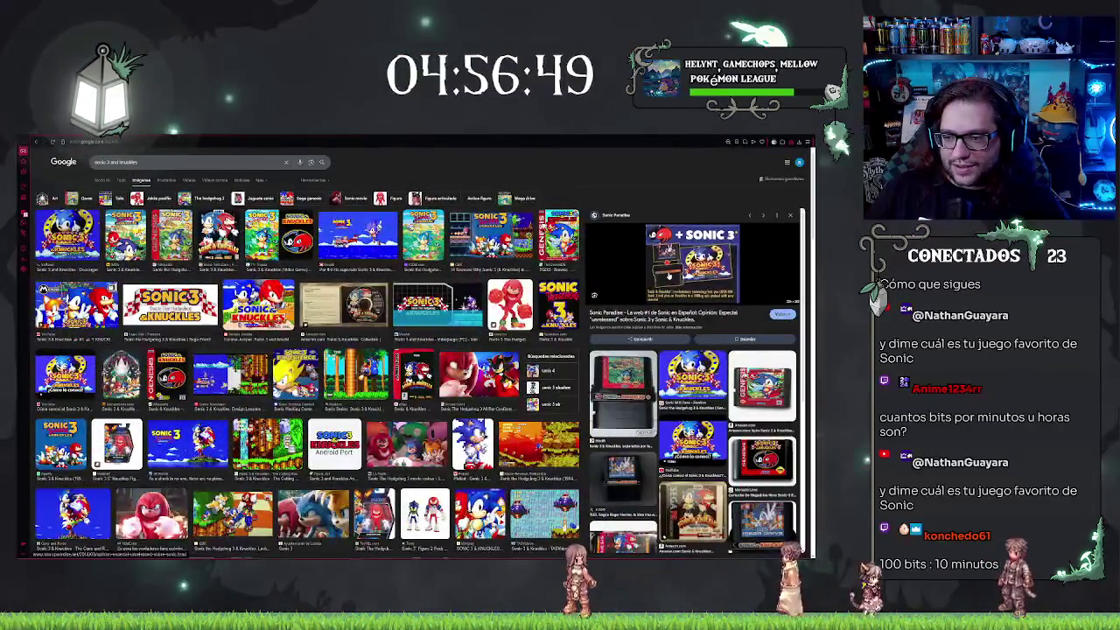
right_click(670, 275)
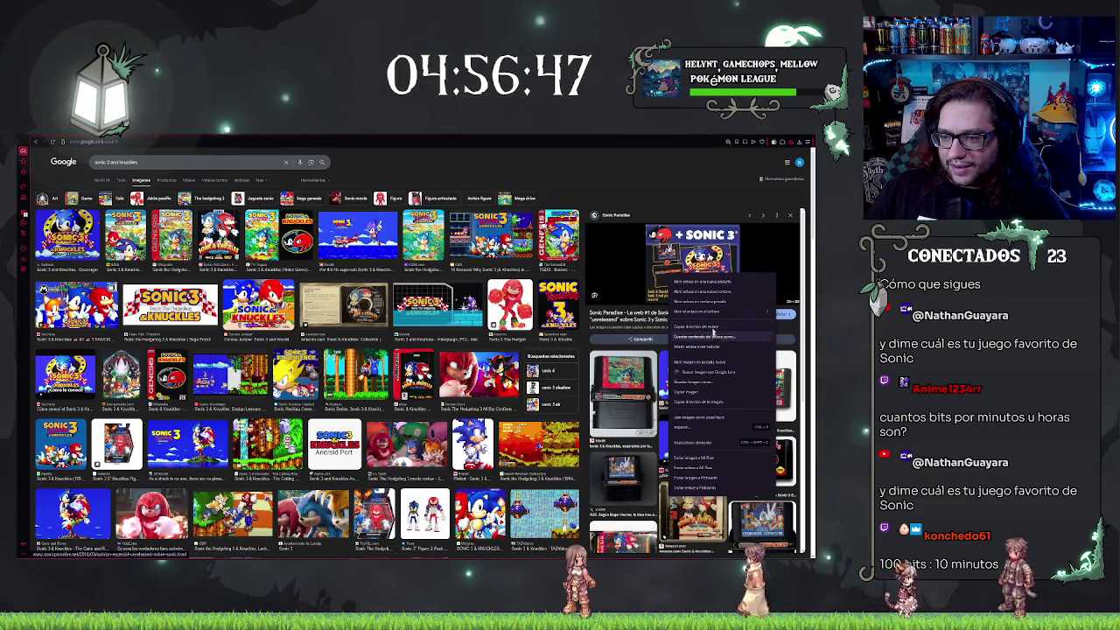
click(699, 361)
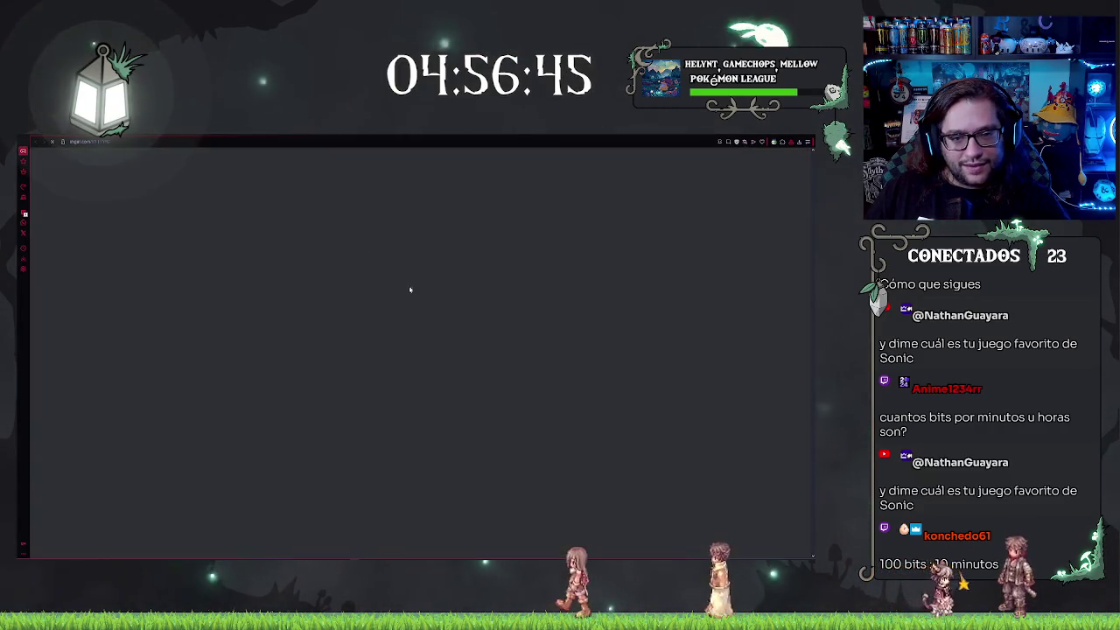
Look over the Sonic & Knuckles image on Imgur, then close the browser window and confirm
ctrl+scroll(363, 233, up, 5)
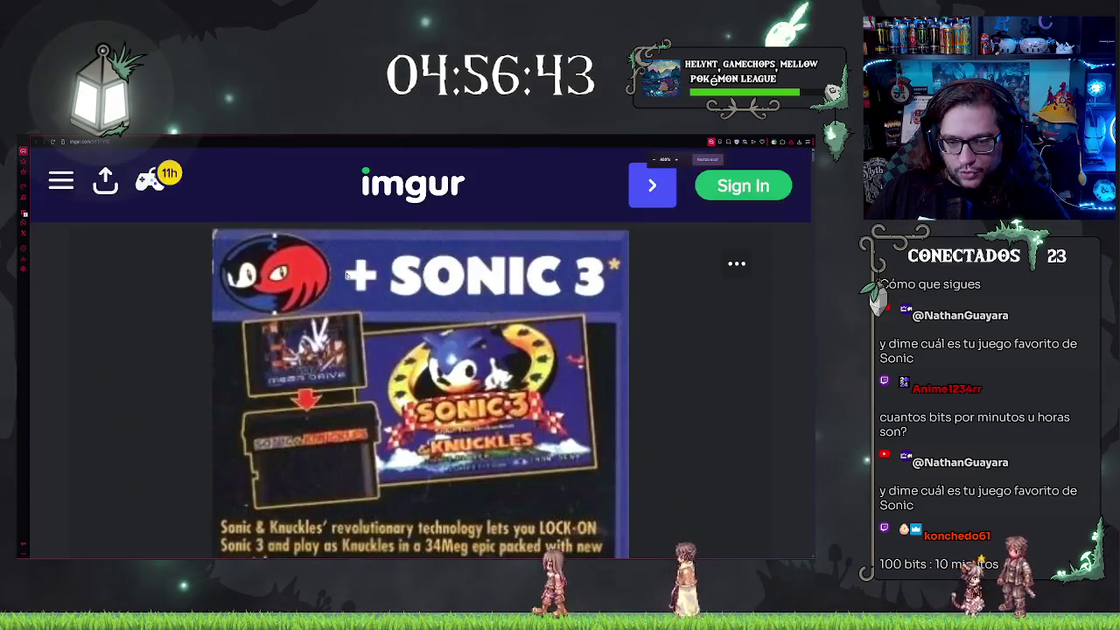
ctrl+scroll(307, 418, down, 3)
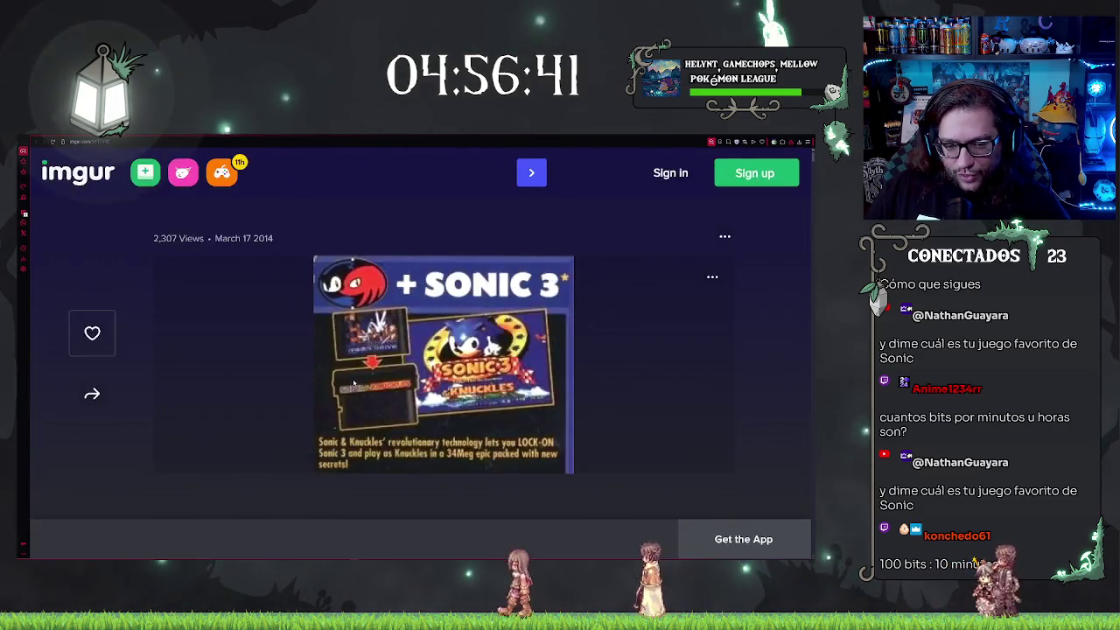
scroll(466, 371, down, 1)
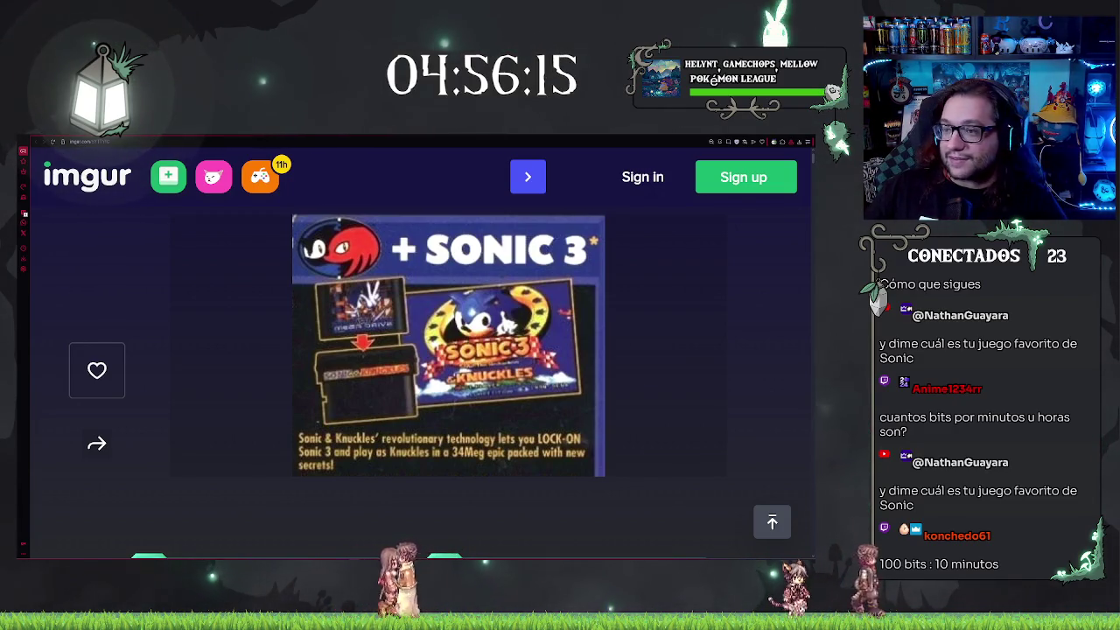
key(alt+F4)
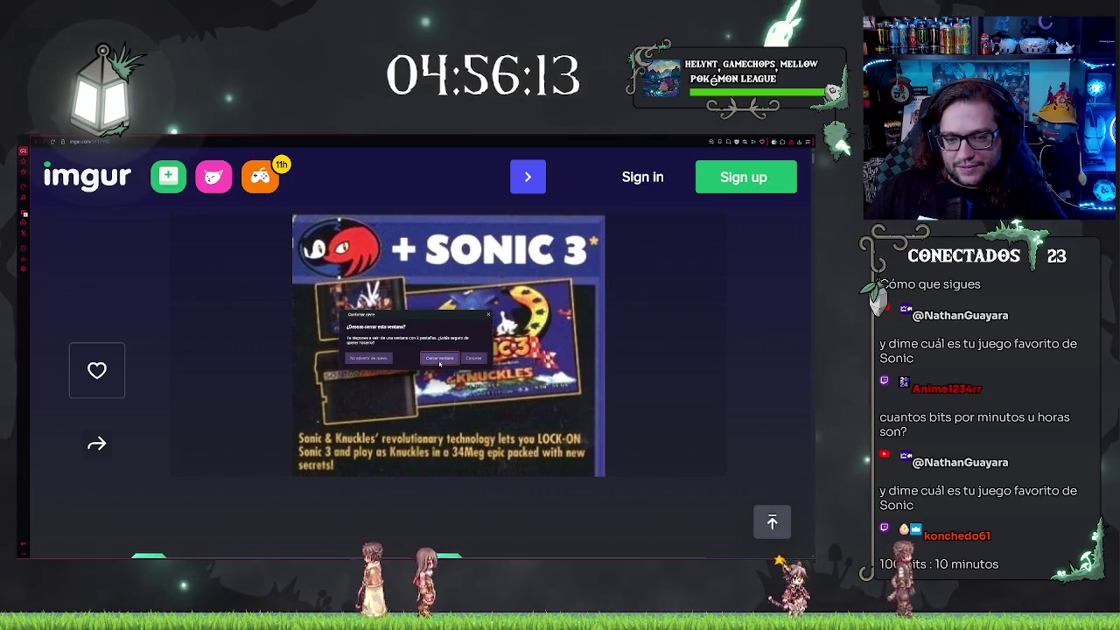
click(439, 363)
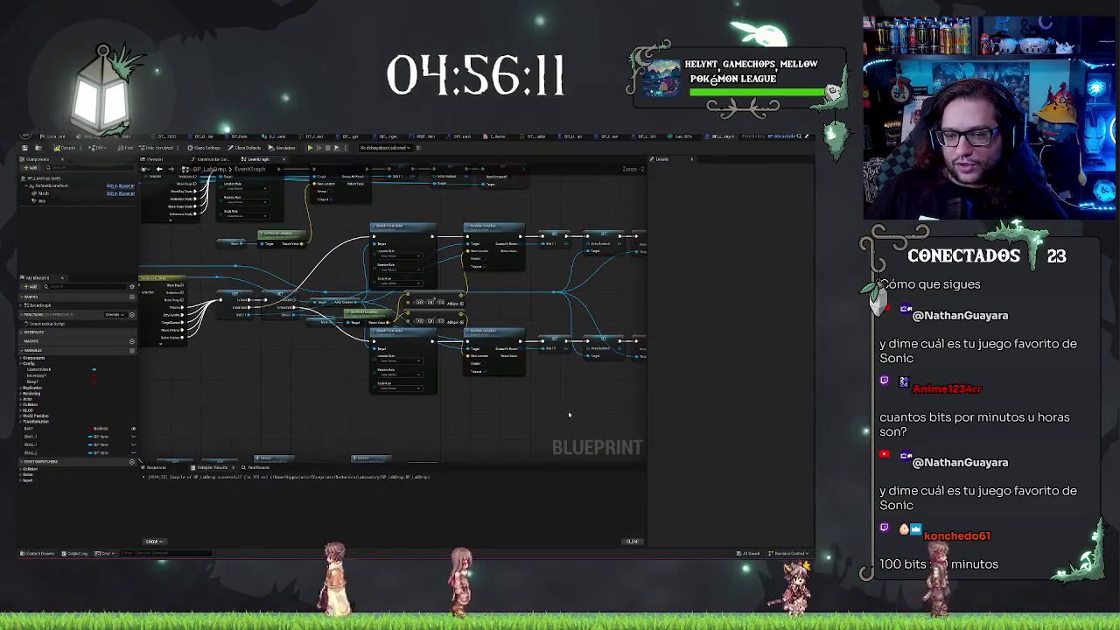
Pan the BP_LabDrop graph past the Switch node and select the first SET node to inspect it
drag(569, 414, 493, 390)
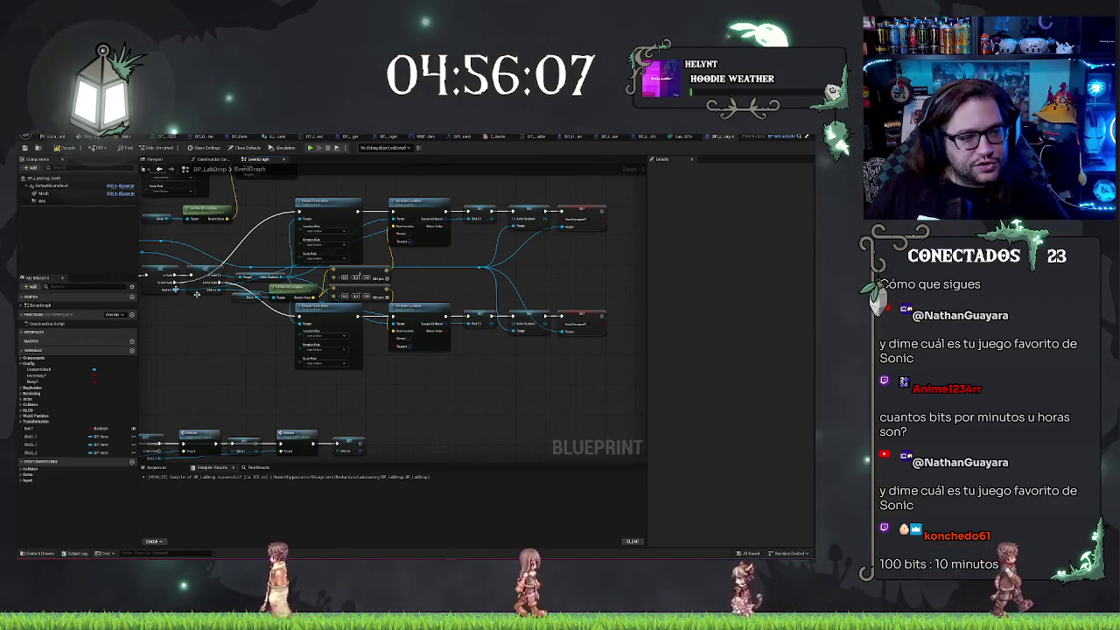
scroll(380, 363, up, 2)
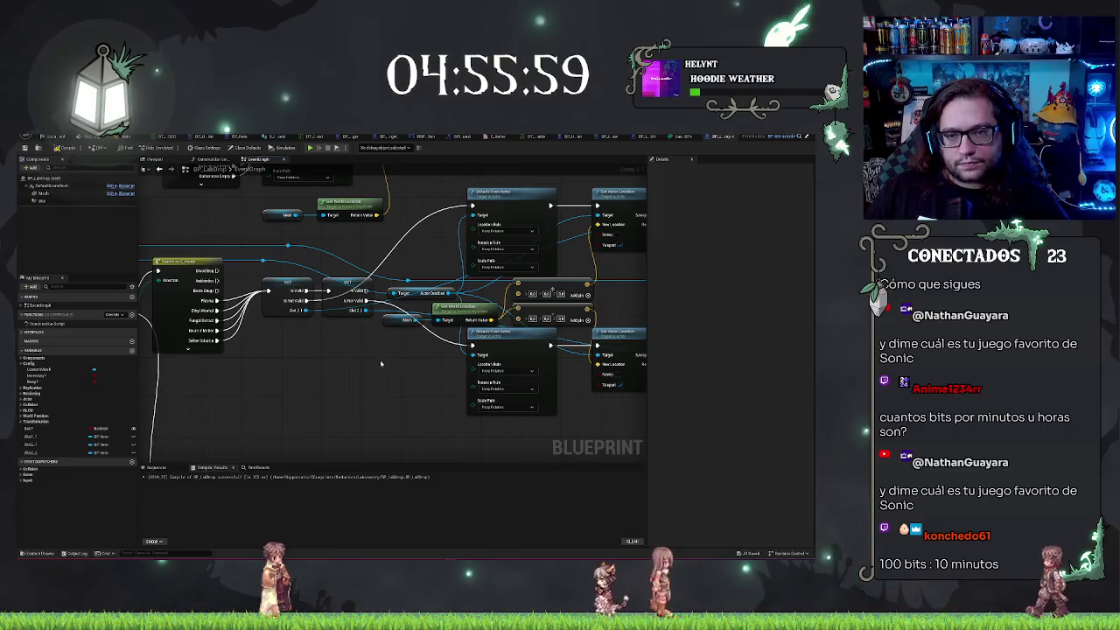
scroll(148, 229, down, 1)
drag(149, 230, 358, 234)
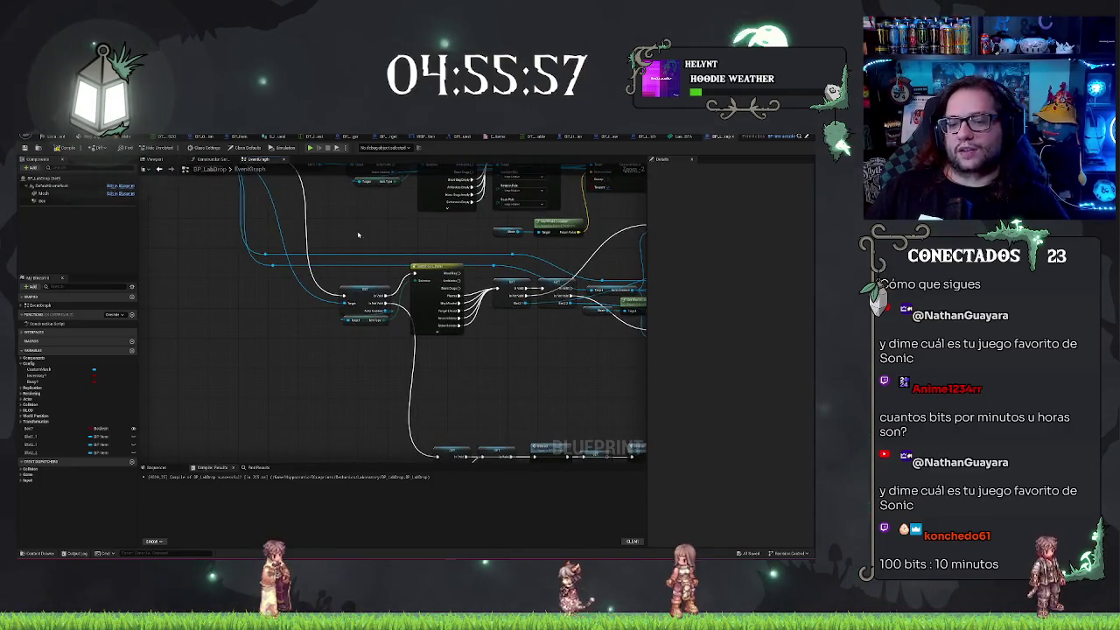
scroll(583, 335, up, 2)
scroll(554, 305, up, 1)
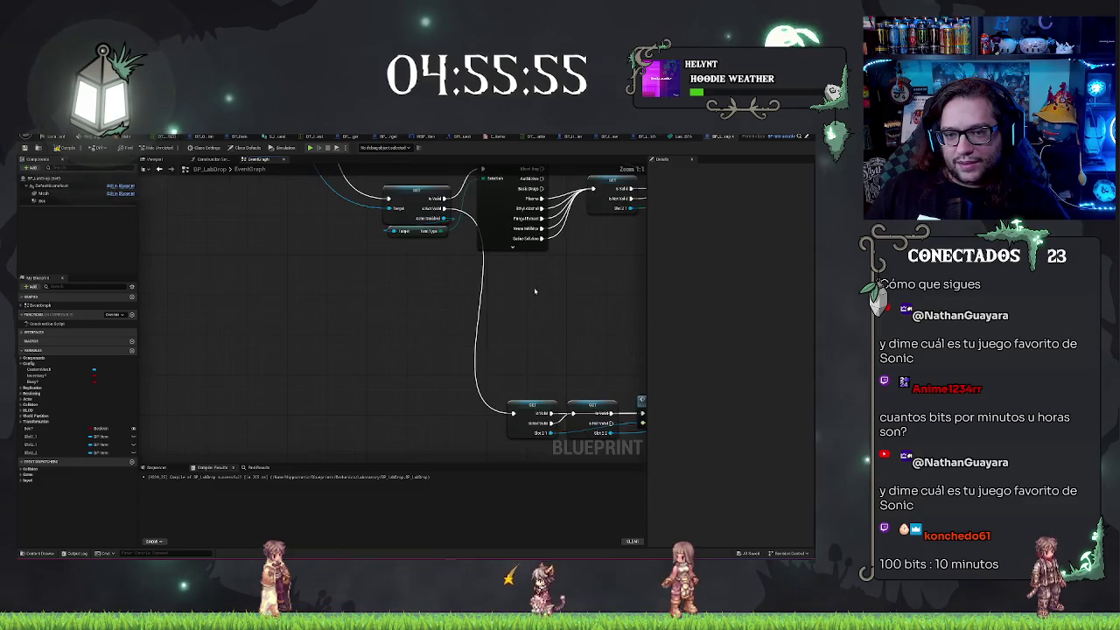
mouse_move(398, 265)
mouse_down()
mouse_move(513, 400)
mouse_move(446, 433)
mouse_up()
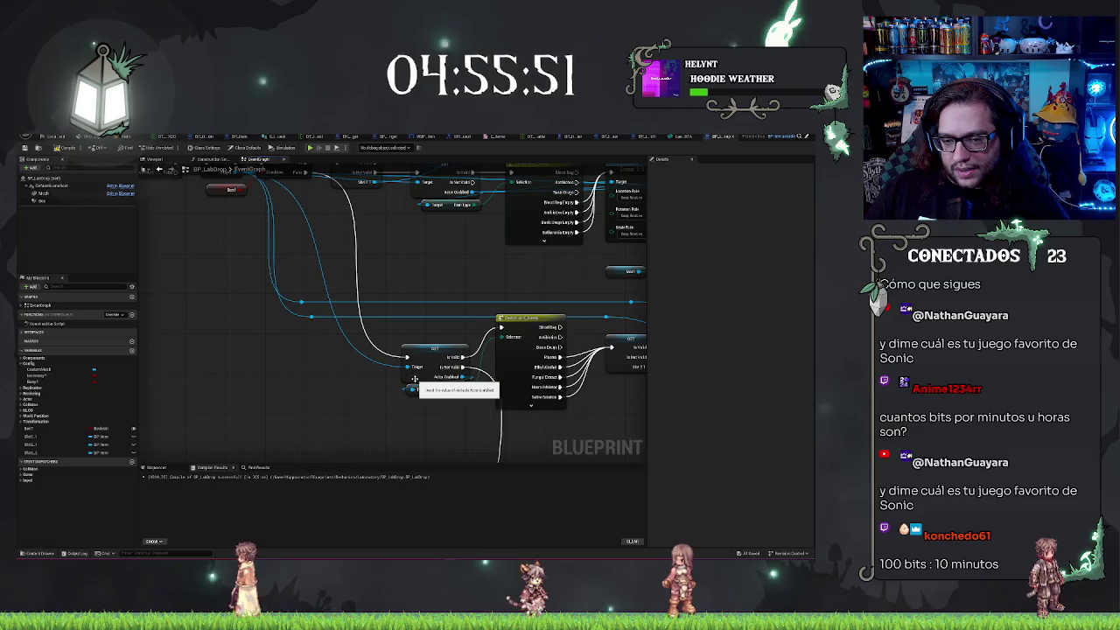
key(f)
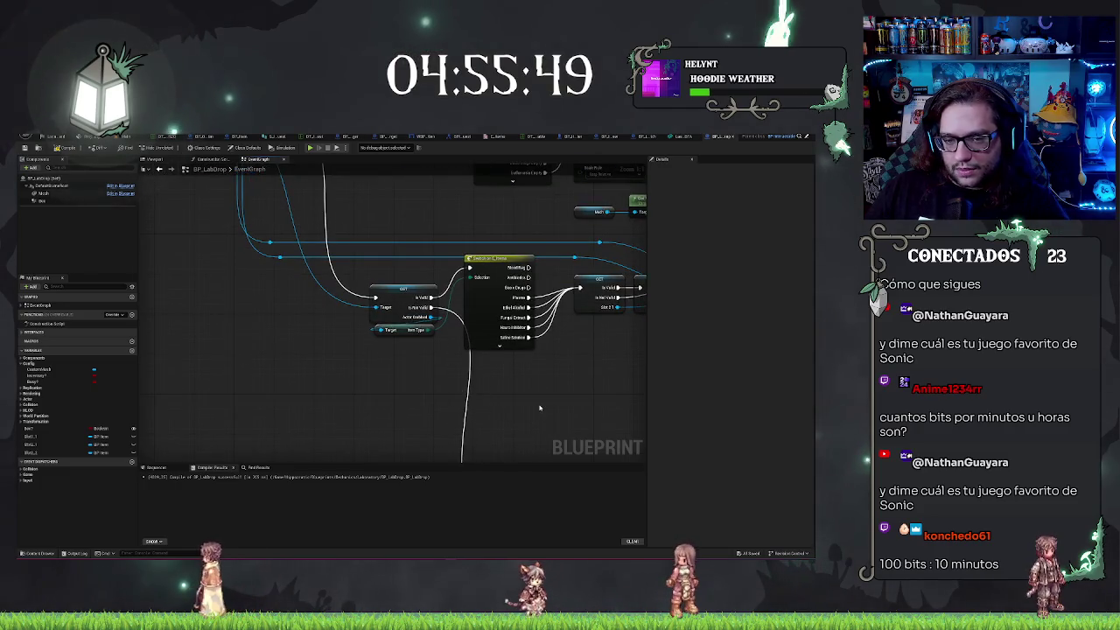
mouse_move(539, 407)
mouse_down()
mouse_move(394, 280)
mouse_move(347, 288)
mouse_up()
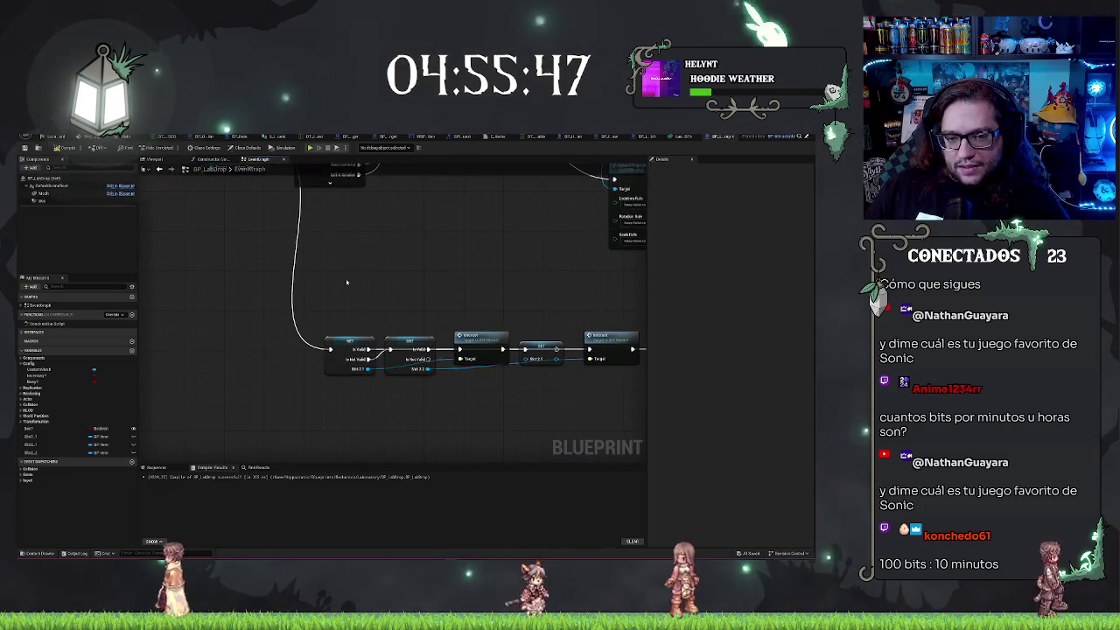
click(350, 348)
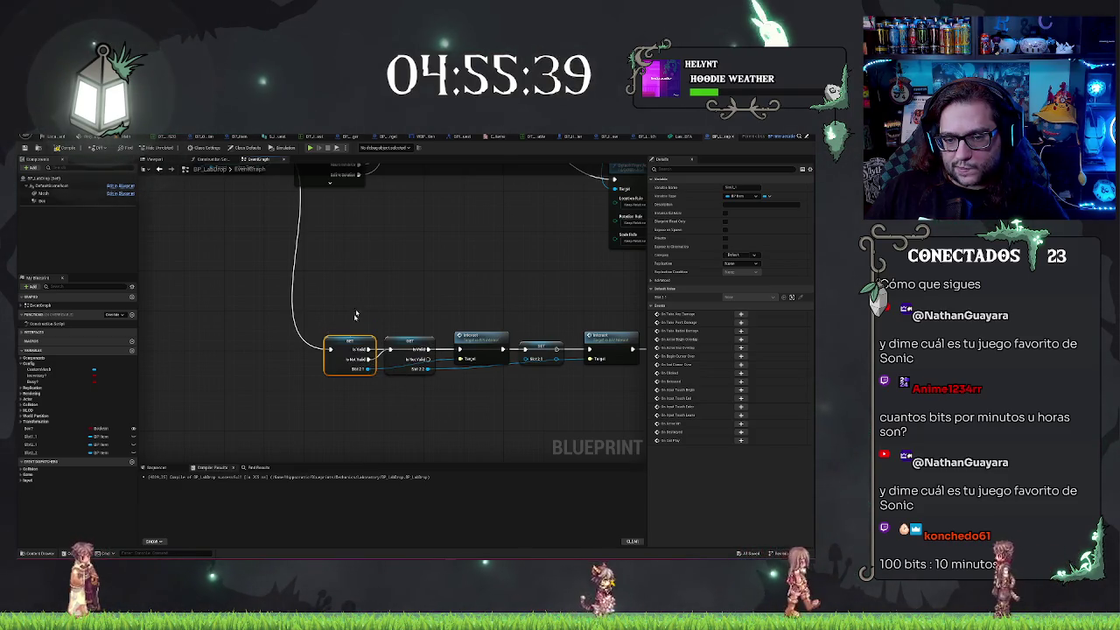
Recompile BP_LabDrop and switch to the level editor viewport
drag(513, 289, 457, 295)
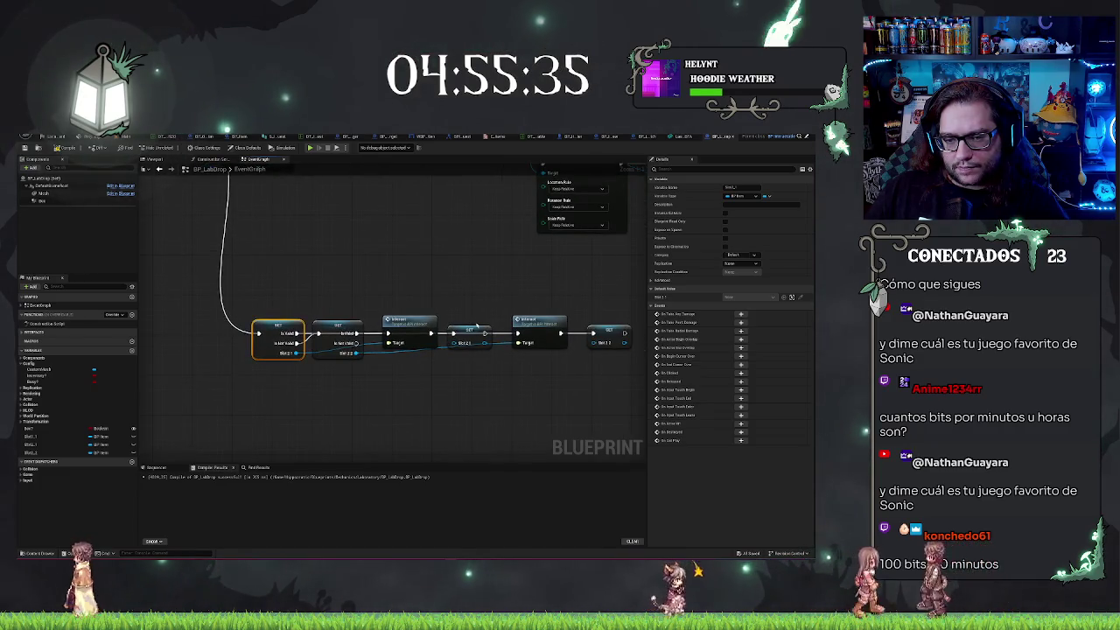
drag(500, 406, 320, 408)
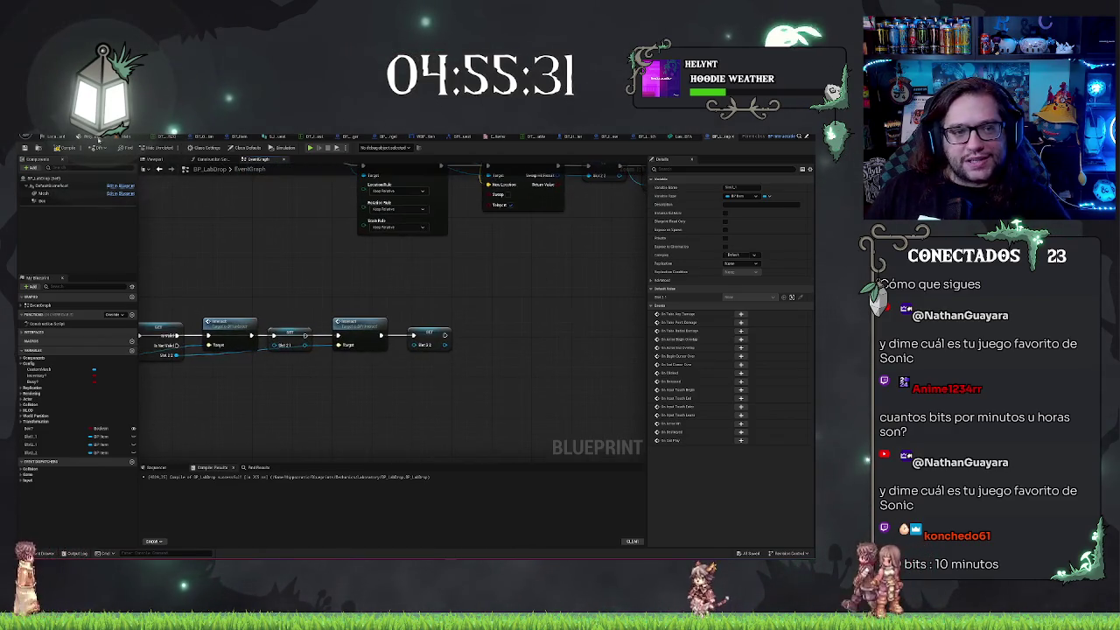
click(66, 148)
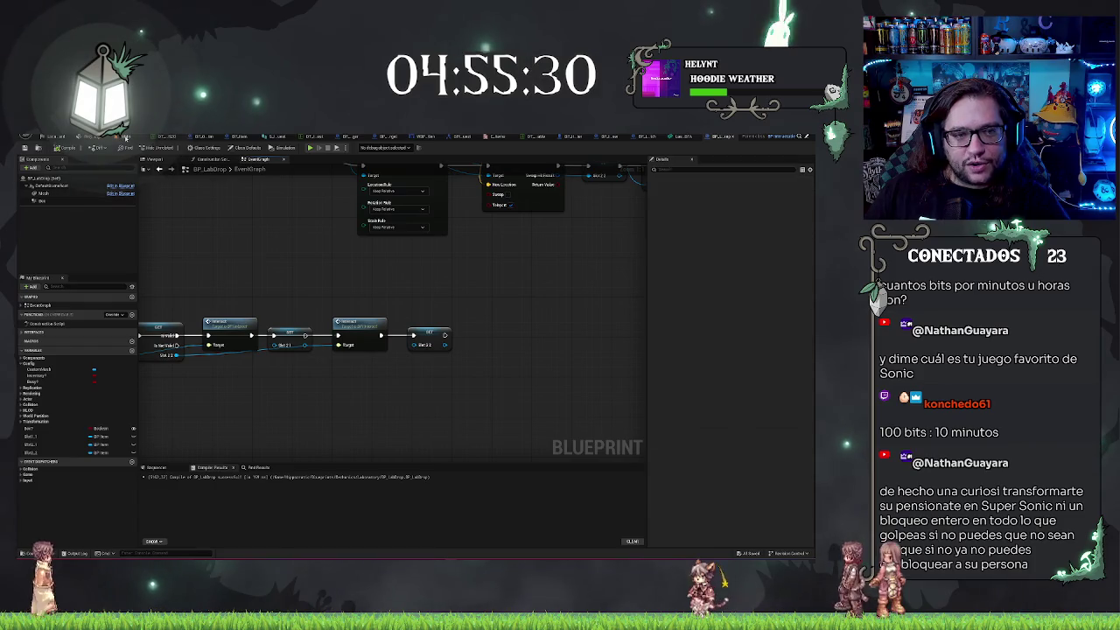
click(118, 137)
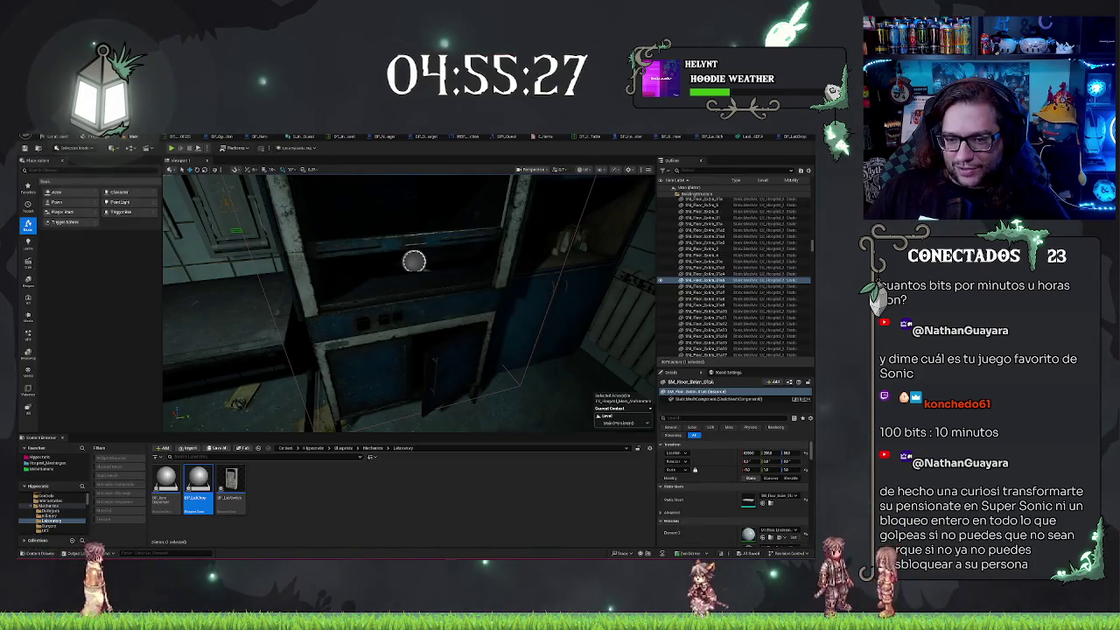
Select BP_LabDrop2, fly to the hallway and use Play From Here on the floor
click(554, 372)
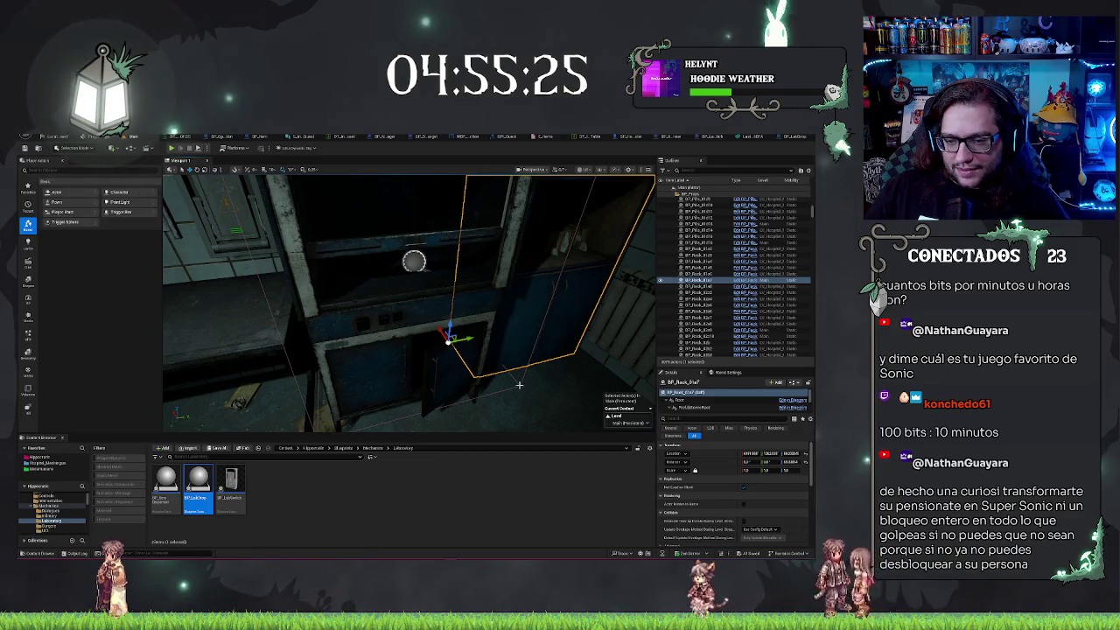
click(414, 260)
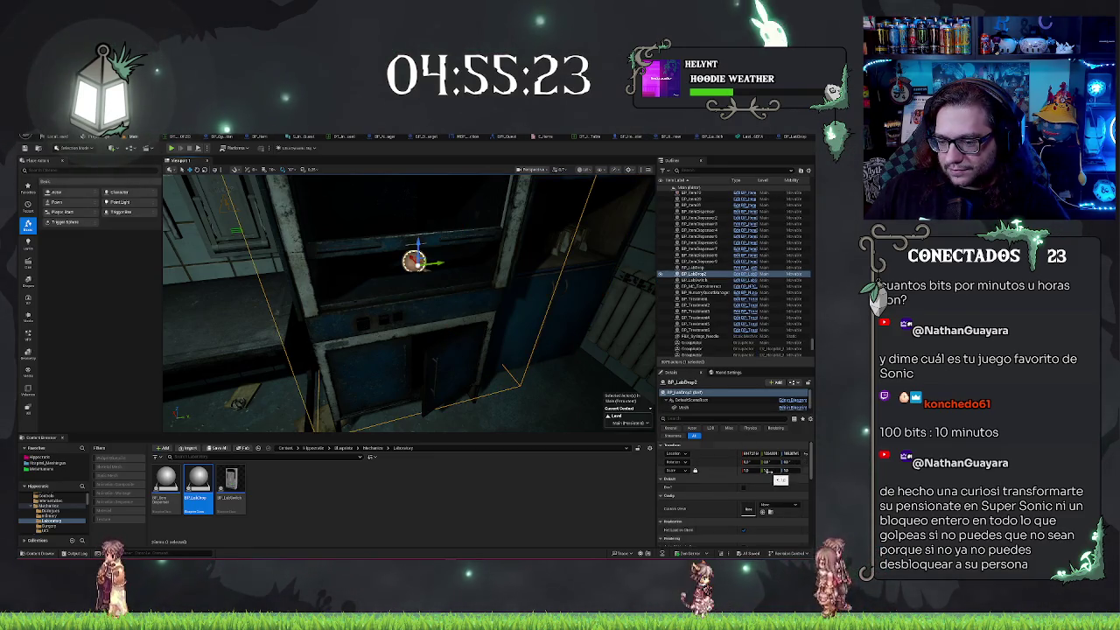
scroll(770, 474, down, 1)
mouse_move(445, 372)
mouse_down()
mouse_move(454, 349)
mouse_move(438, 368)
mouse_move(464, 363)
mouse_move(446, 372)
mouse_up()
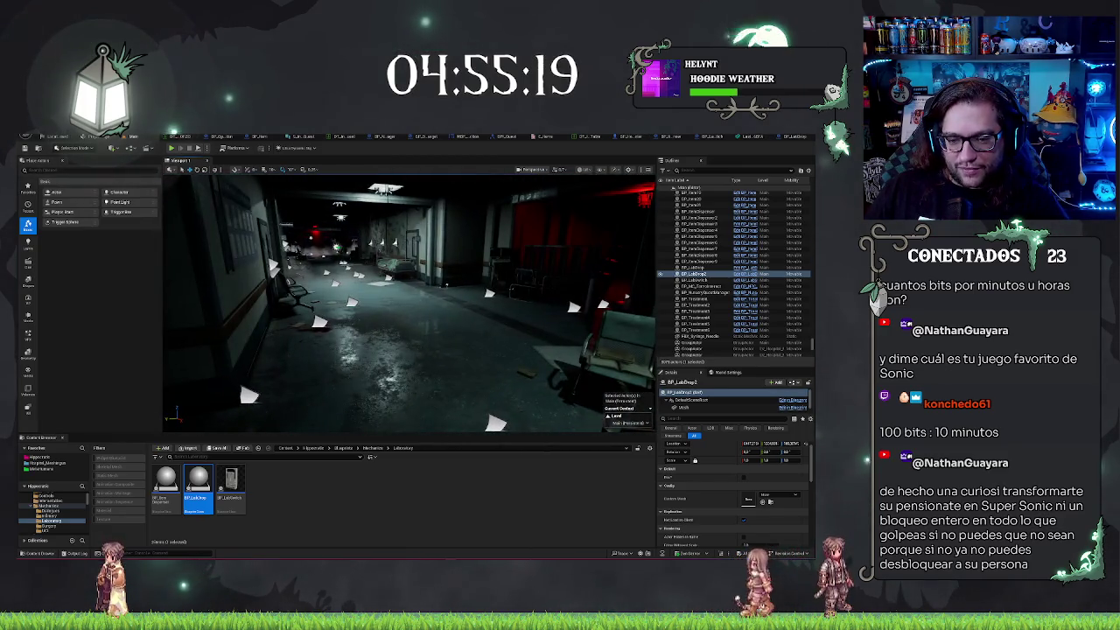
right_click(457, 385)
click(467, 377)
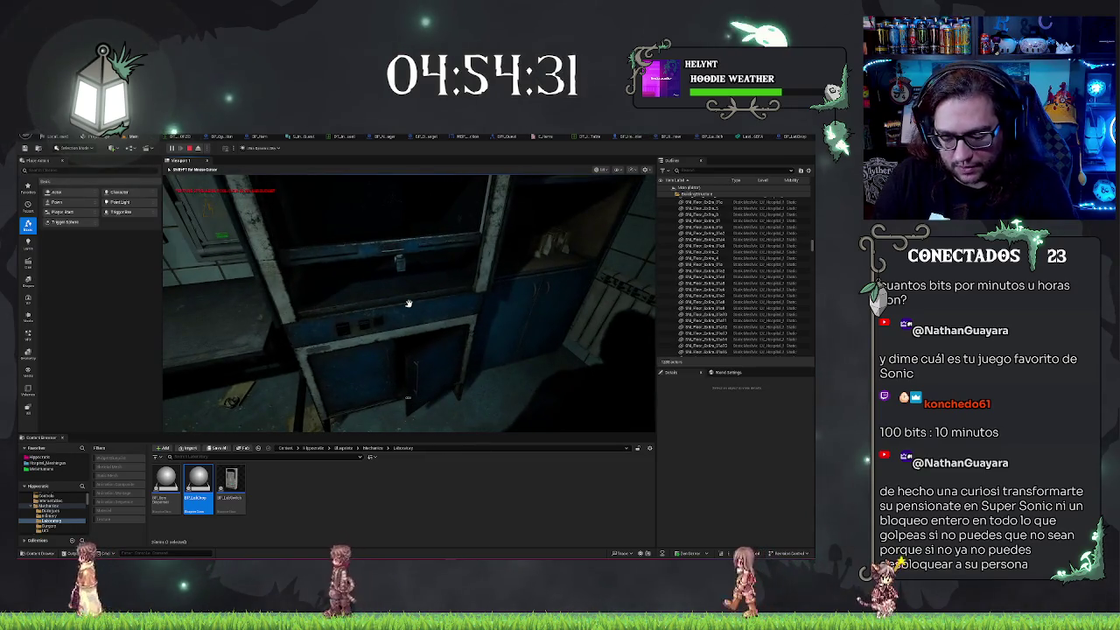
Eject with F8, select and frame the dropped BP_Item1 bottle, then stop play and return to BP_LabDrop
key(F8)
click(268, 405)
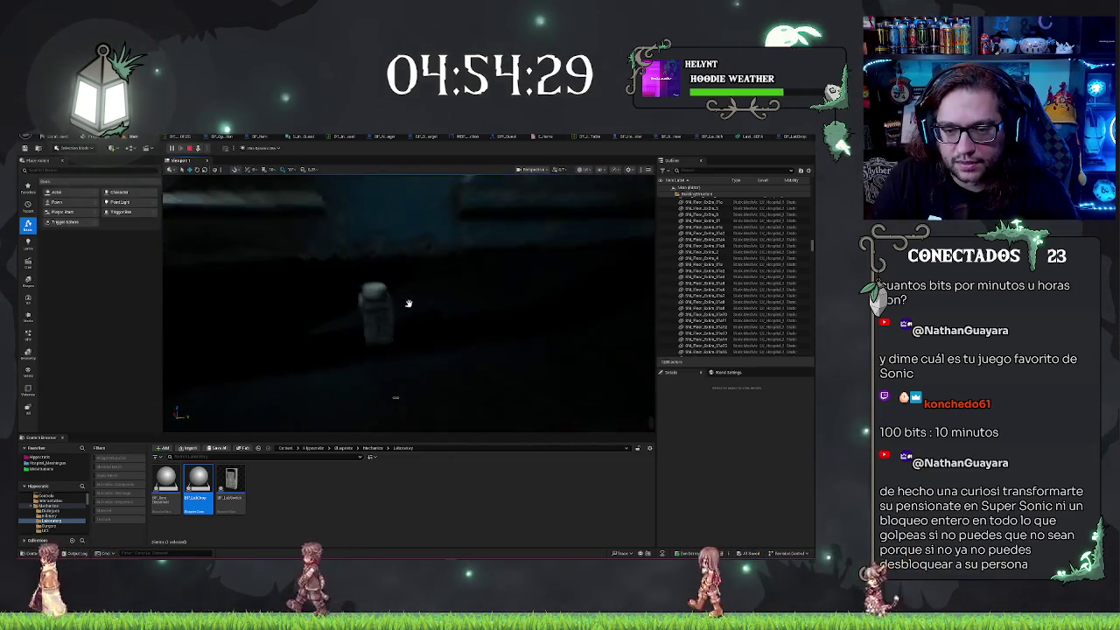
click(407, 304)
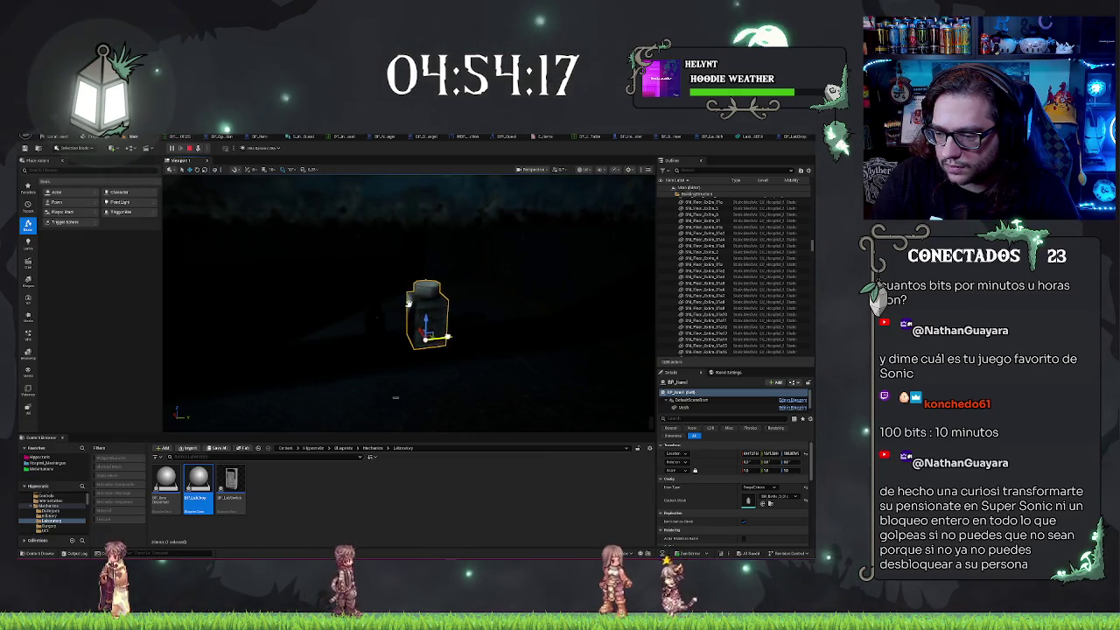
key(f)
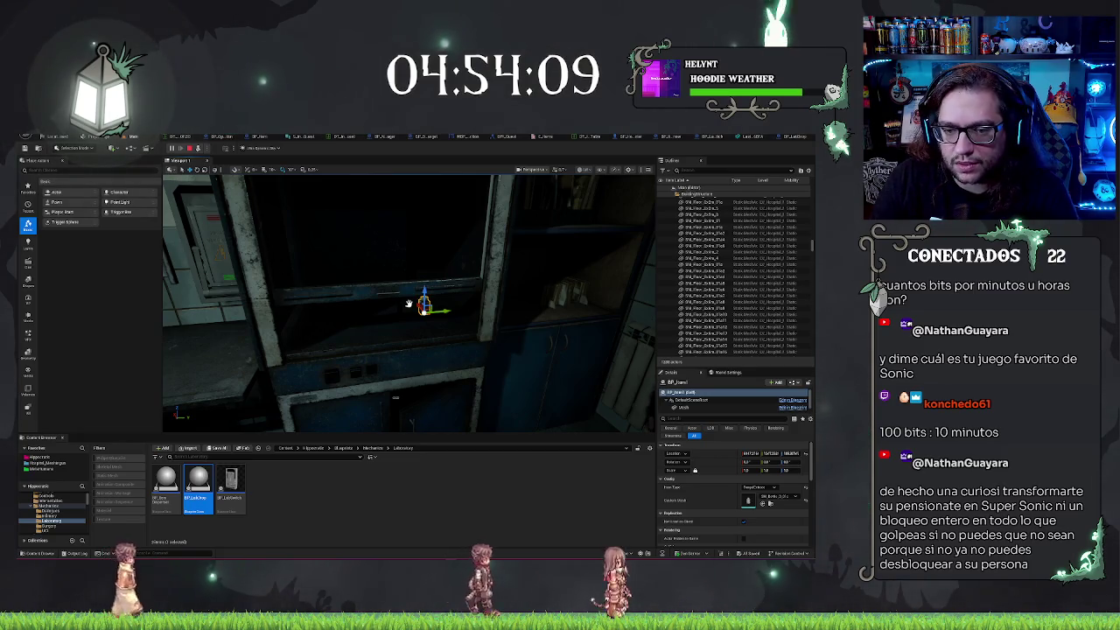
key(Escape)
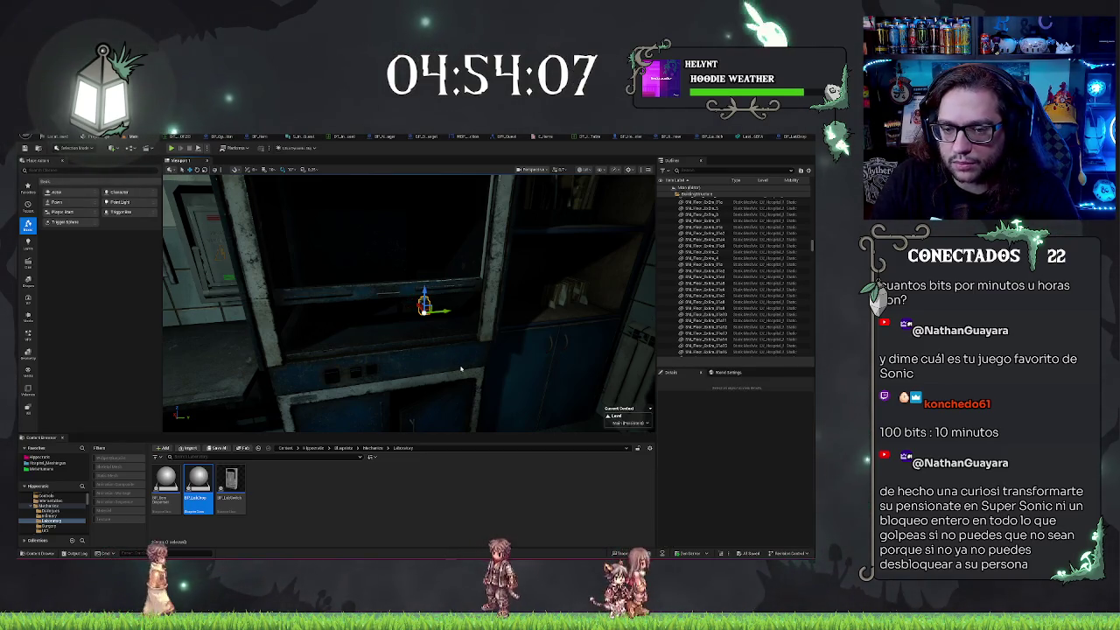
click(783, 137)
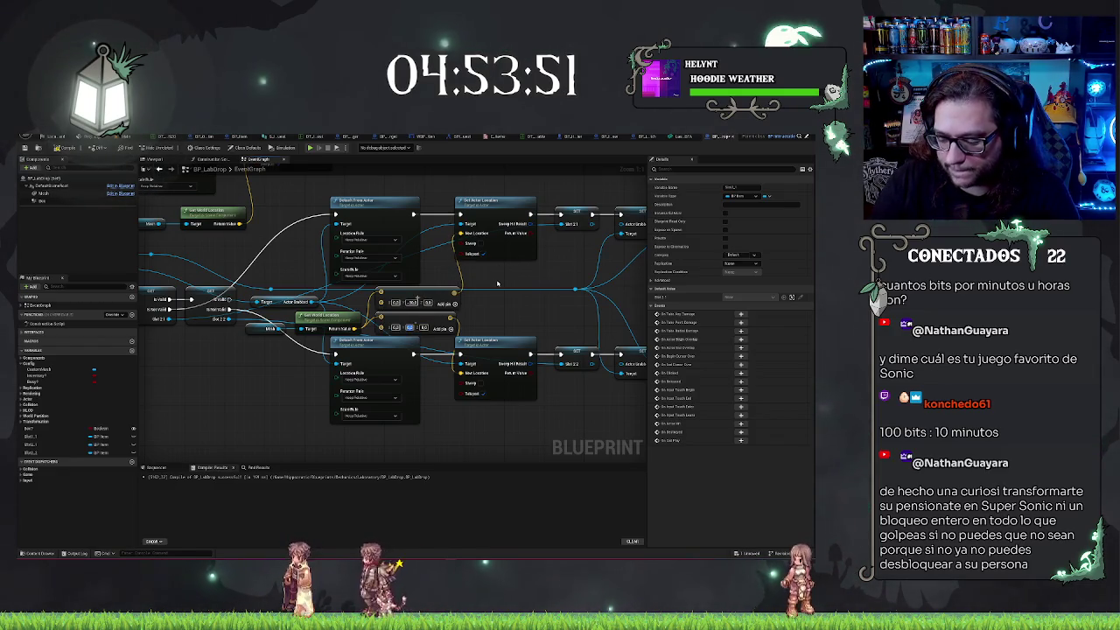
Recompile BP_LabDrop and start Play From Here at a spot in the level viewport
click(60, 148)
click(131, 136)
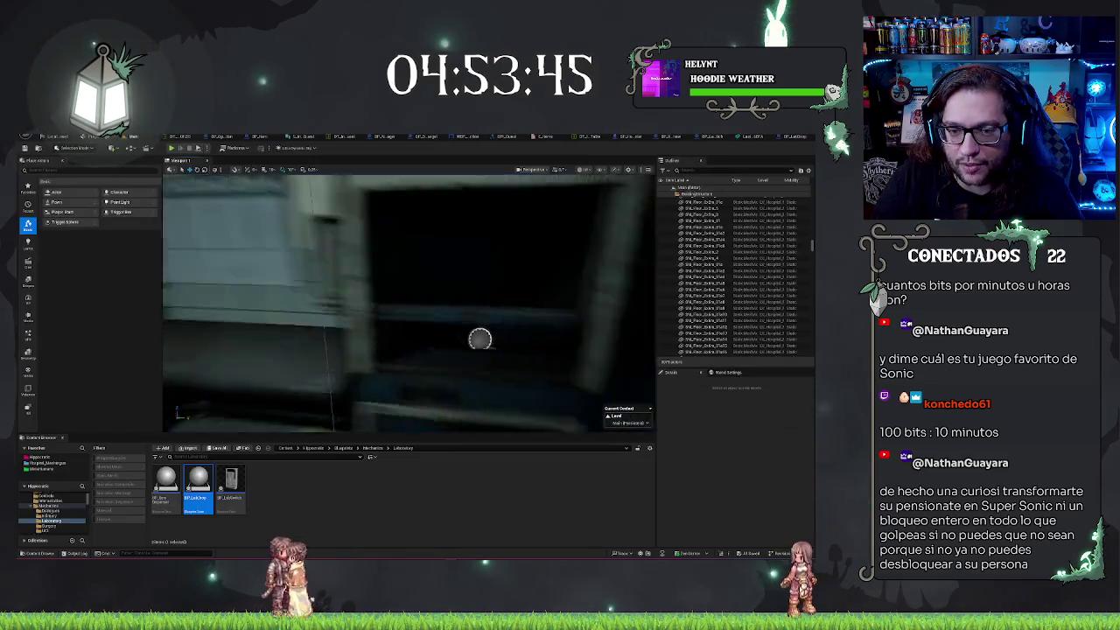
right_click(487, 179)
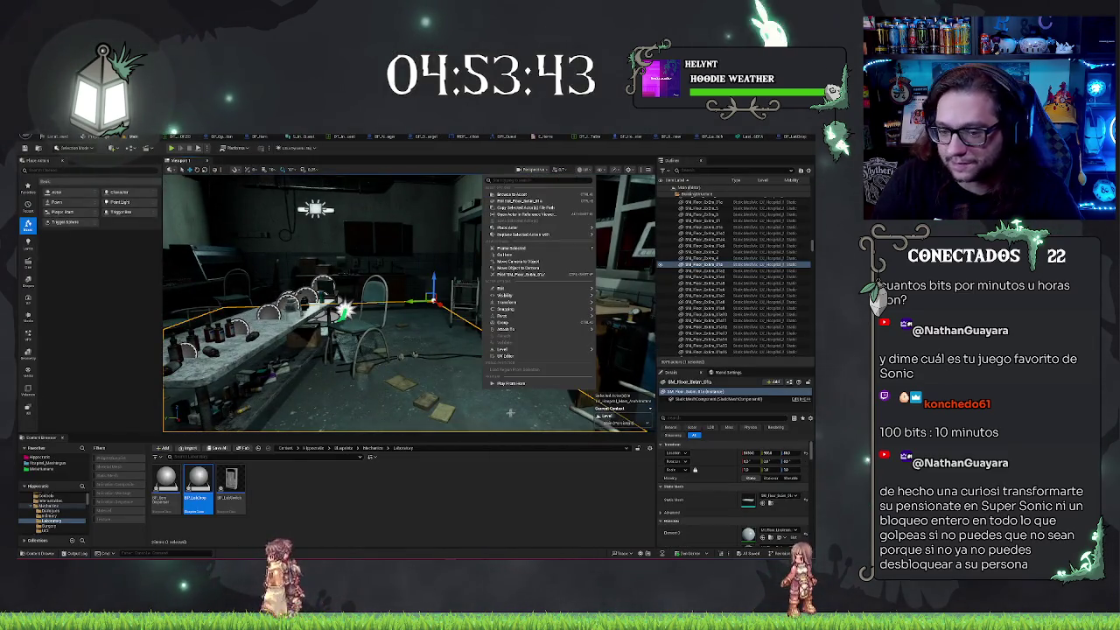
click(509, 384)
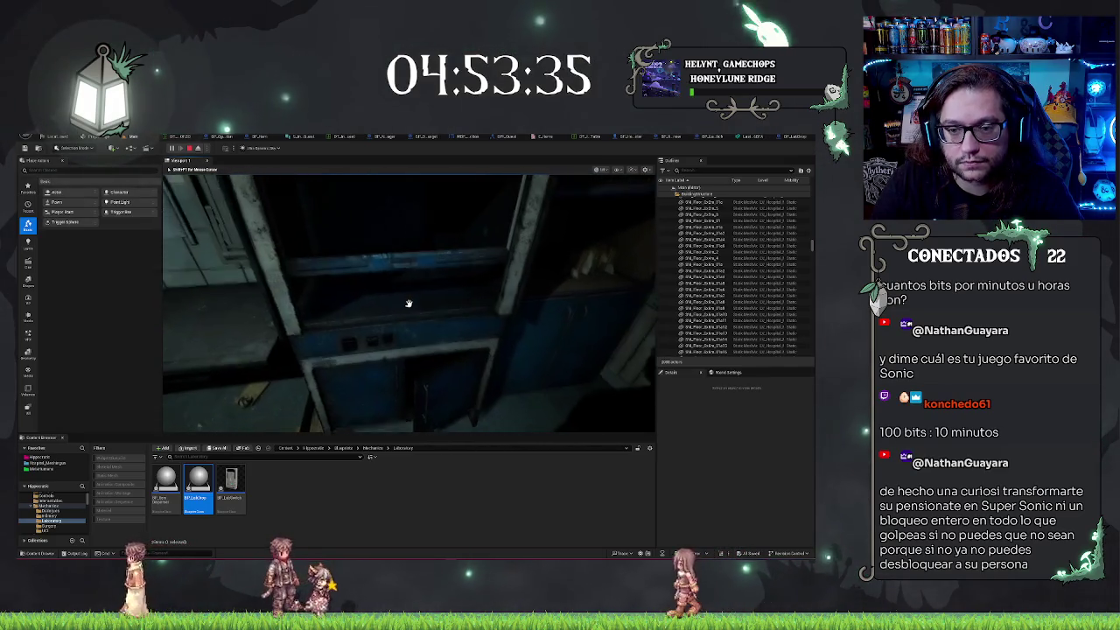
Interact with the cabinet three times to drop items, then stop the playtest
click(407, 303)
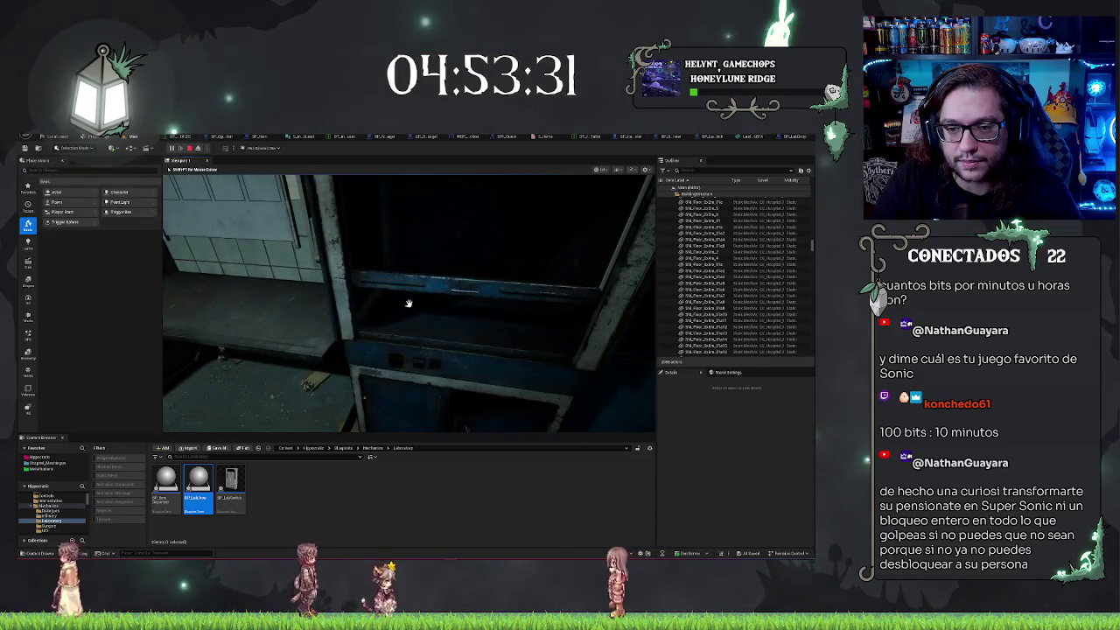
click(407, 303)
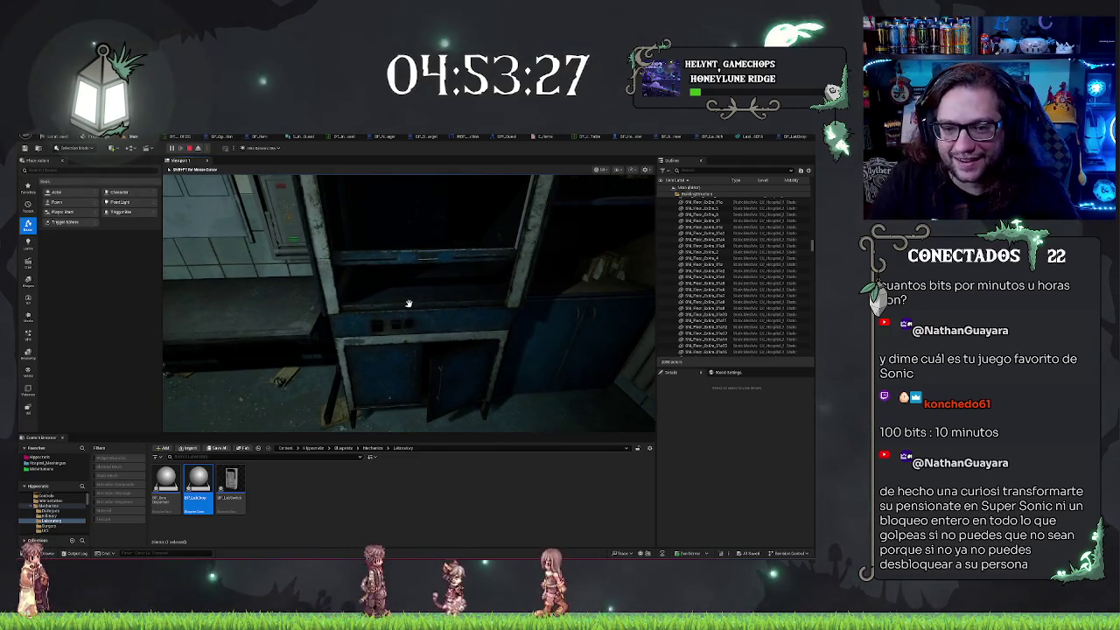
click(408, 303)
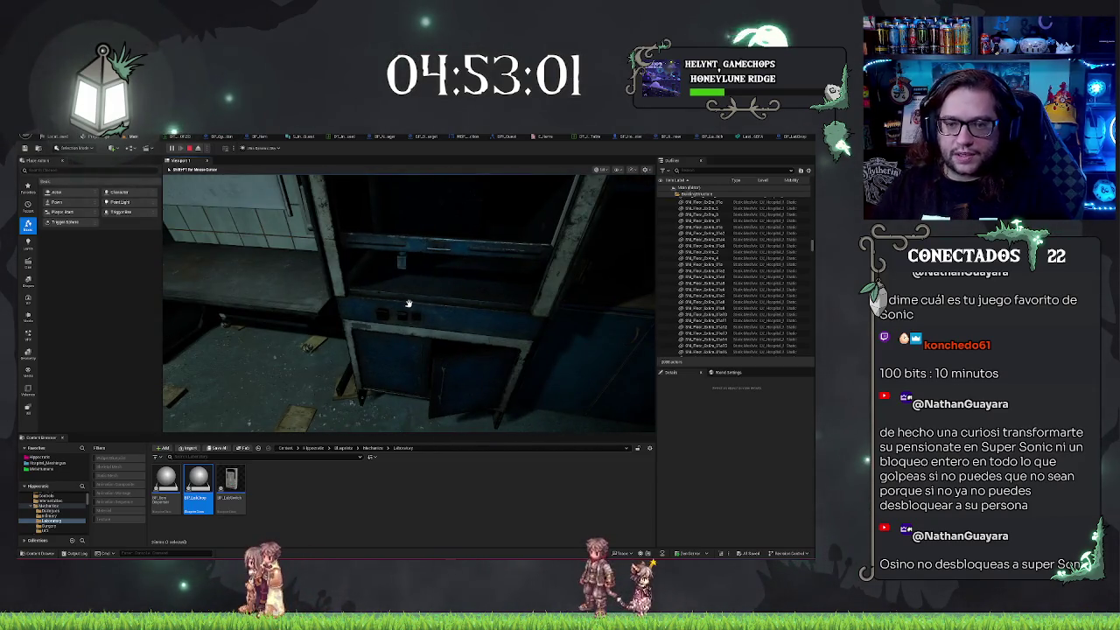
key(Escape)
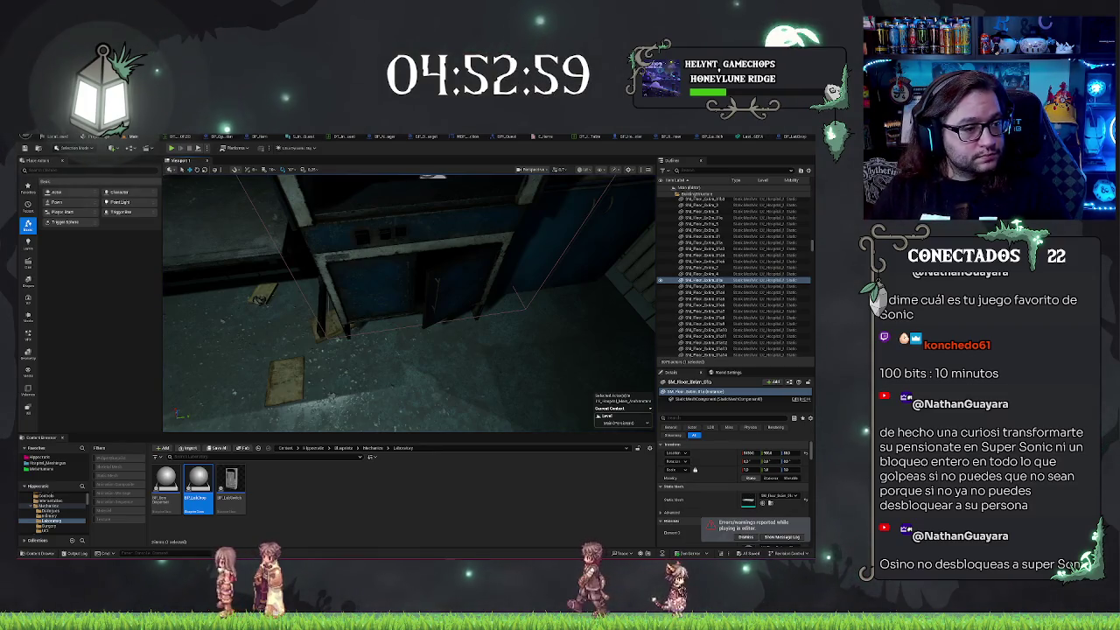
In BP_LabDrop's graph, pan from the Branch and Switch nodes to the Detach From Actor nodes
click(781, 139)
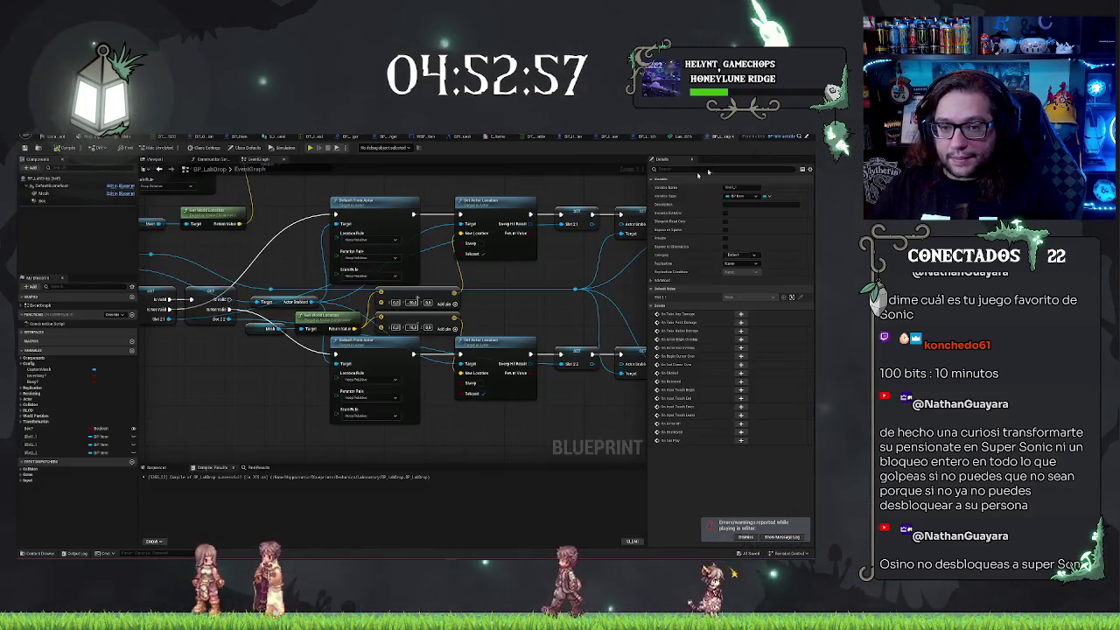
mouse_move(258, 250)
mouse_down()
mouse_move(420, 324)
mouse_move(293, 312)
mouse_move(525, 257)
mouse_move(446, 296)
mouse_up()
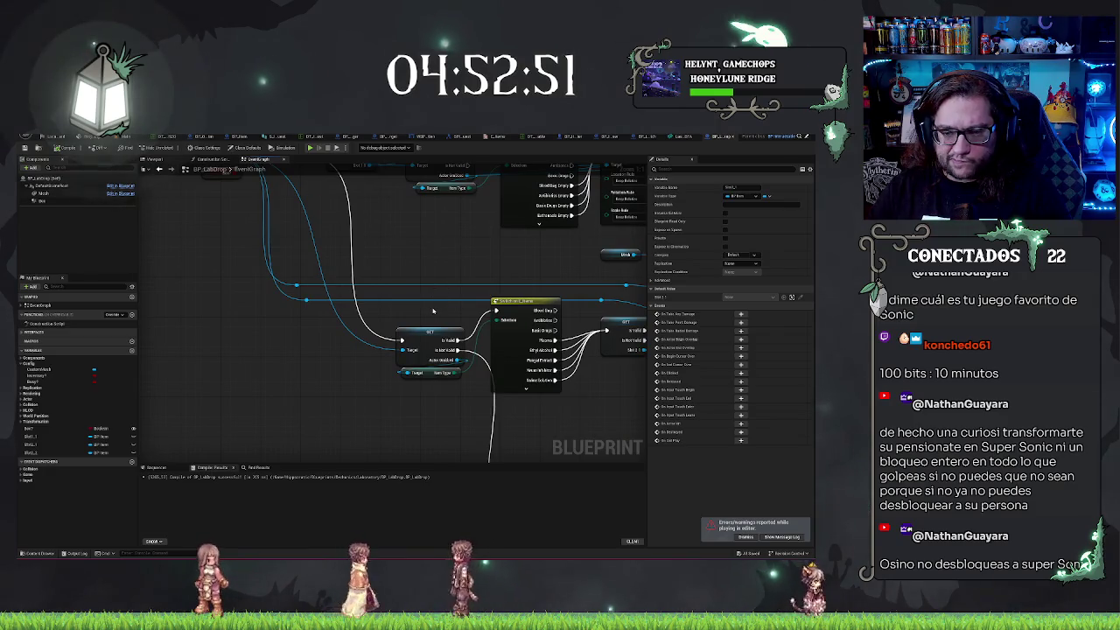
drag(342, 360, 268, 332)
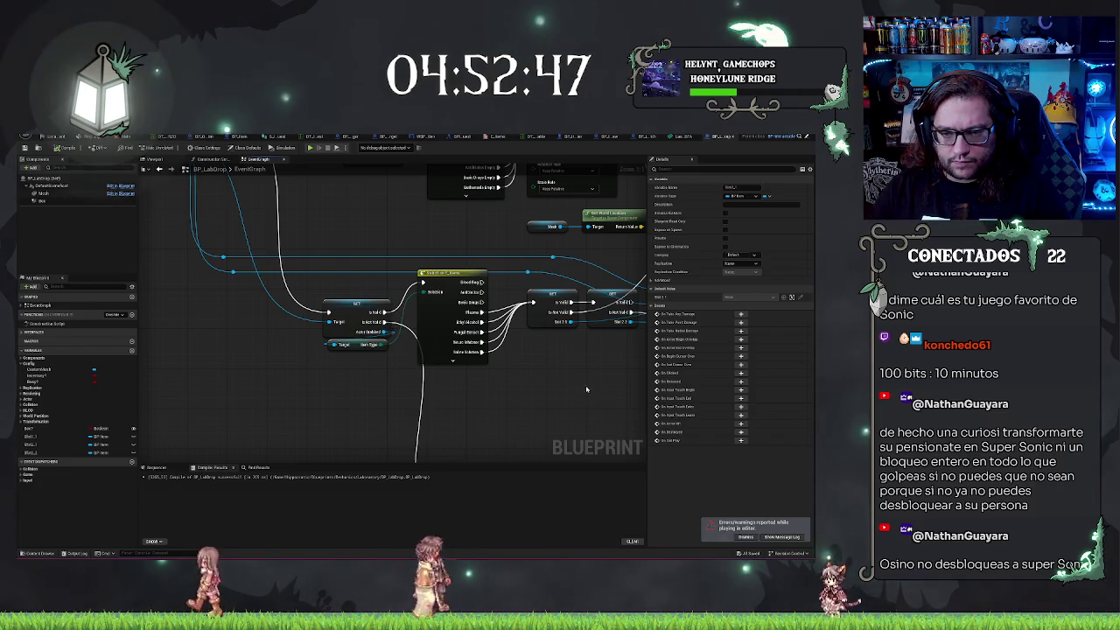
mouse_move(586, 388)
mouse_down()
mouse_move(507, 375)
mouse_move(460, 256)
mouse_up()
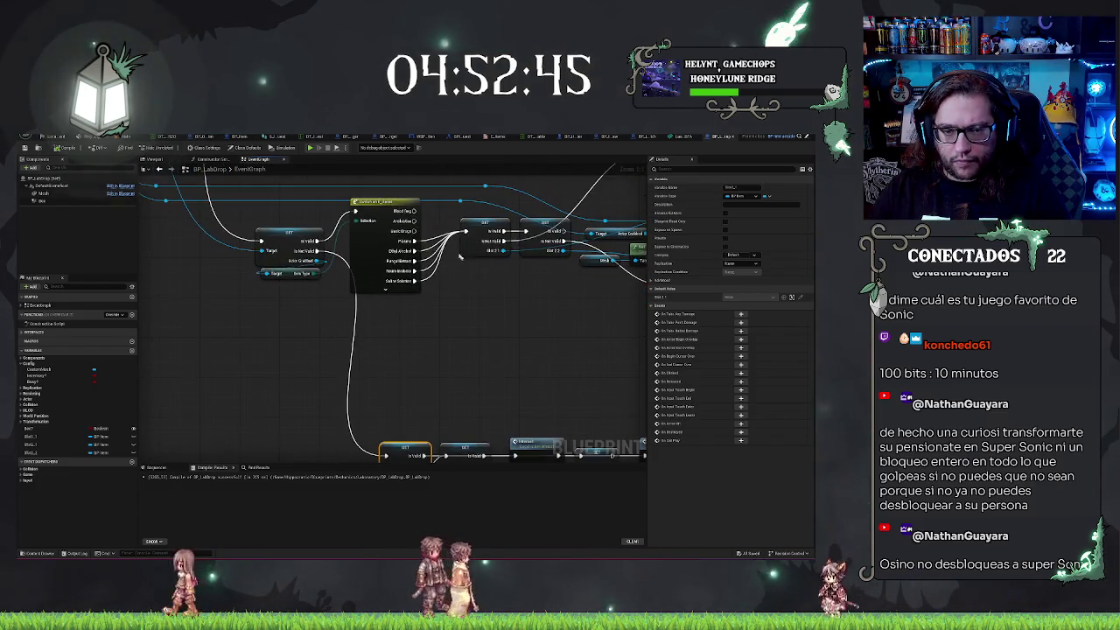
drag(433, 337, 406, 197)
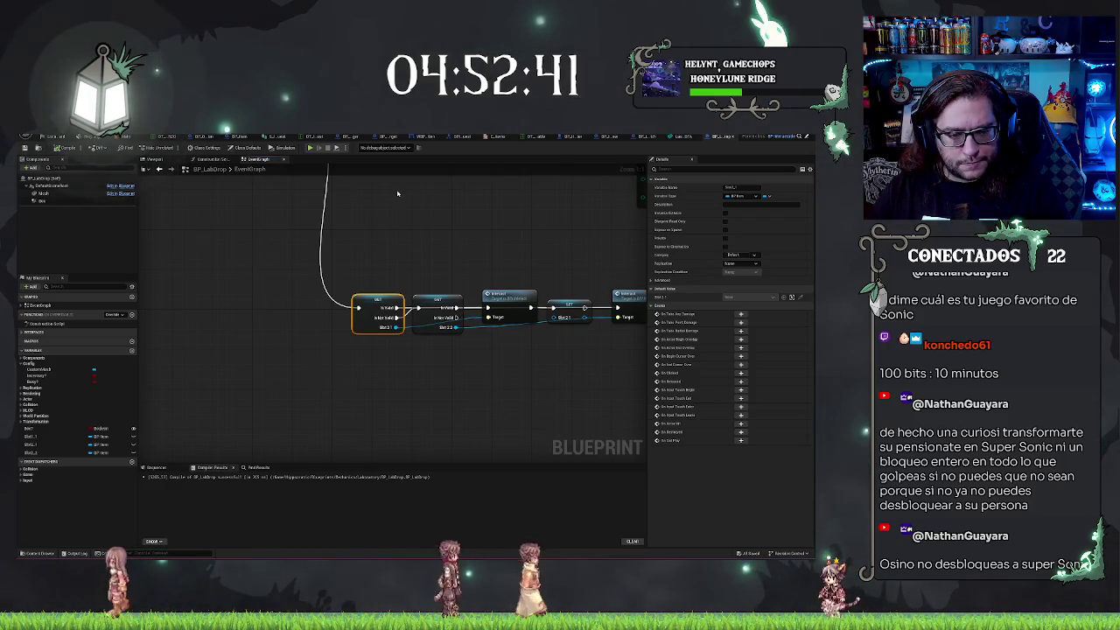
drag(392, 211, 368, 289)
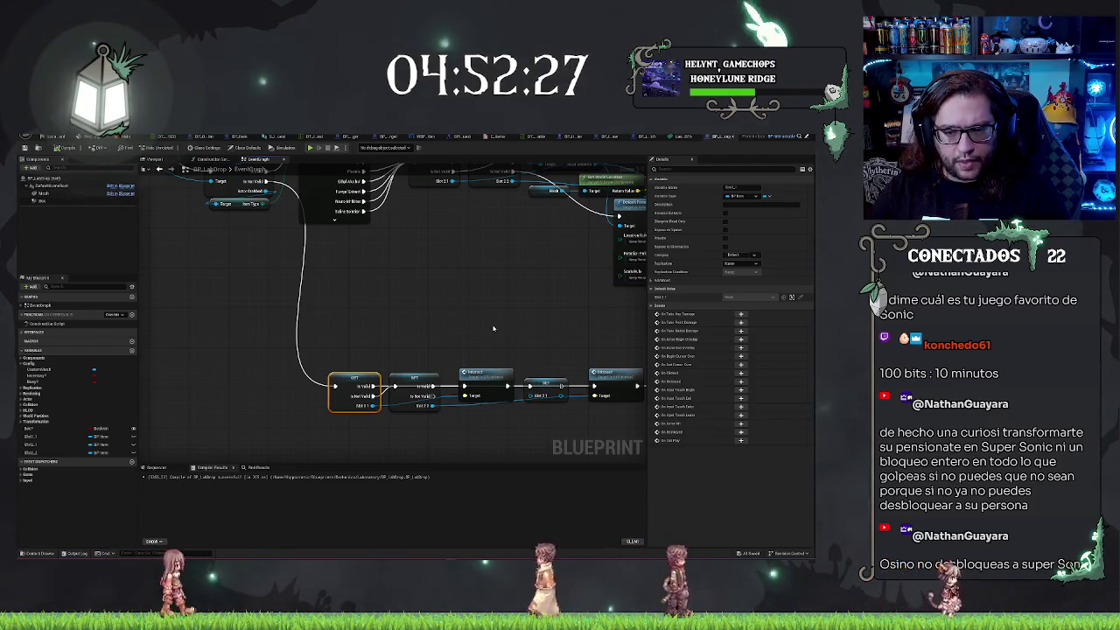
drag(492, 328, 289, 369)
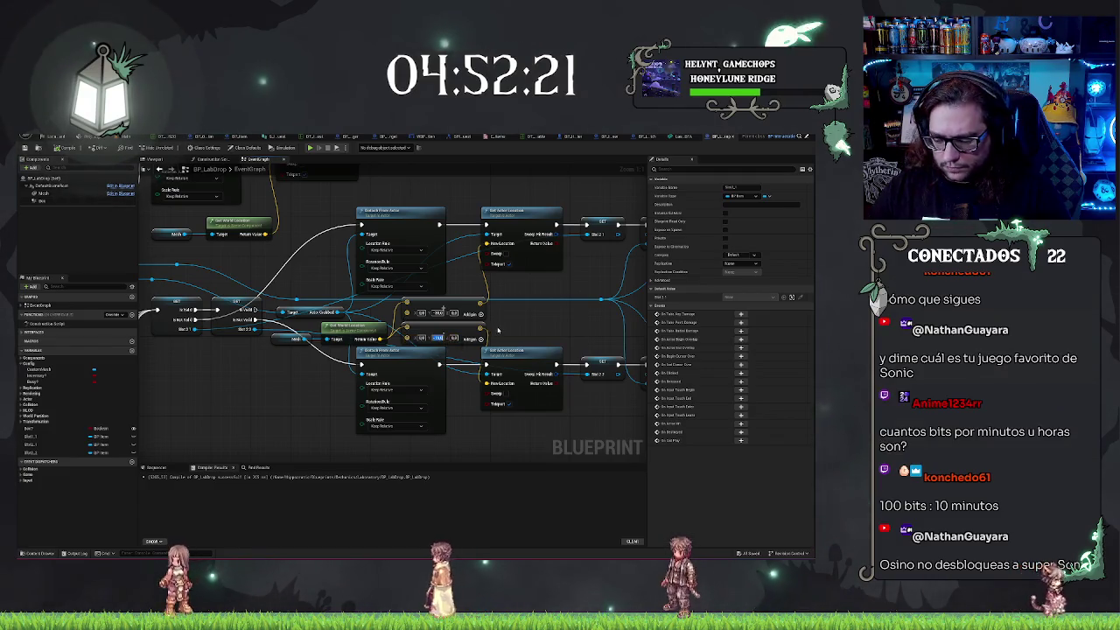
Edit the lower Make Vector's offset fields, confirm them, and select the vector Add node
key(Return)
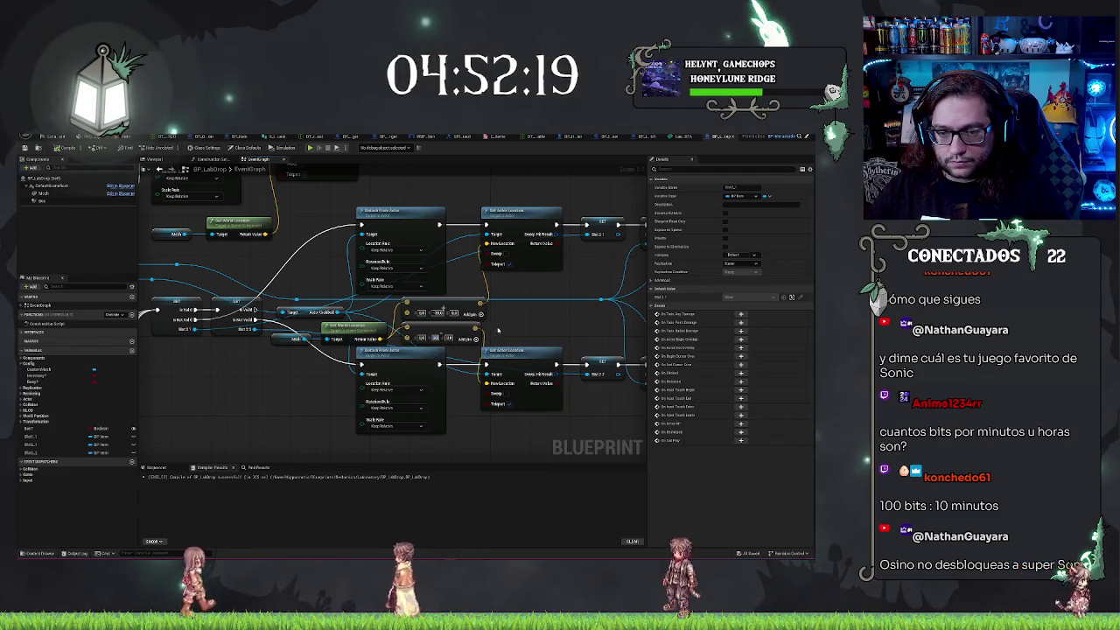
key(Tab)
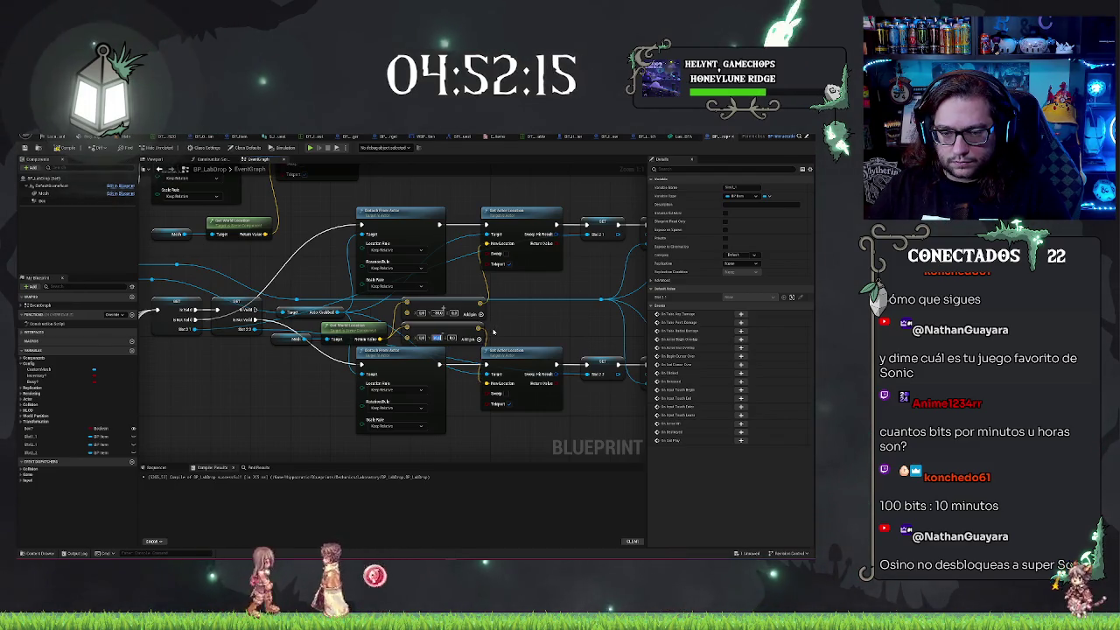
click(554, 309)
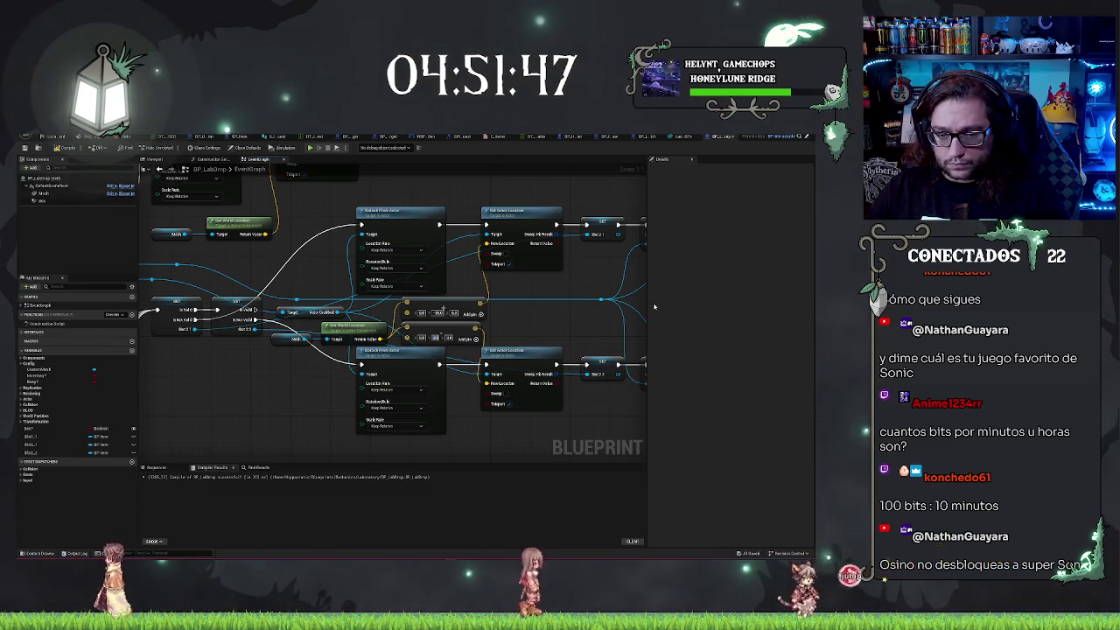
click(441, 310)
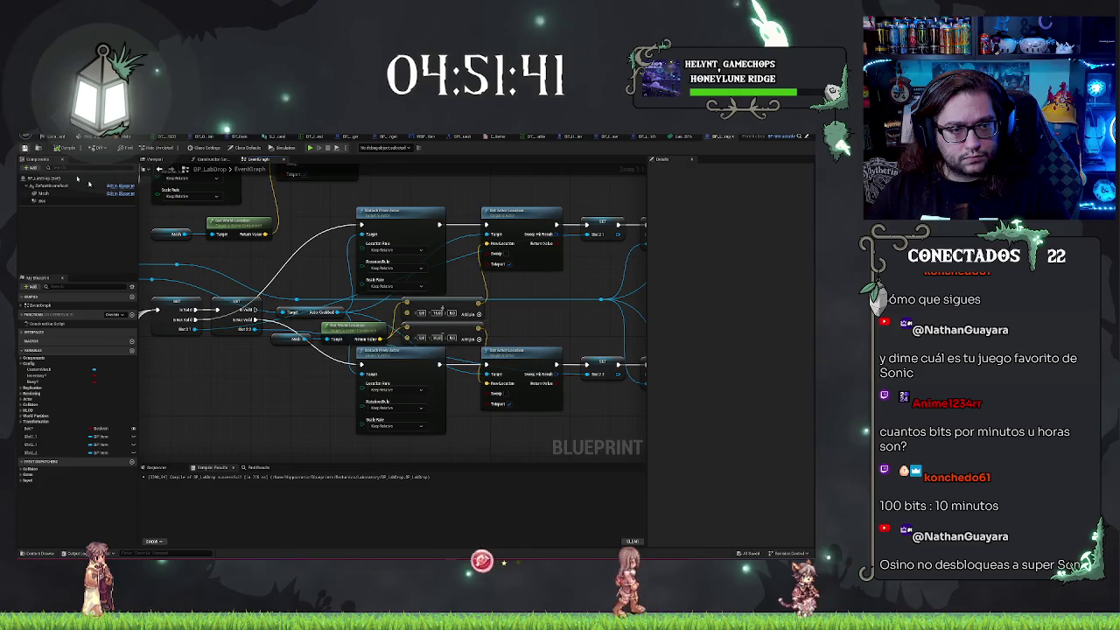
Review the graph around the vector nodes, ending on the SET and Interact chain
mouse_move(574, 318)
mouse_down()
mouse_move(525, 295)
mouse_move(395, 323)
mouse_up()
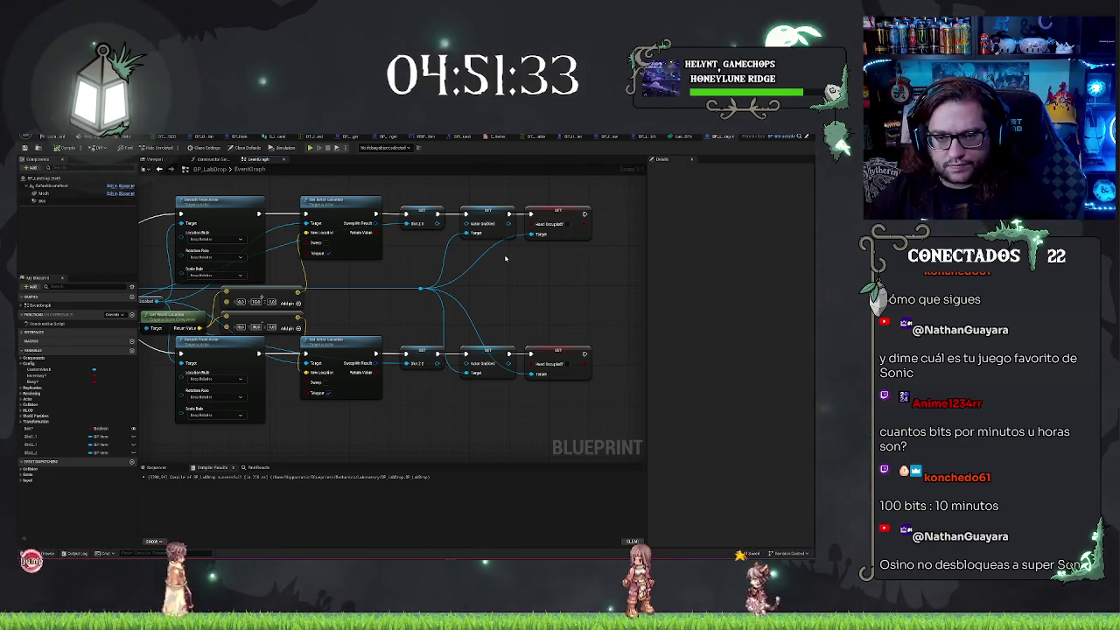
drag(502, 268, 590, 313)
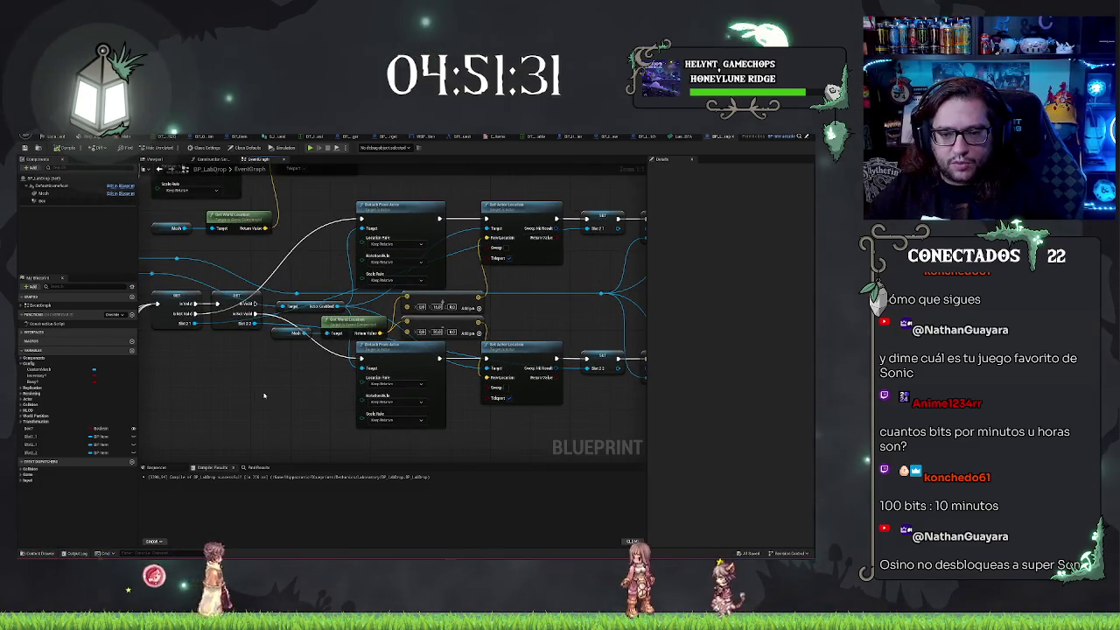
drag(263, 395, 341, 377)
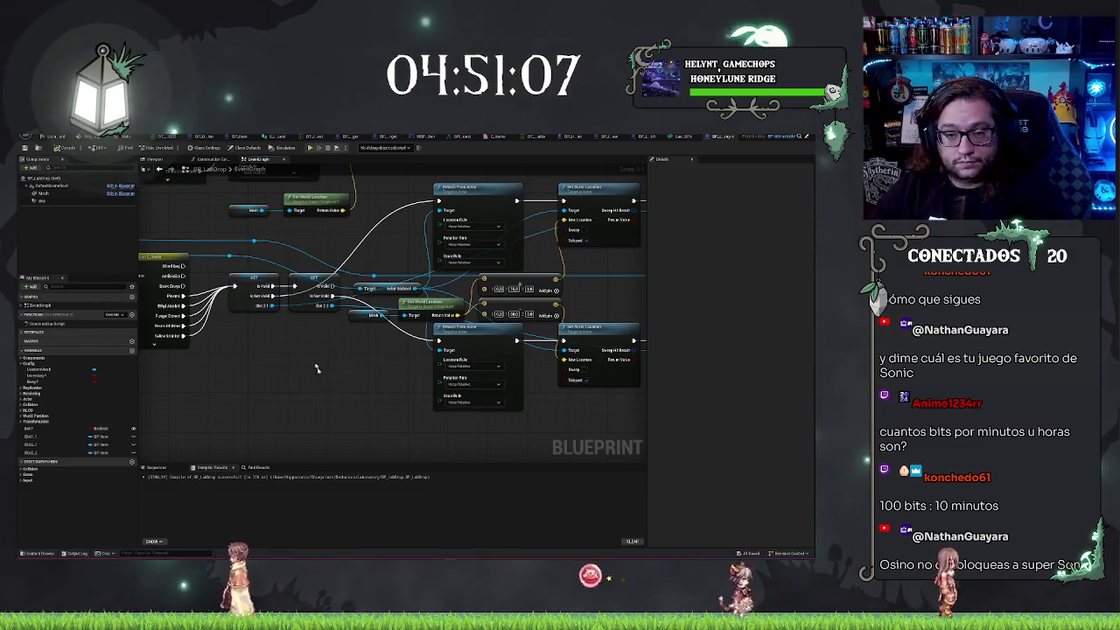
mouse_move(323, 381)
mouse_down()
mouse_move(342, 374)
mouse_move(284, 370)
mouse_up()
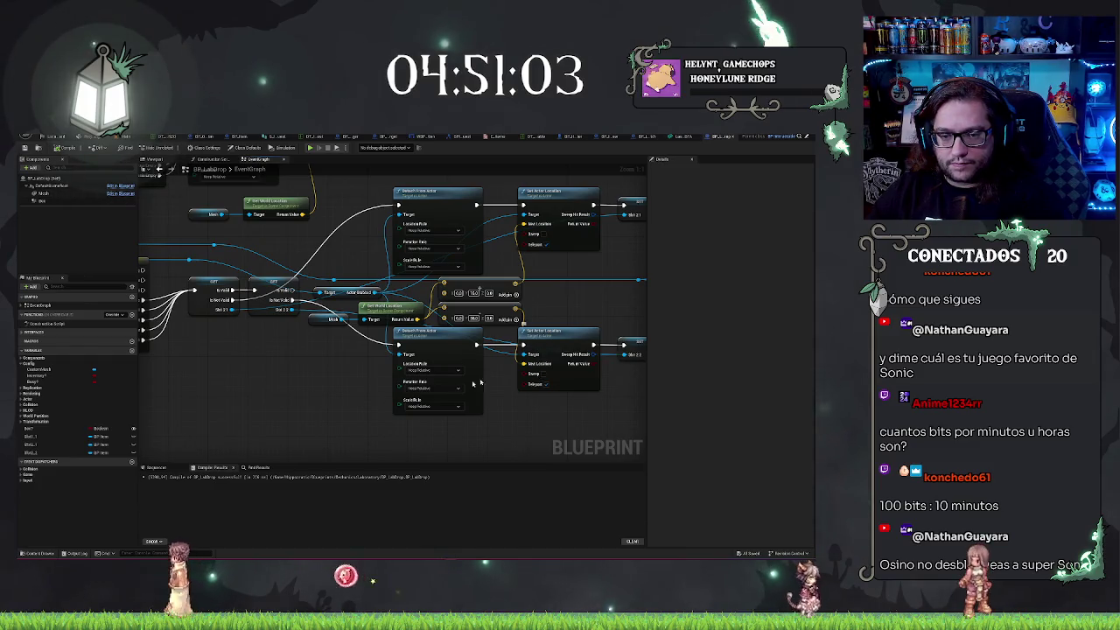
drag(479, 382, 383, 218)
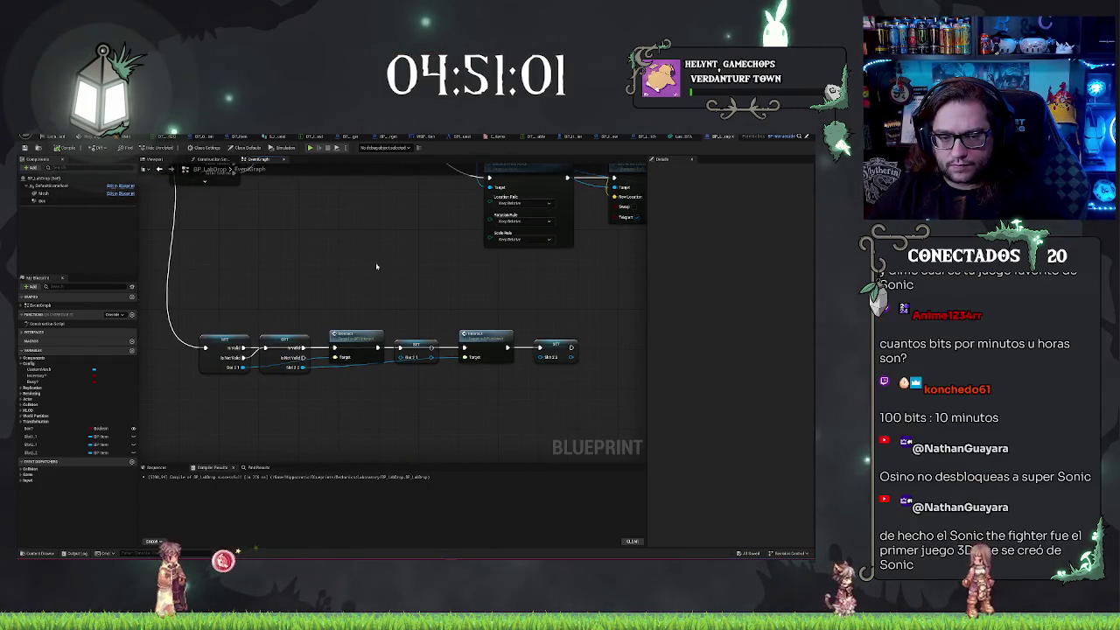
Lift the Interact and SET nodes above the node row, undoing a first misplaced move
drag(520, 356, 538, 354)
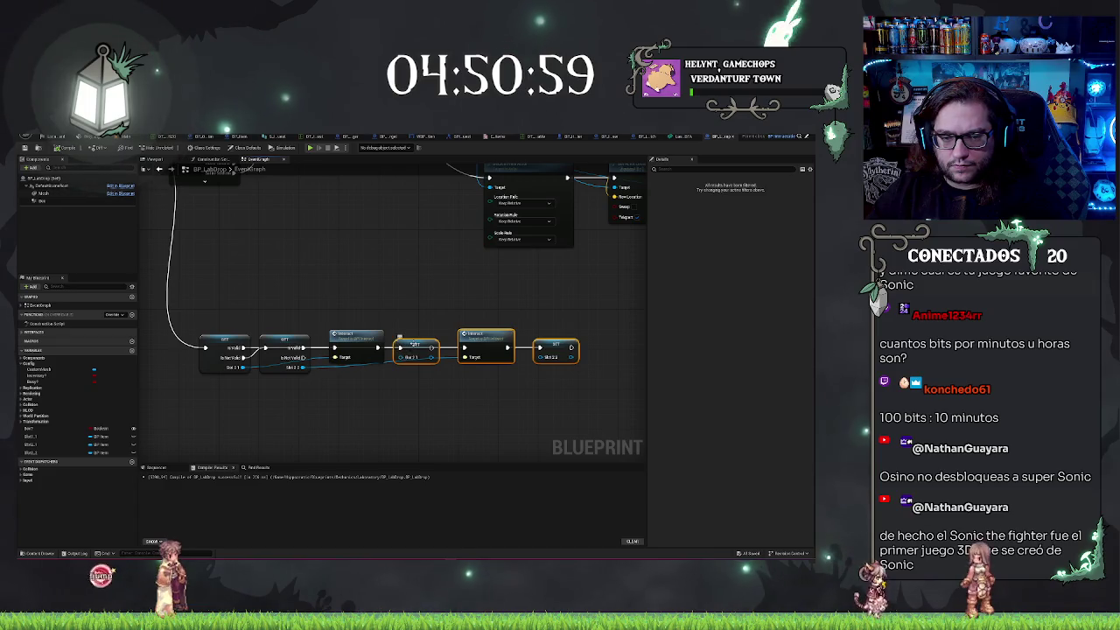
mouse_move(414, 344)
mouse_down()
mouse_move(380, 410)
mouse_move(390, 415)
mouse_up()
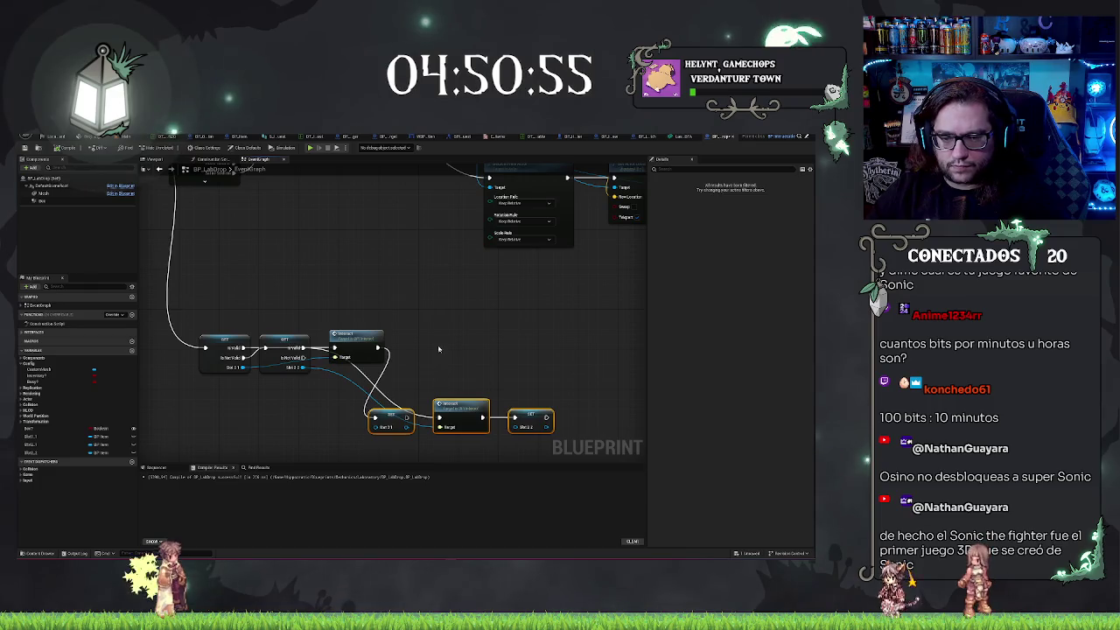
key(ctrl+z)
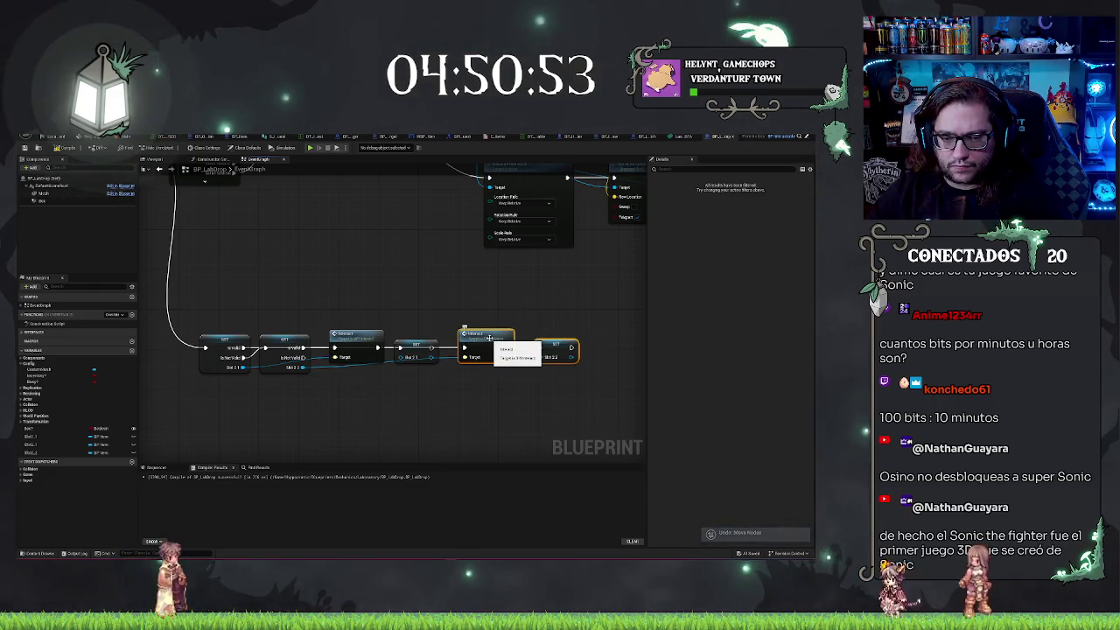
mouse_move(489, 338)
mouse_down()
mouse_move(390, 281)
mouse_move(360, 278)
mouse_up()
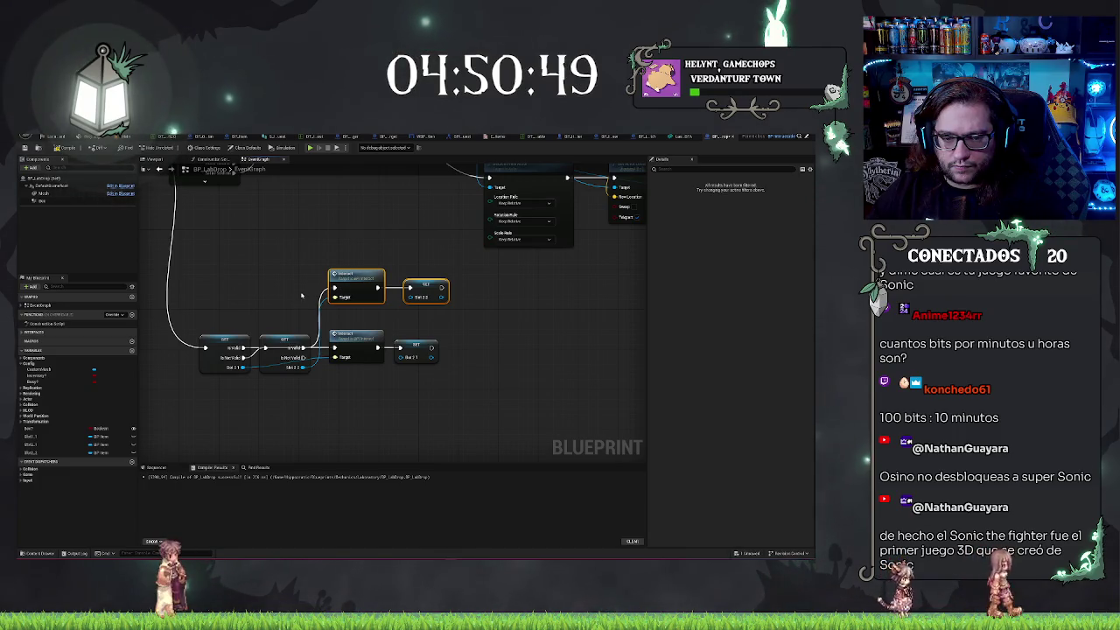
click(289, 345)
drag(356, 278, 530, 278)
Realign the Interact and SET nodes back into a single row and deselect them
click(361, 334)
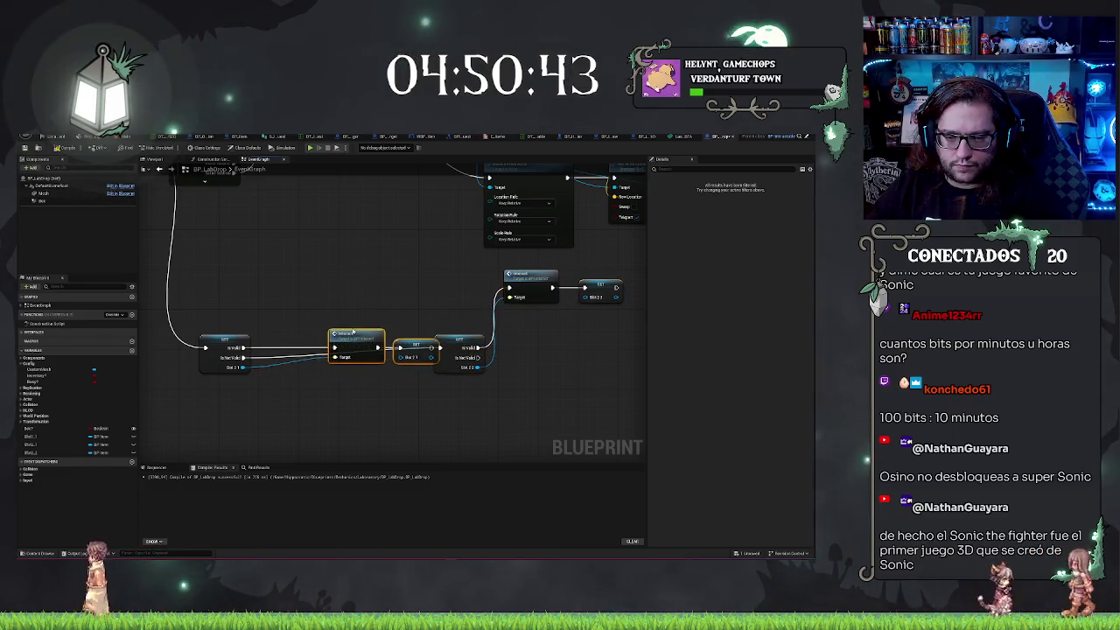
mouse_move(361, 334)
mouse_down()
mouse_move(286, 334)
mouse_move(310, 334)
mouse_up()
drag(450, 260, 626, 376)
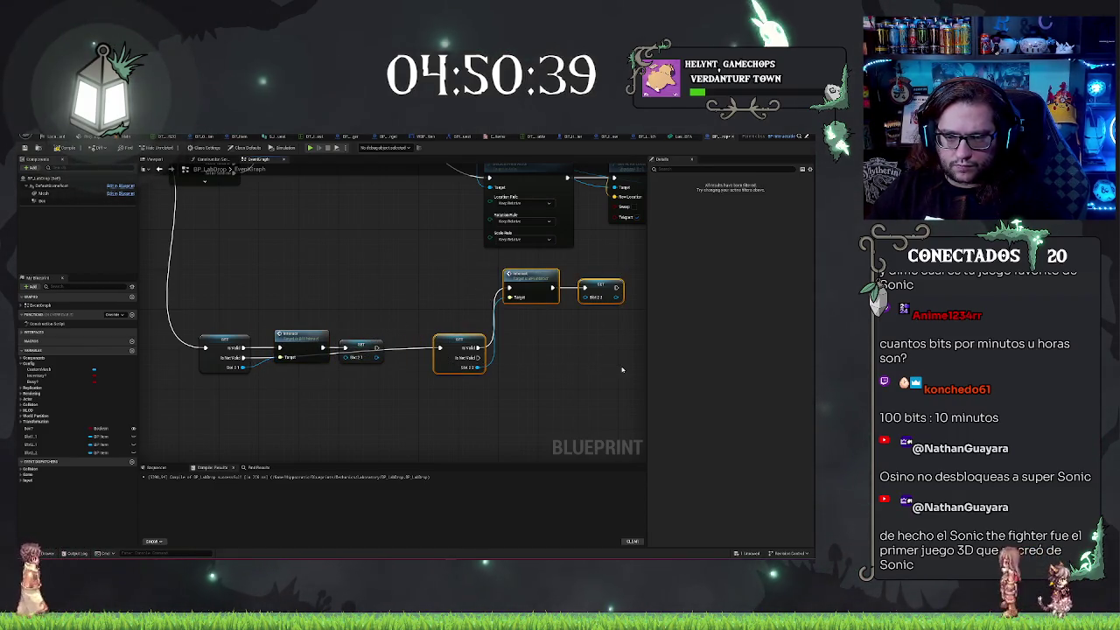
drag(460, 350, 433, 360)
drag(622, 369, 620, 368)
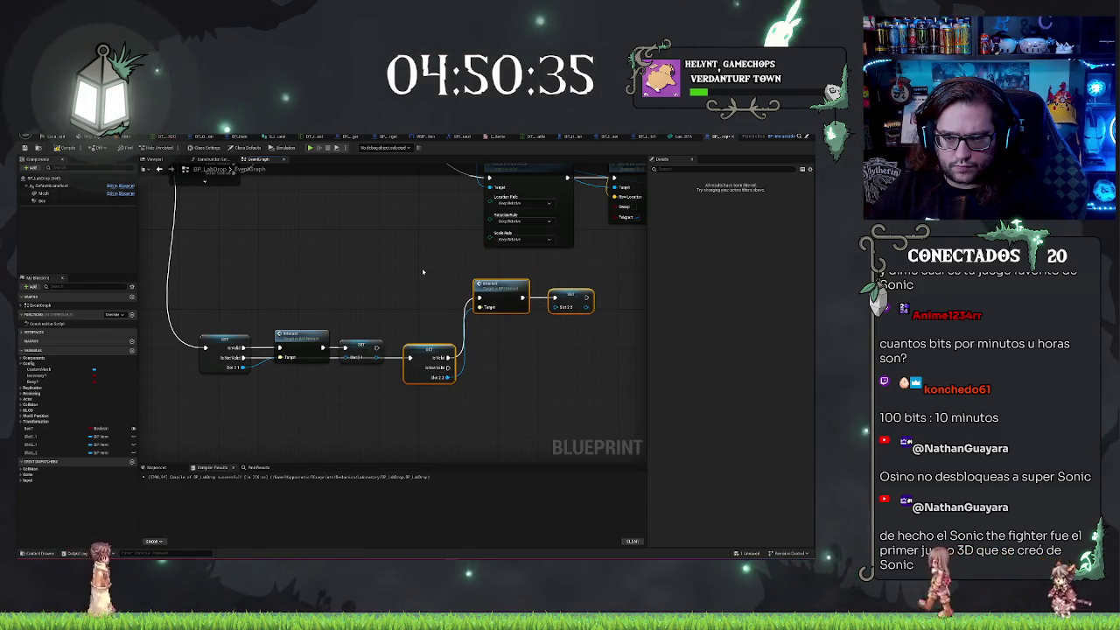
drag(425, 275, 615, 318)
drag(501, 289, 500, 348)
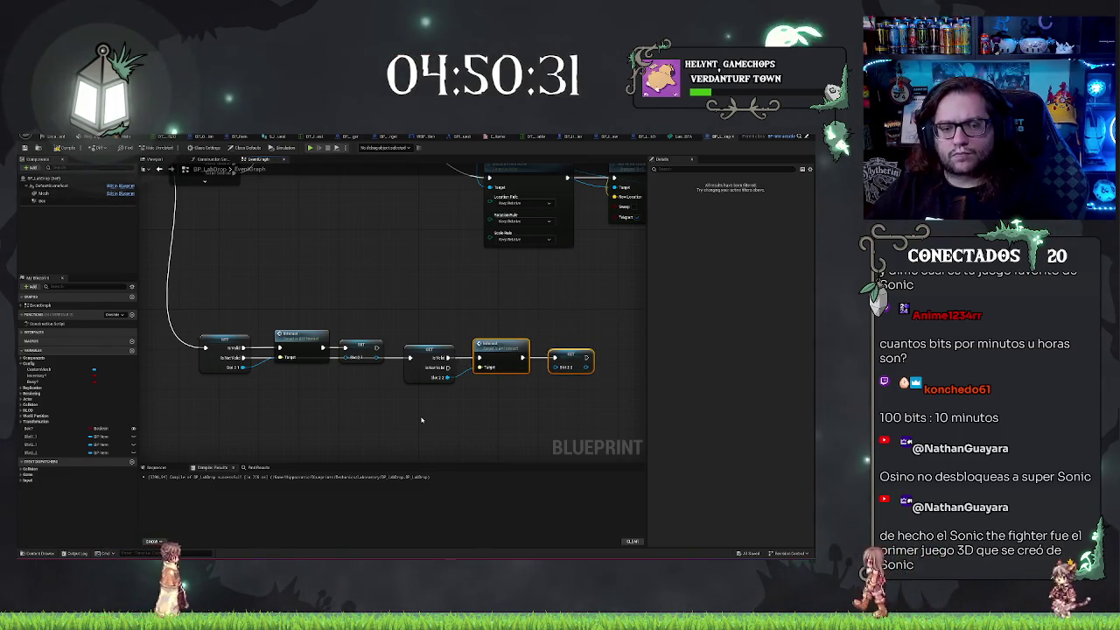
click(421, 420)
Insert a Print String node on the item-drop execution wire, then return to the level editor
drag(318, 297, 373, 287)
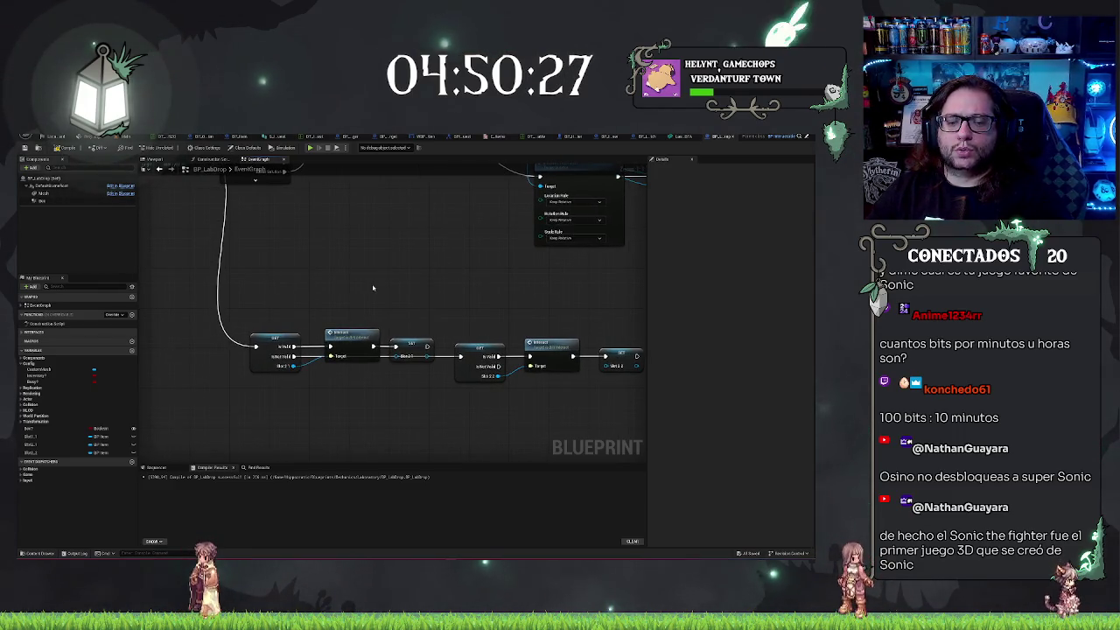
drag(372, 287, 347, 241)
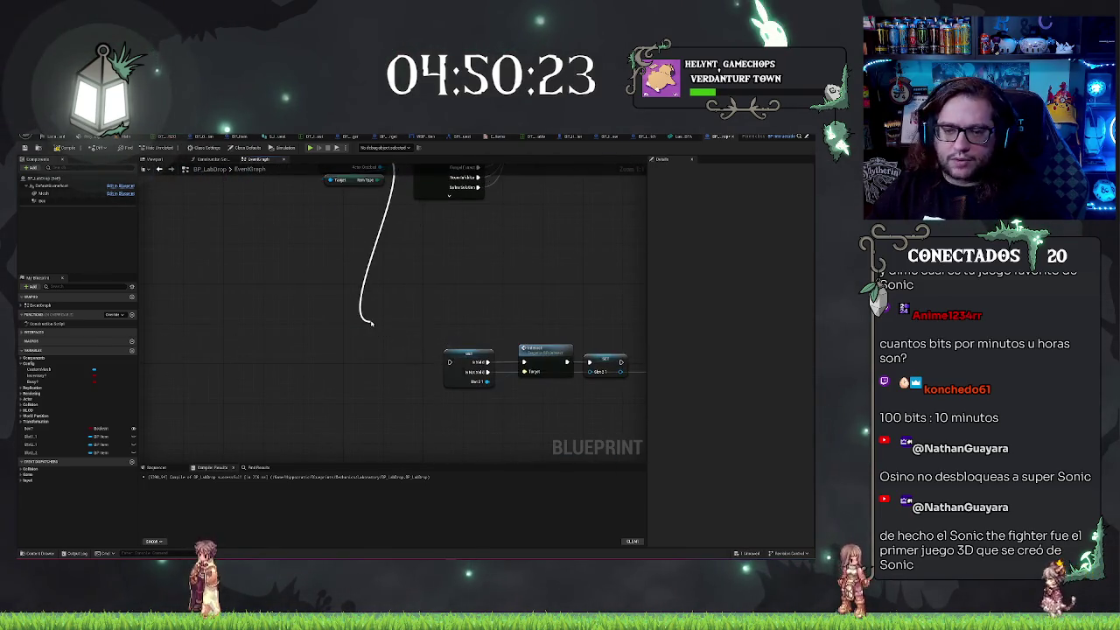
drag(371, 322, 371, 322)
click(407, 372)
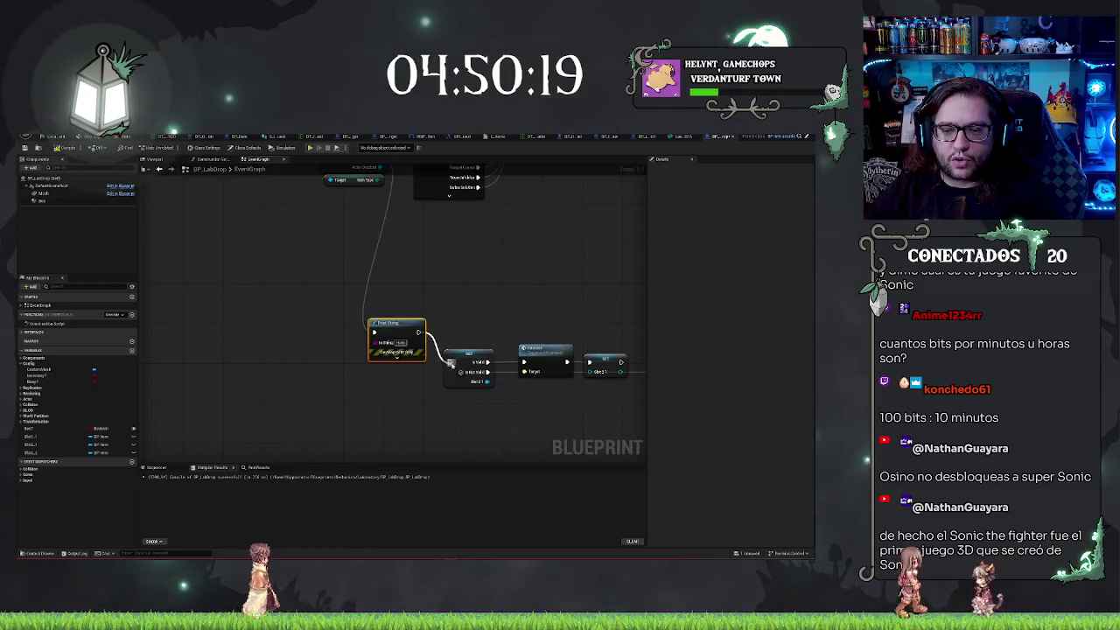
click(282, 207)
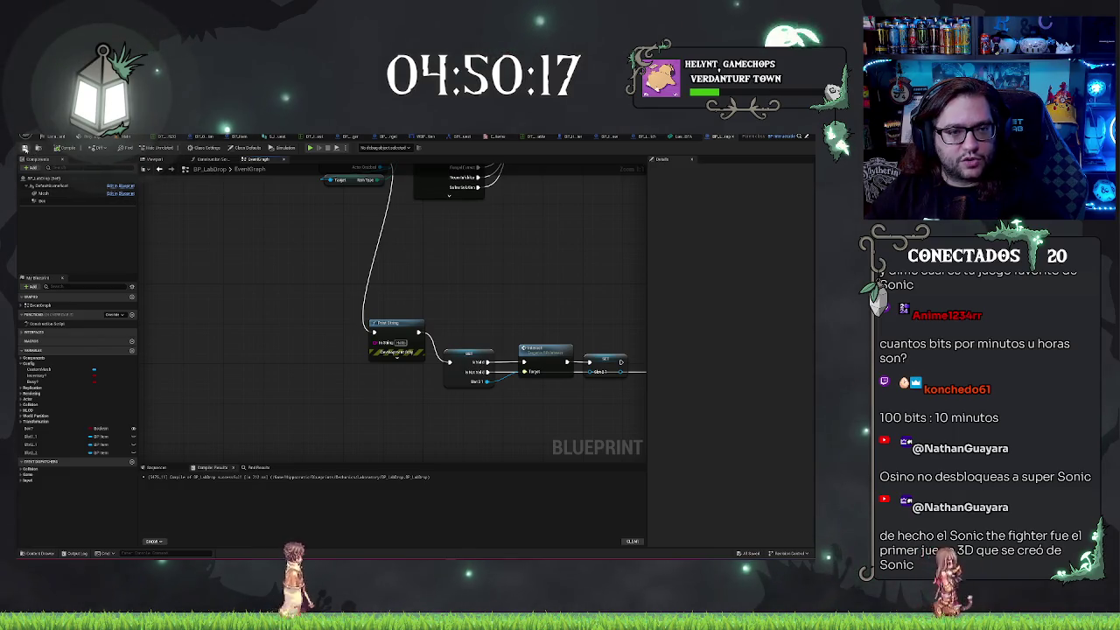
click(52, 136)
Play with Alt+P, walk past the lab table to the blue cabinet, stop, and reopen BP_LabDrop
key(f)
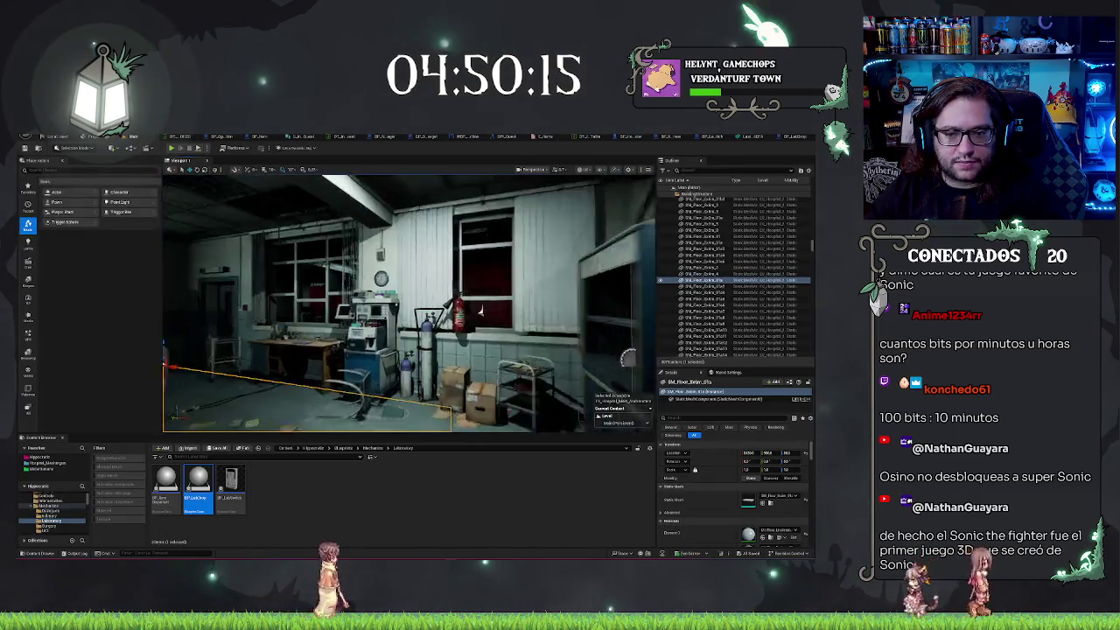
right_click(444, 331)
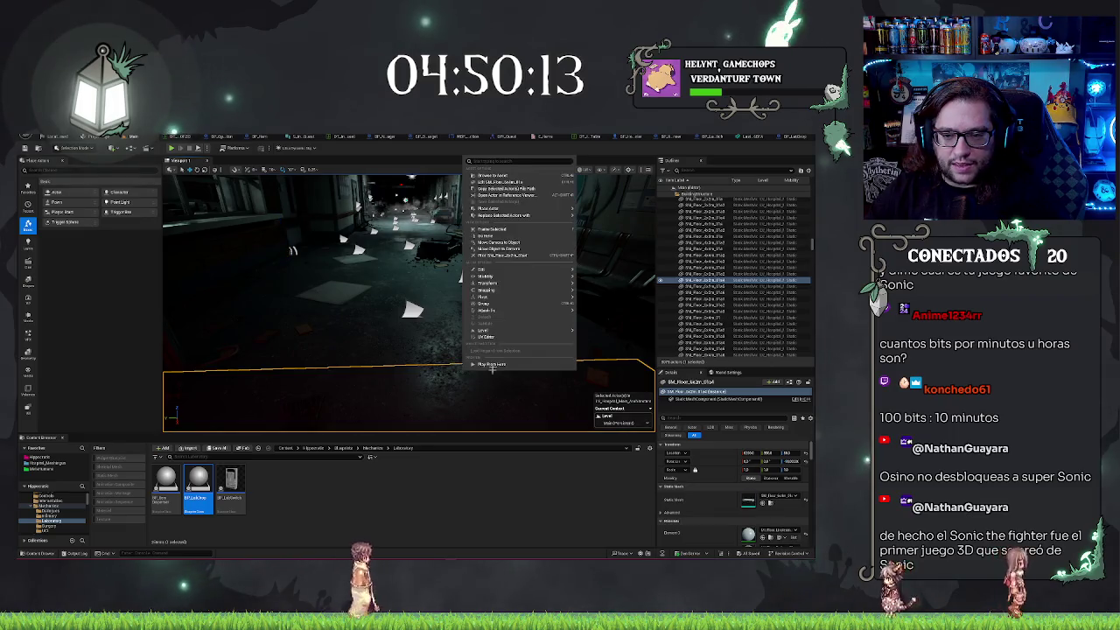
key(Escape)
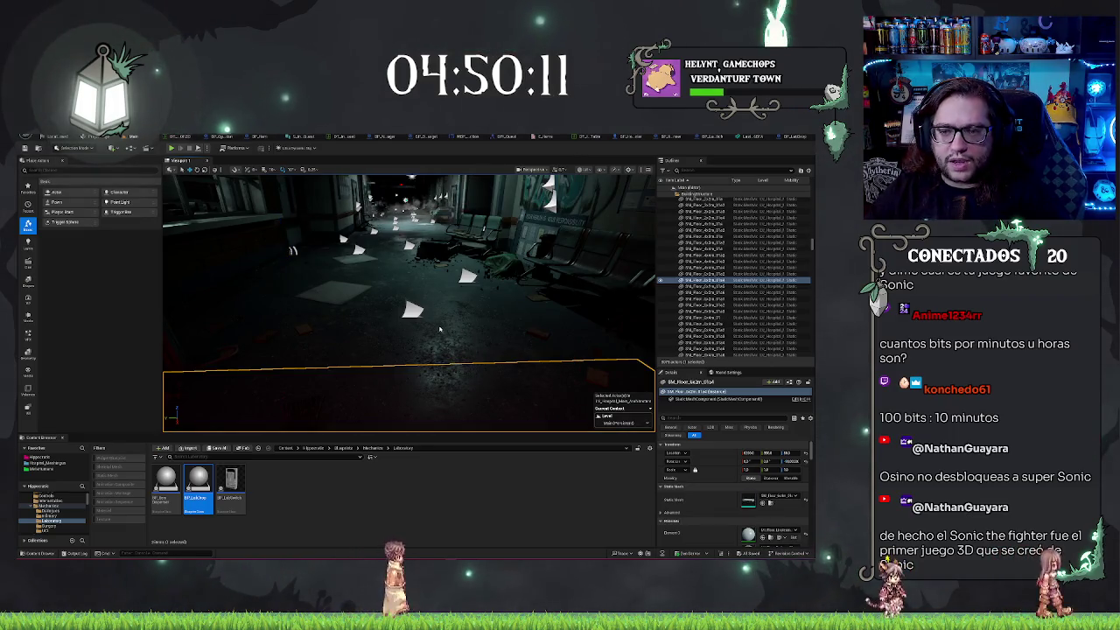
key(alt+p)
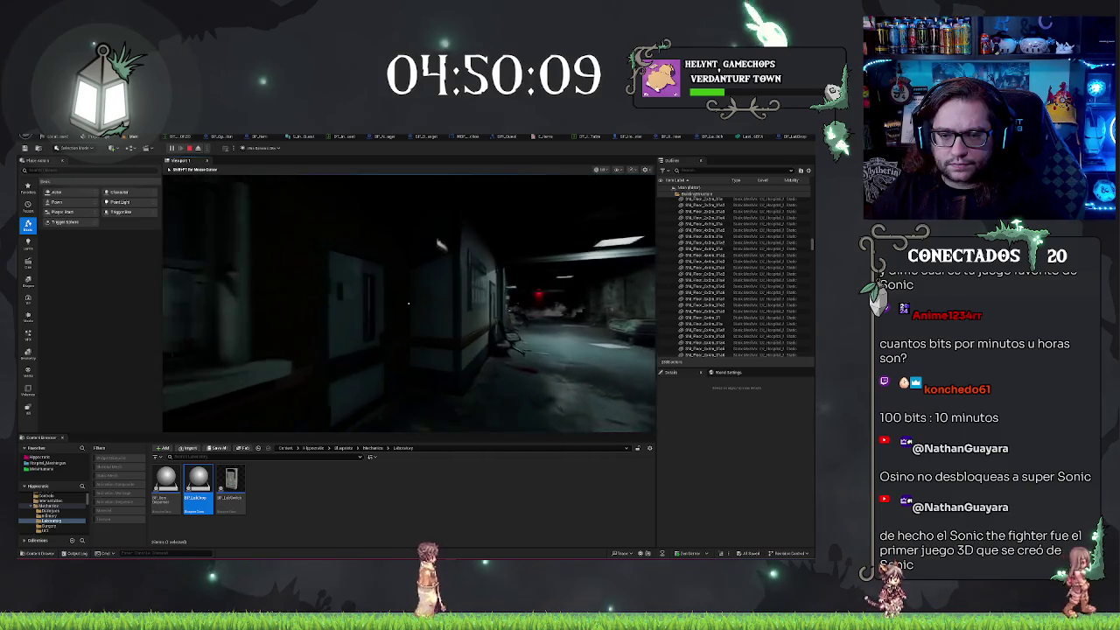
key(w)
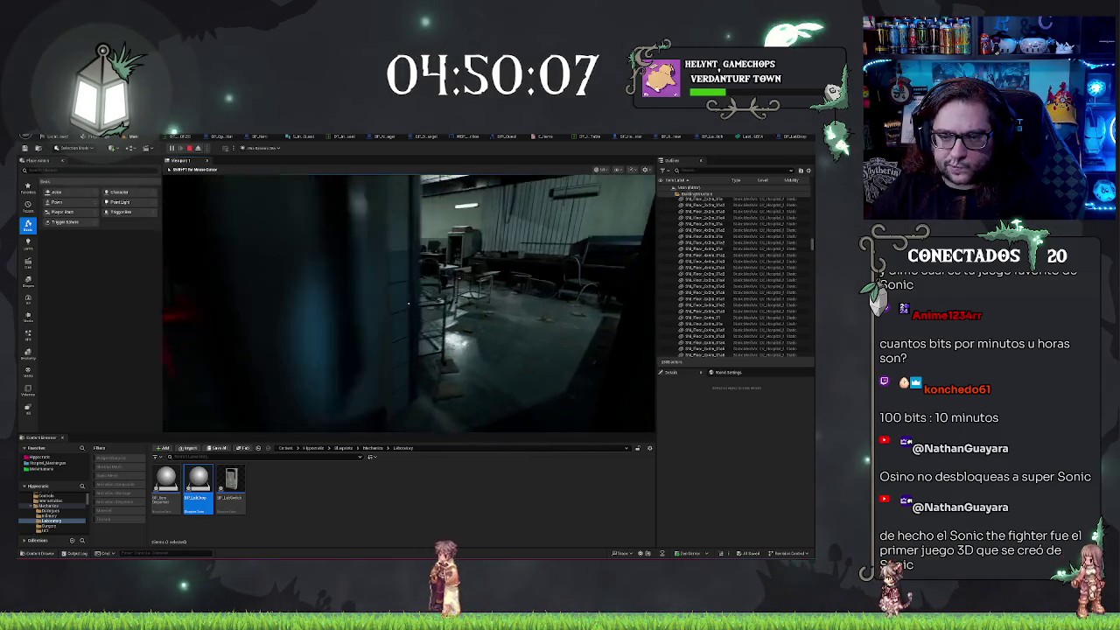
key(w)
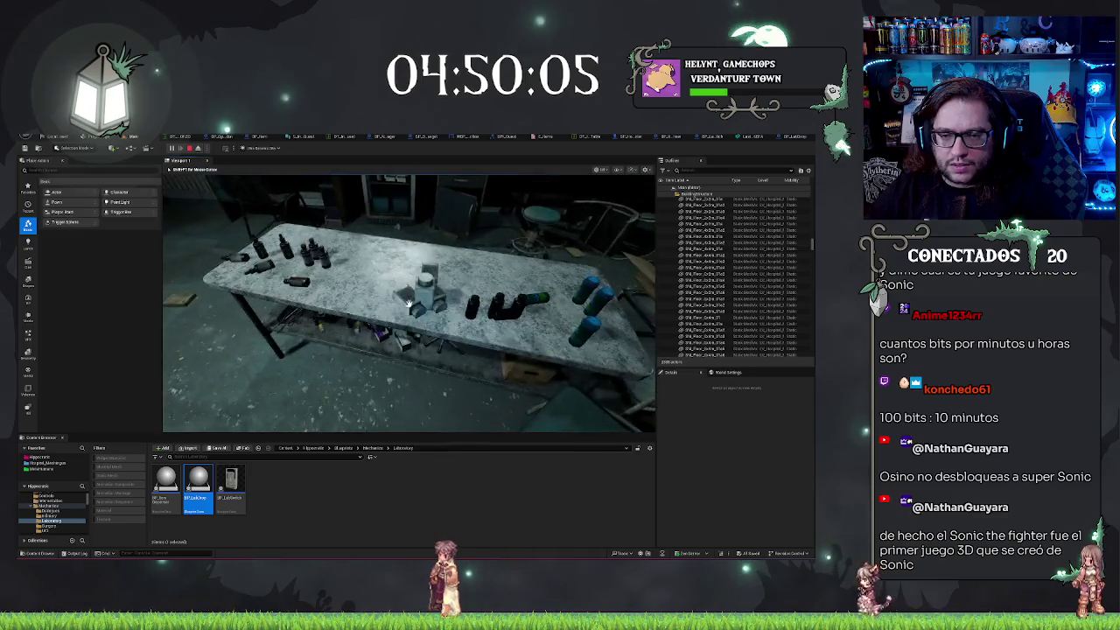
key(w)
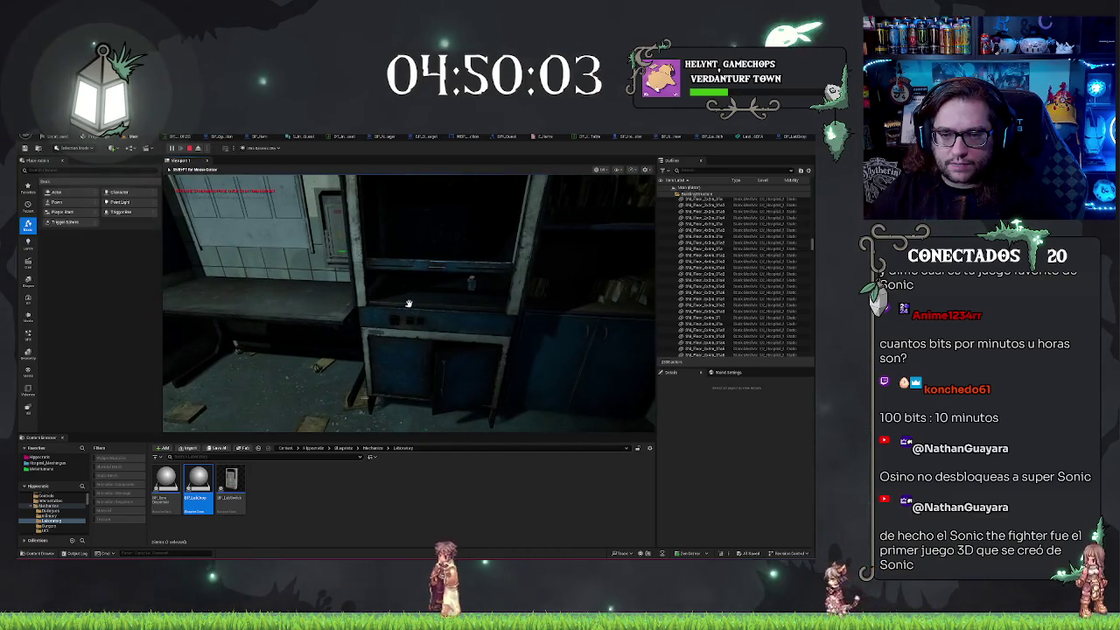
key(w)
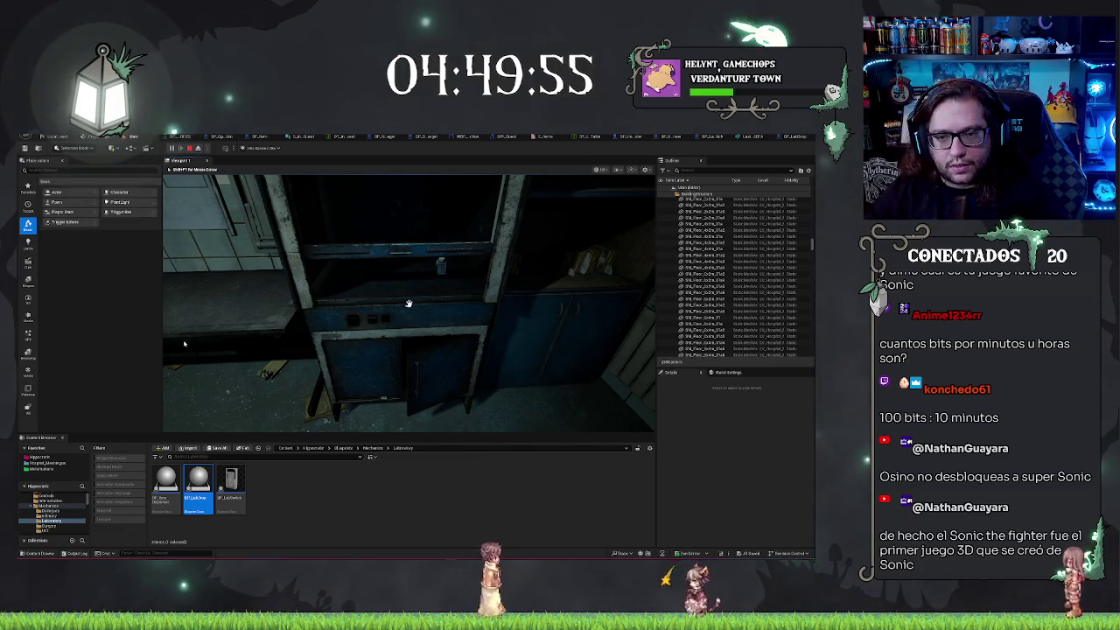
key(Escape)
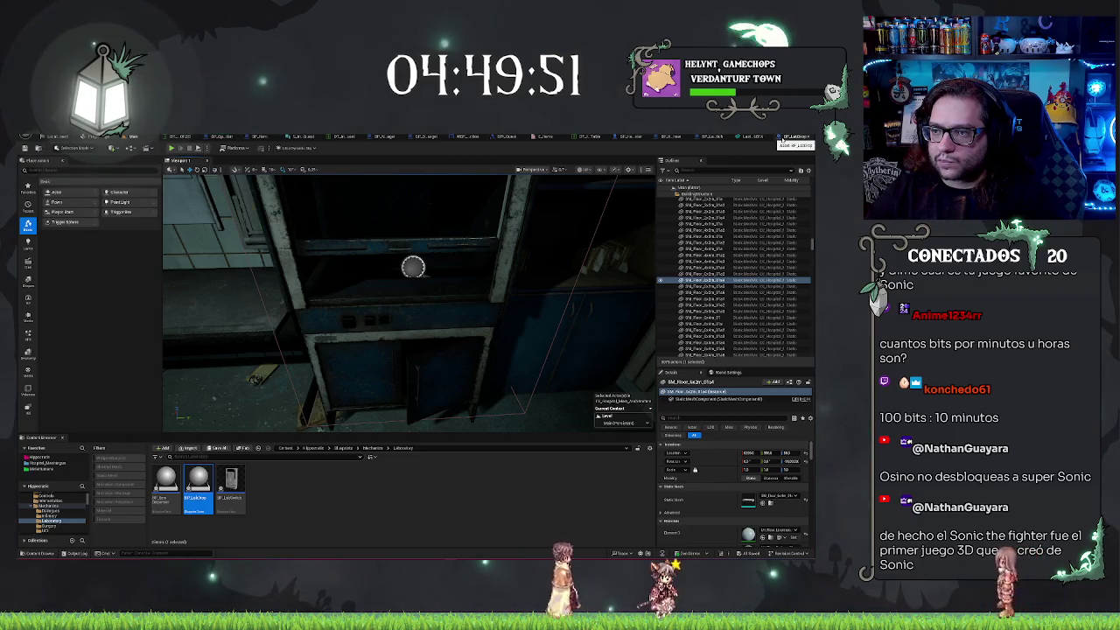
click(781, 137)
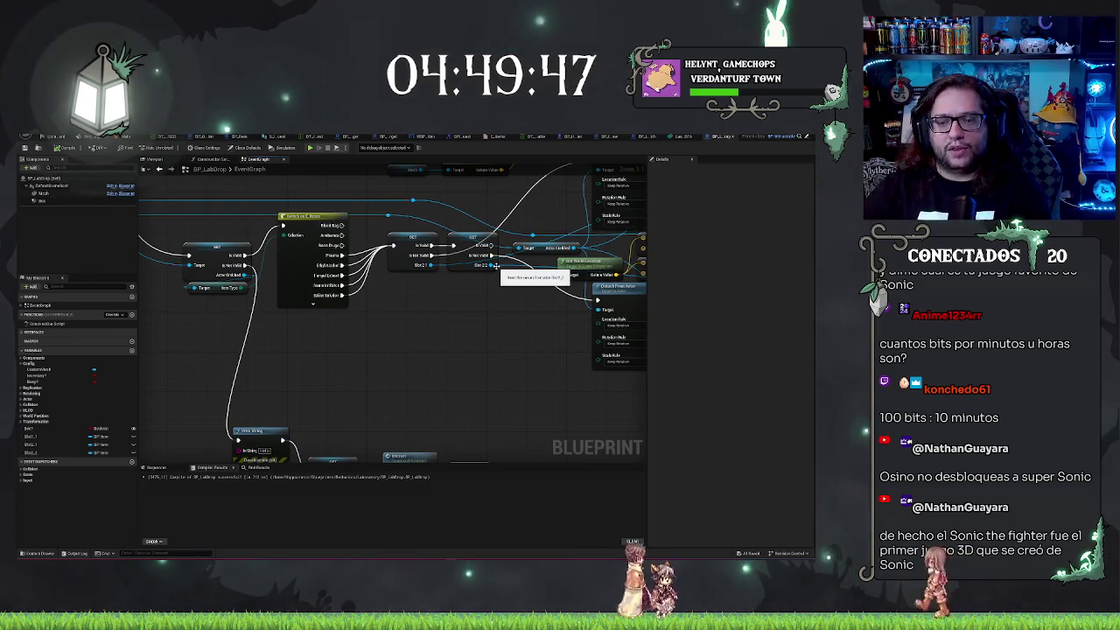
Link the chain directly to GET and wire SET's exec output into Print String, then return to the level
drag(492, 315, 288, 330)
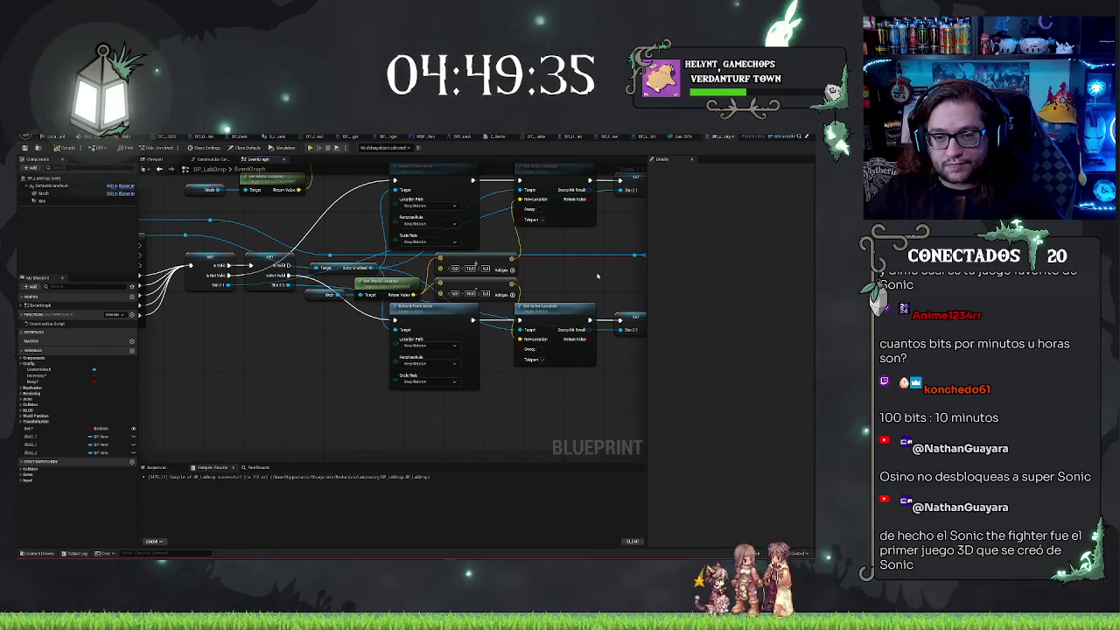
mouse_move(597, 276)
mouse_down()
mouse_move(477, 314)
mouse_move(534, 314)
mouse_up()
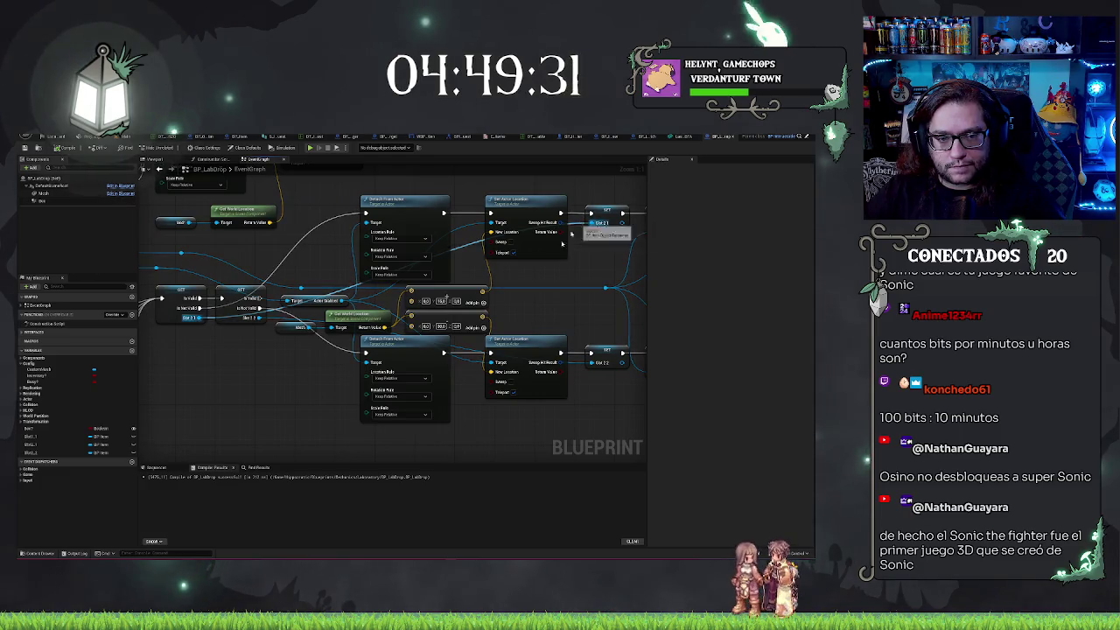
mouse_move(582, 225)
mouse_down()
mouse_move(443, 296)
mouse_move(545, 232)
mouse_up()
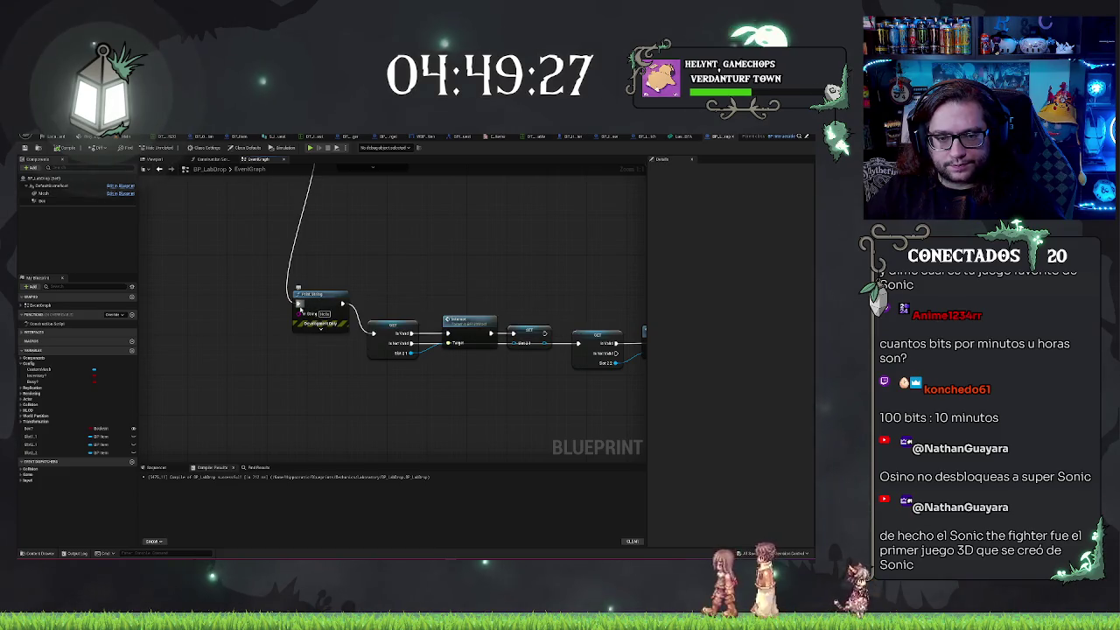
mouse_move(299, 311)
mouse_down()
mouse_move(342, 305)
mouse_move(373, 333)
mouse_up()
drag(319, 294, 538, 253)
drag(473, 225, 379, 229)
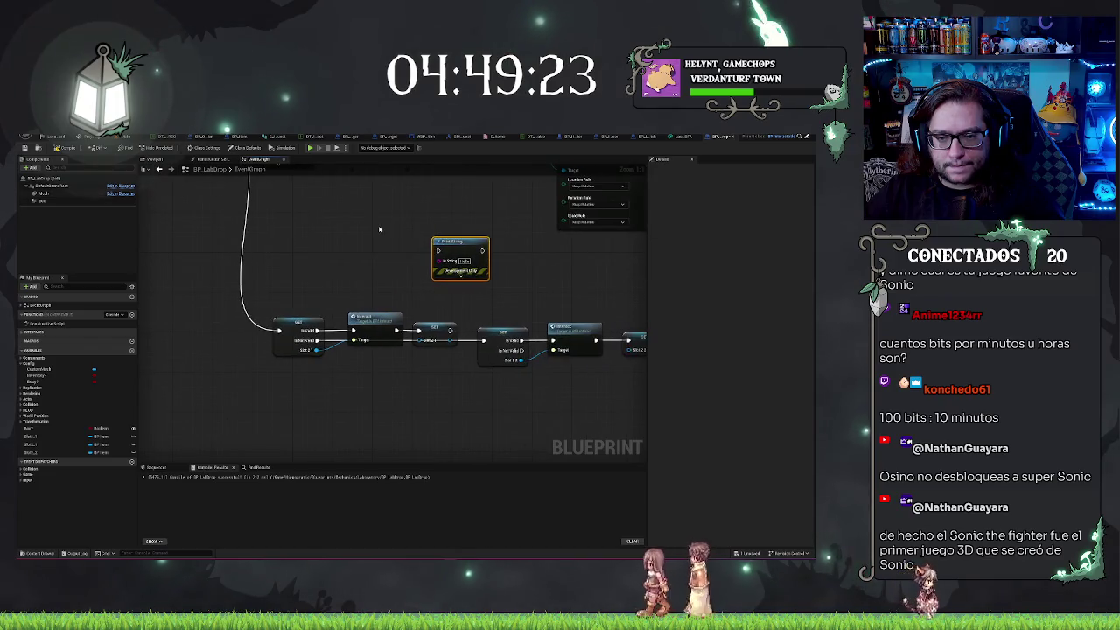
drag(450, 330, 439, 252)
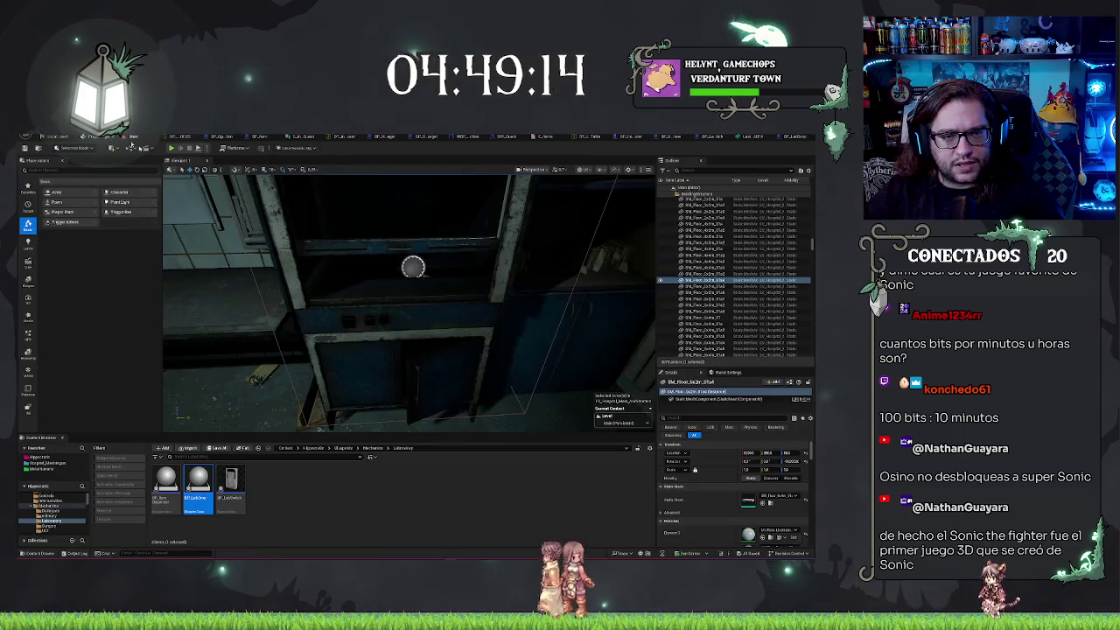
click(54, 137)
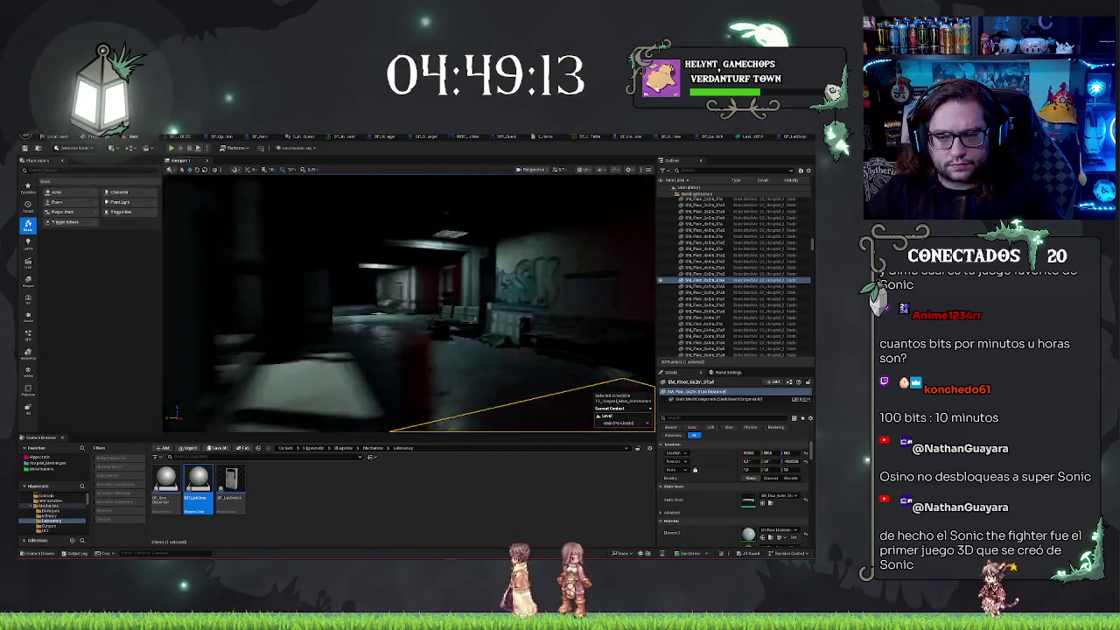
Play with Alt+P, walk through the lab doorway to the cabinet, interact, then stop with Esc
right_click(466, 391)
click(503, 378)
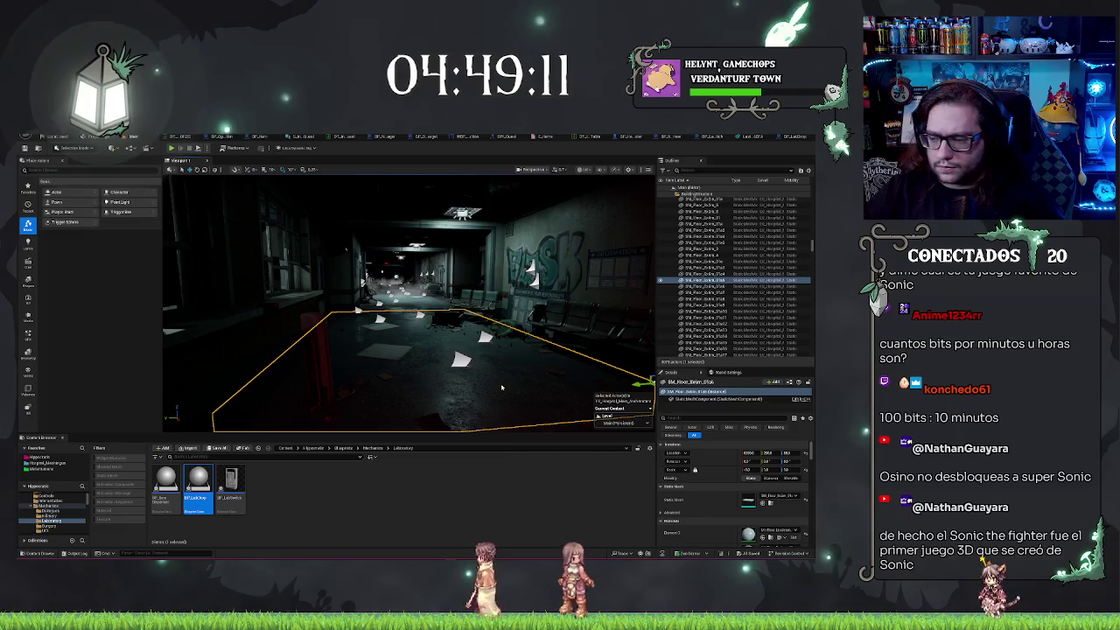
key(alt+p)
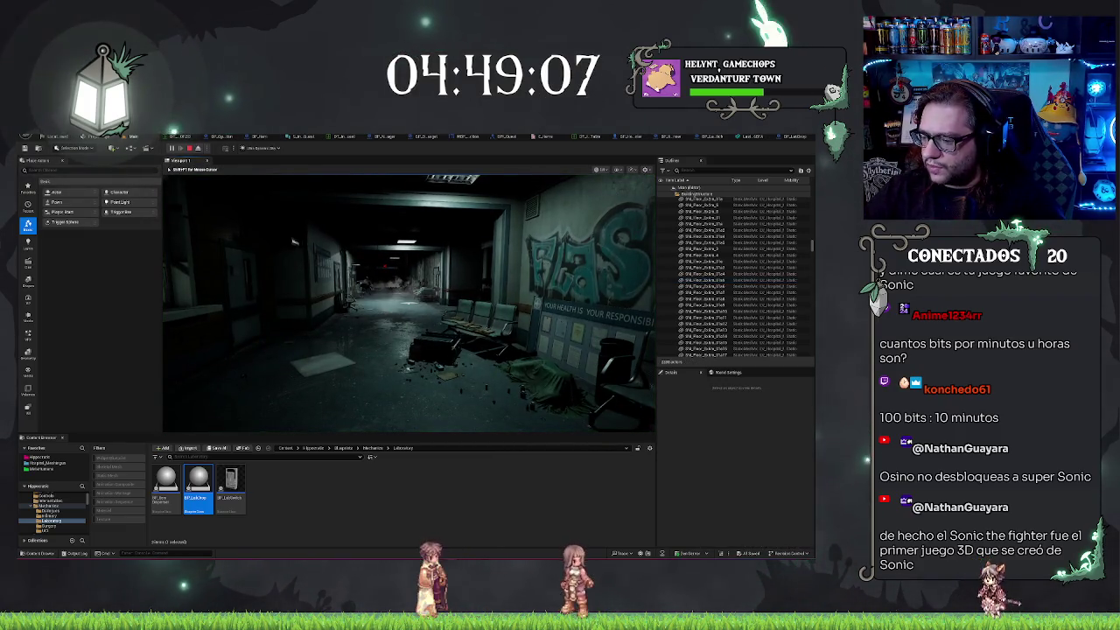
key(w)
key(w)
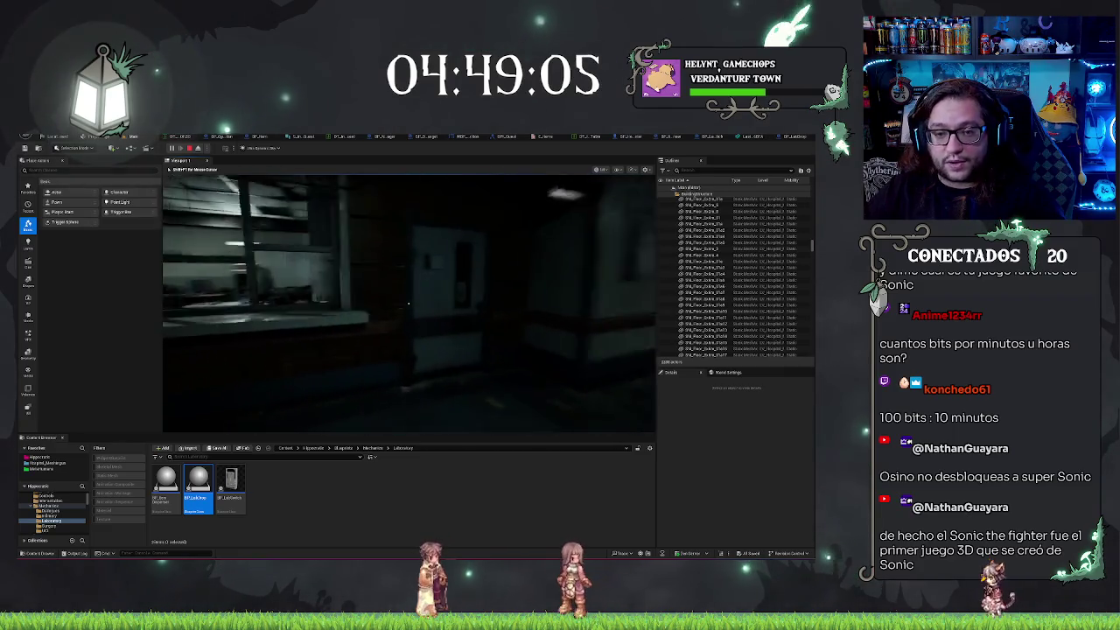
key(w)
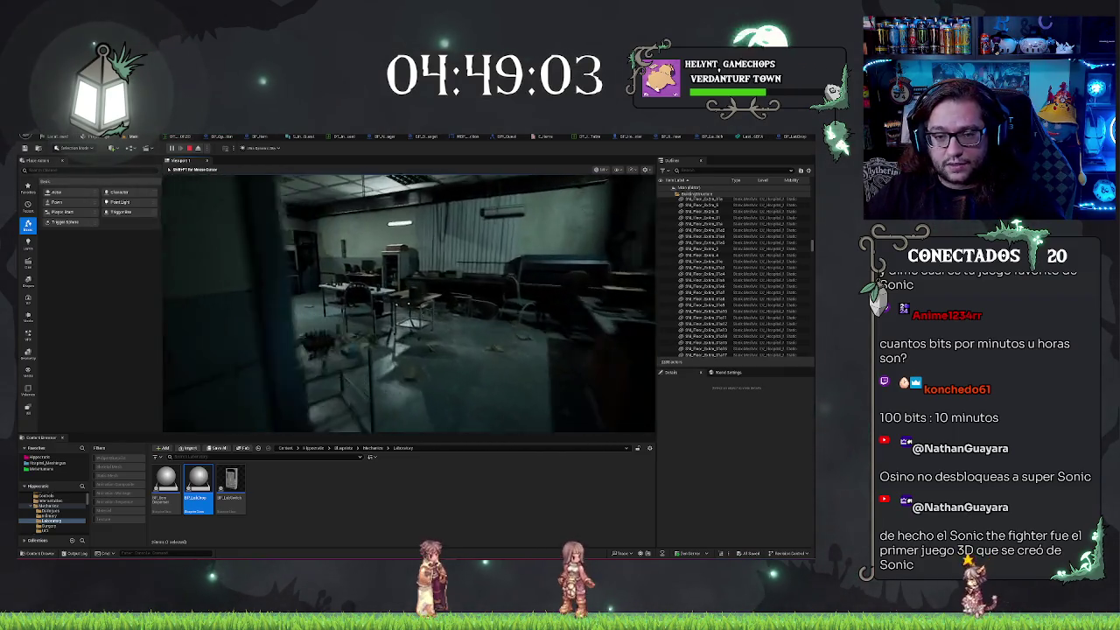
key(w)
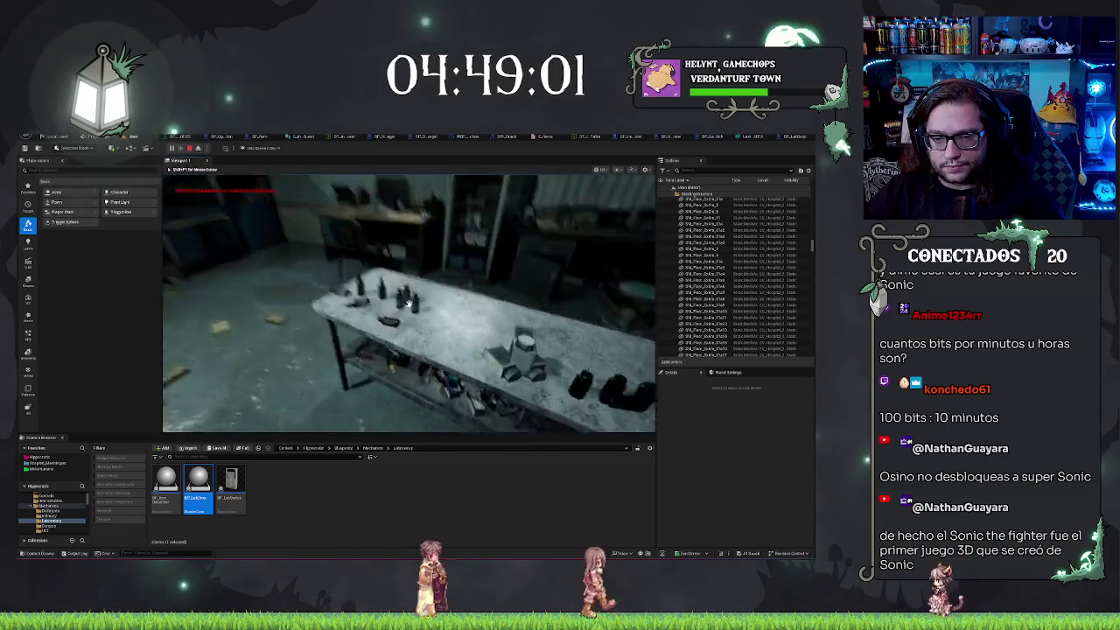
key(w)
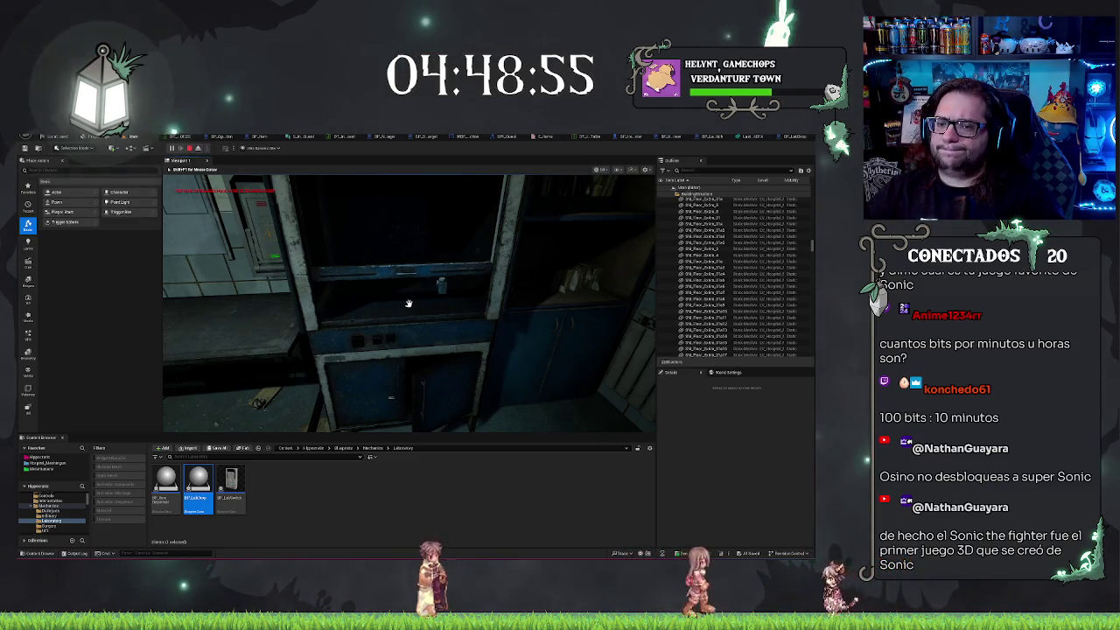
click(408, 304)
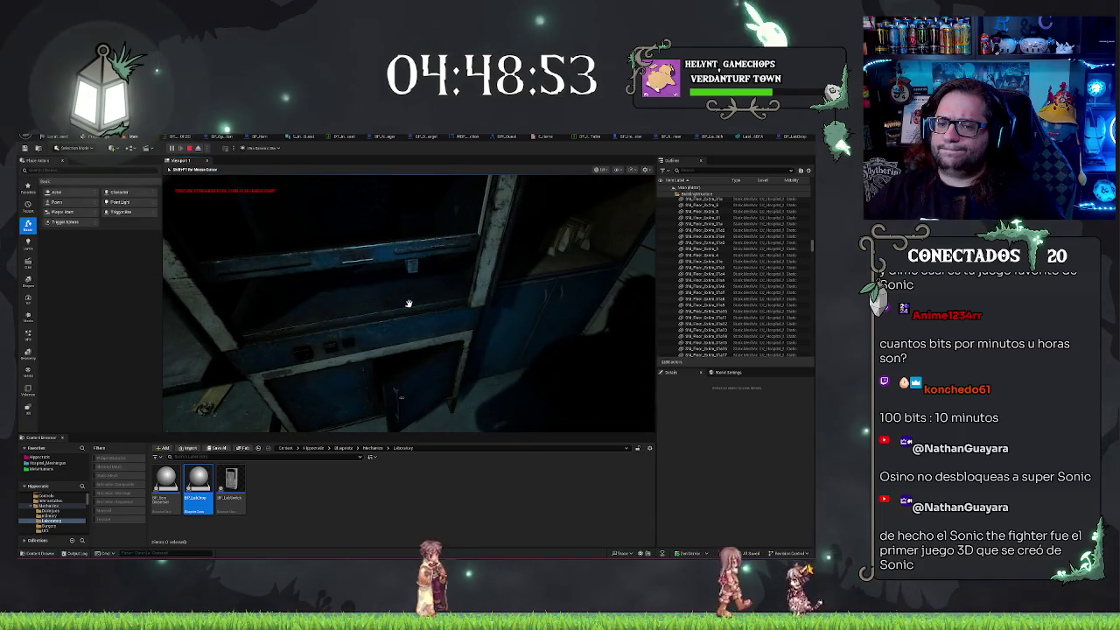
key(Escape)
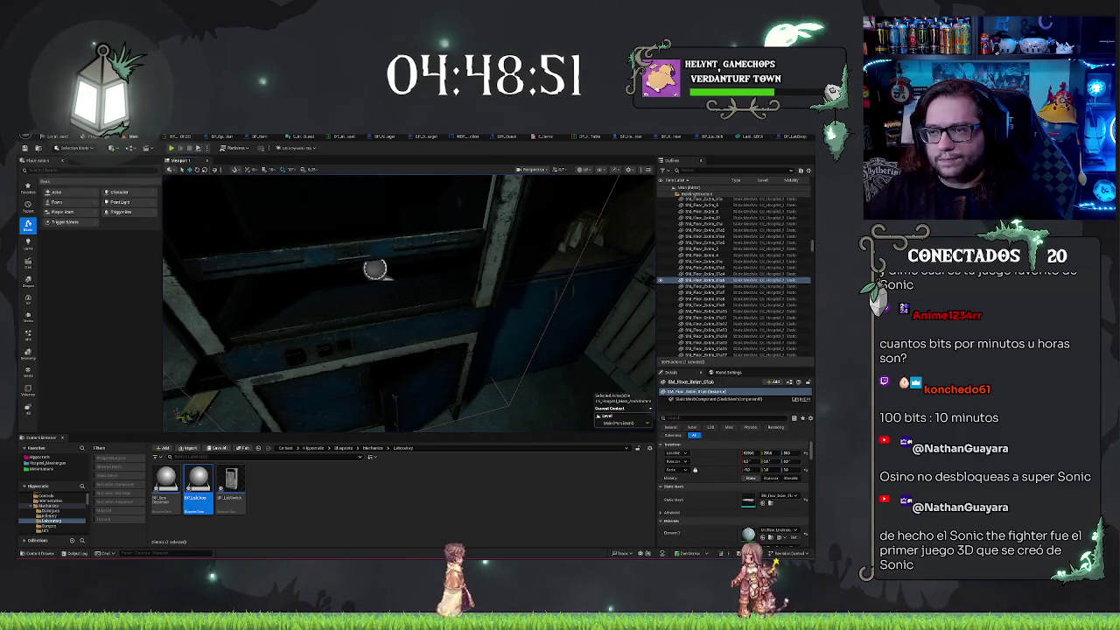
Pan the BP_LabDrop event graph over to the Detach From Actor nodes, nudging the existing Print String left
click(787, 137)
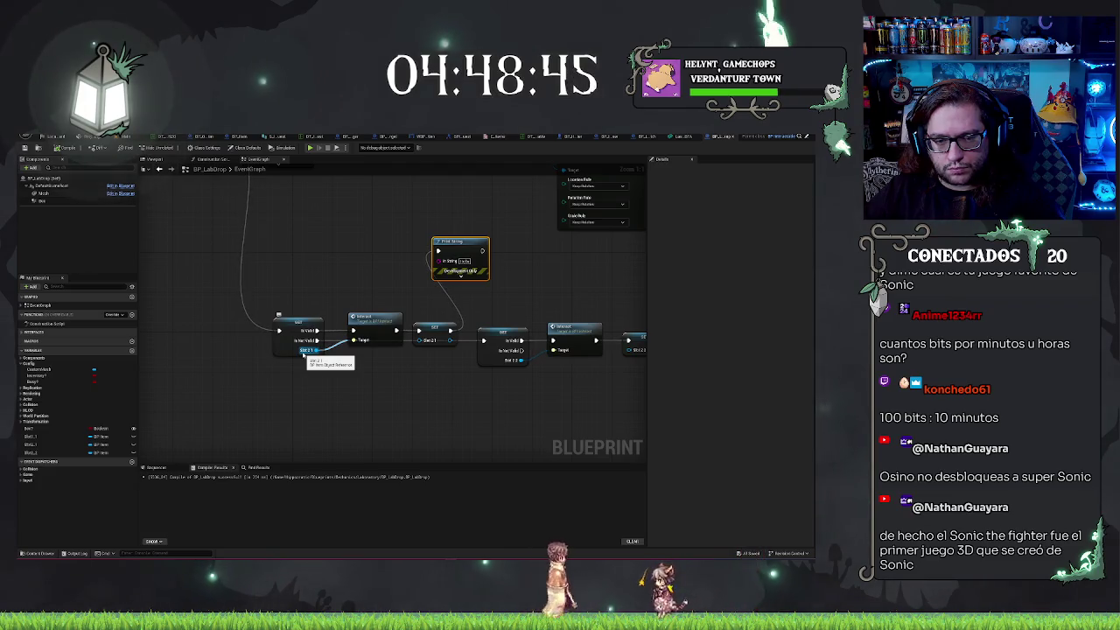
mouse_move(350, 230)
mouse_down()
mouse_move(435, 444)
mouse_move(382, 437)
mouse_up()
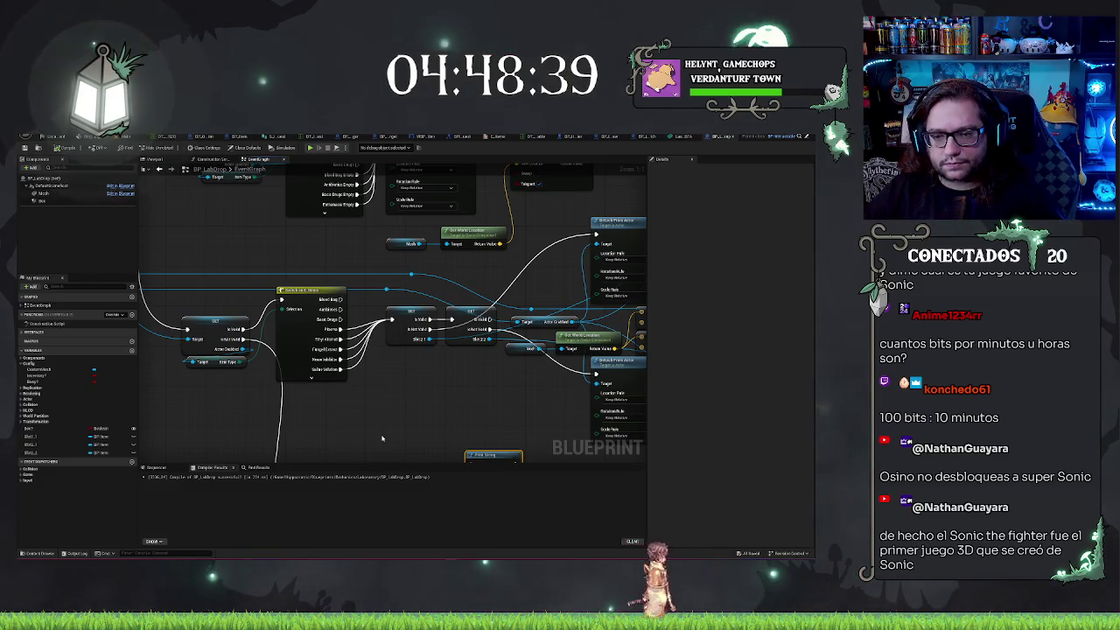
mouse_move(382, 438)
mouse_down()
mouse_move(378, 247)
mouse_move(370, 358)
mouse_move(384, 280)
mouse_up()
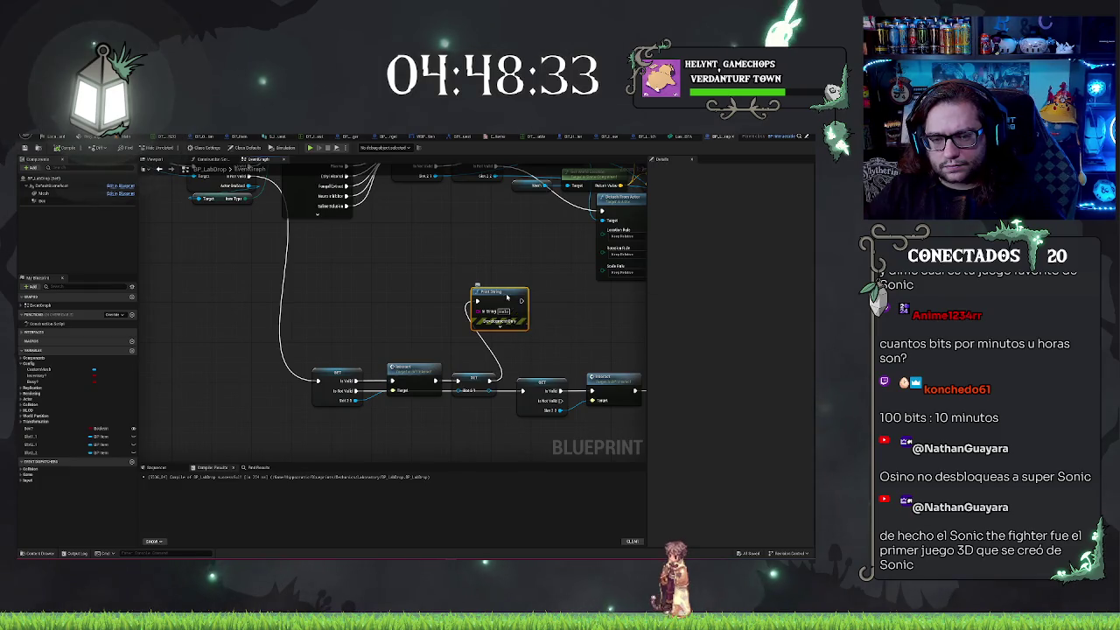
mouse_move(506, 294)
mouse_down()
mouse_move(431, 290)
mouse_move(546, 298)
mouse_up()
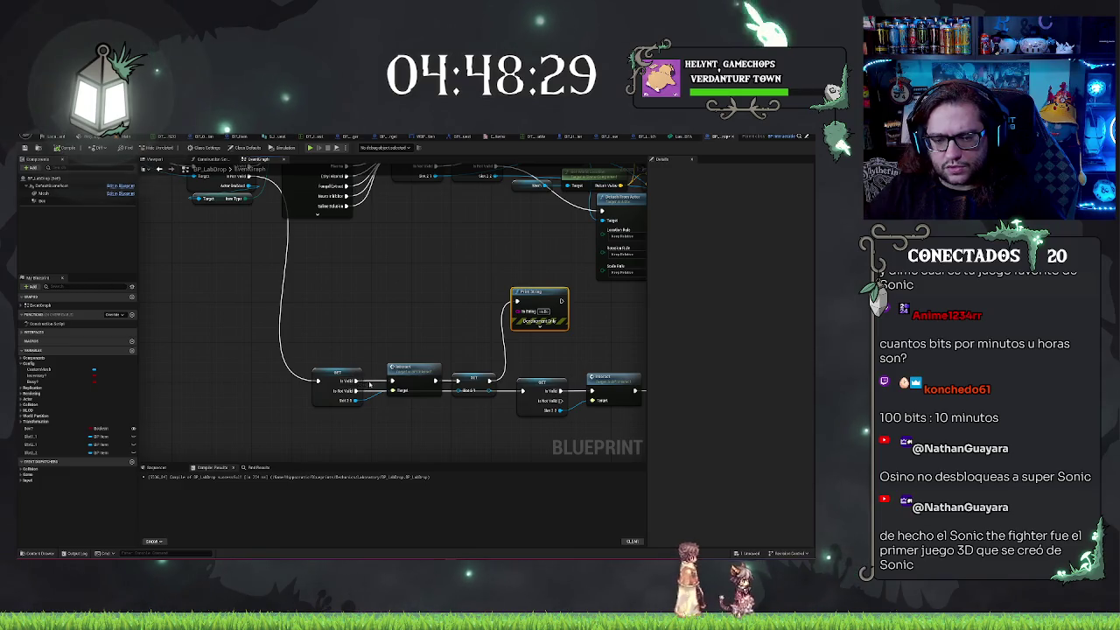
mouse_move(445, 326)
mouse_down()
mouse_move(480, 431)
mouse_move(479, 414)
mouse_move(412, 378)
mouse_up()
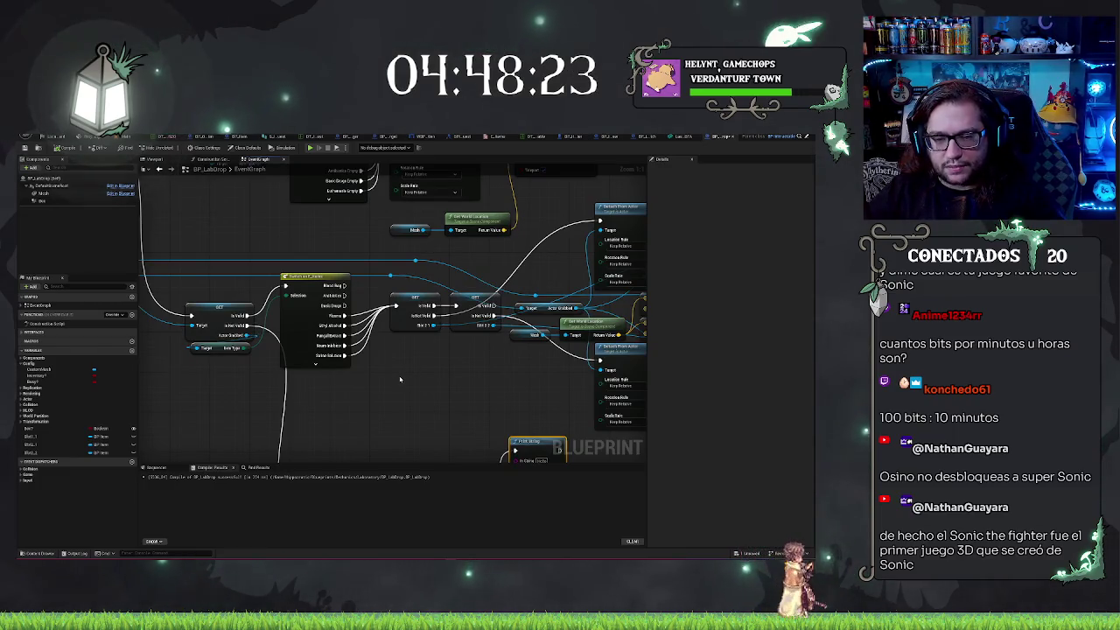
mouse_move(405, 397)
mouse_down()
mouse_move(270, 381)
mouse_move(331, 319)
mouse_move(361, 265)
mouse_up()
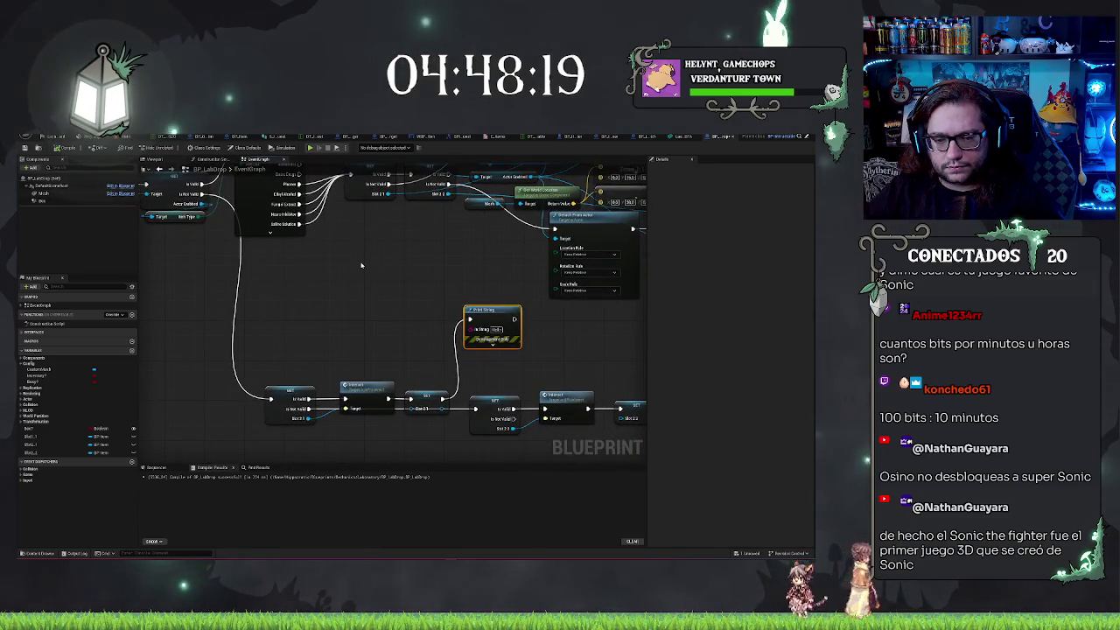
mouse_move(361, 265)
mouse_down()
mouse_move(359, 312)
mouse_move(390, 367)
mouse_up()
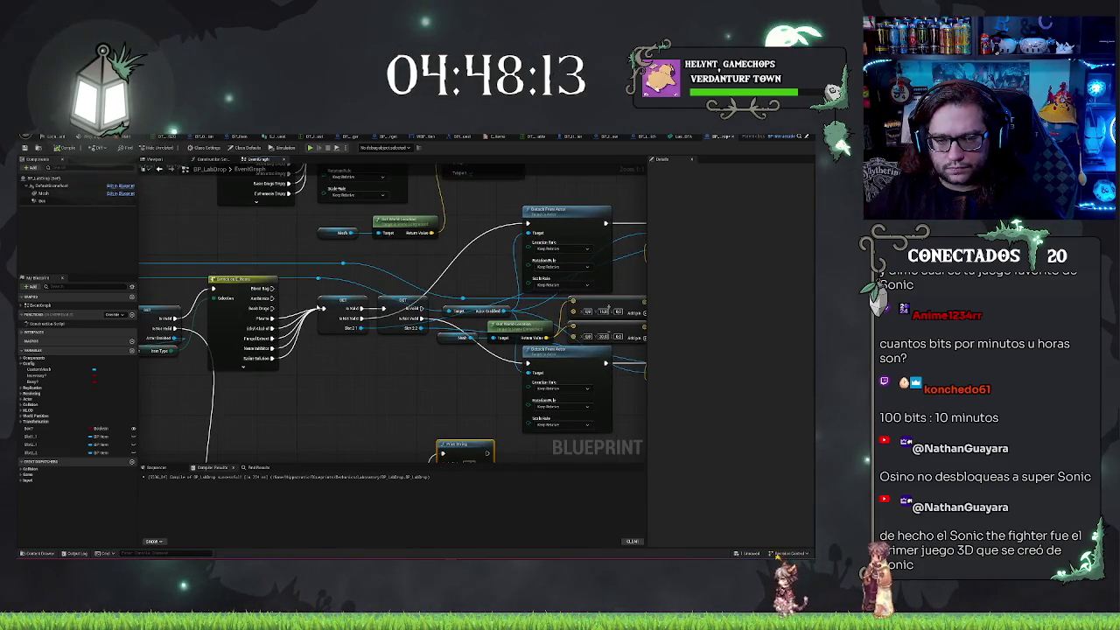
click(358, 302)
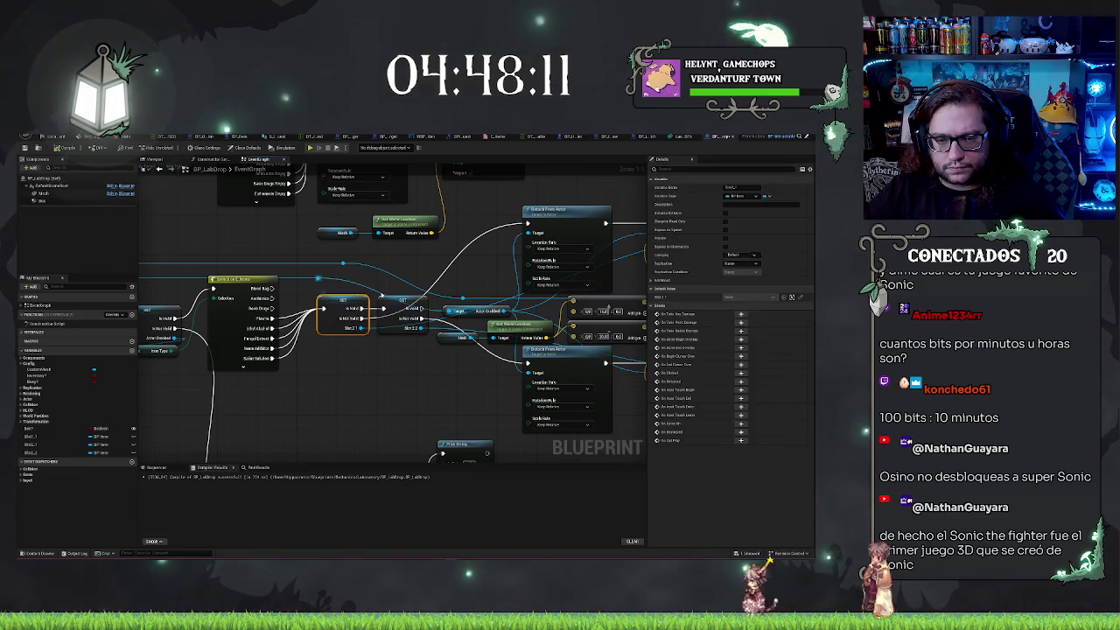
drag(500, 268, 300, 295)
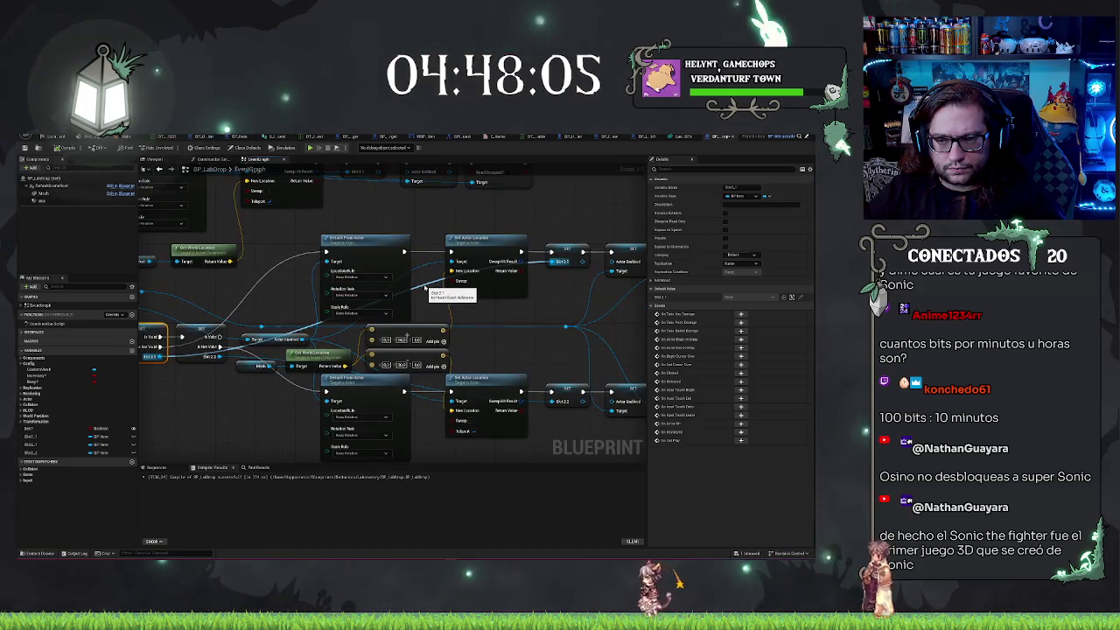
mouse_move(466, 287)
mouse_down()
mouse_move(454, 302)
mouse_move(527, 359)
mouse_move(513, 340)
mouse_up()
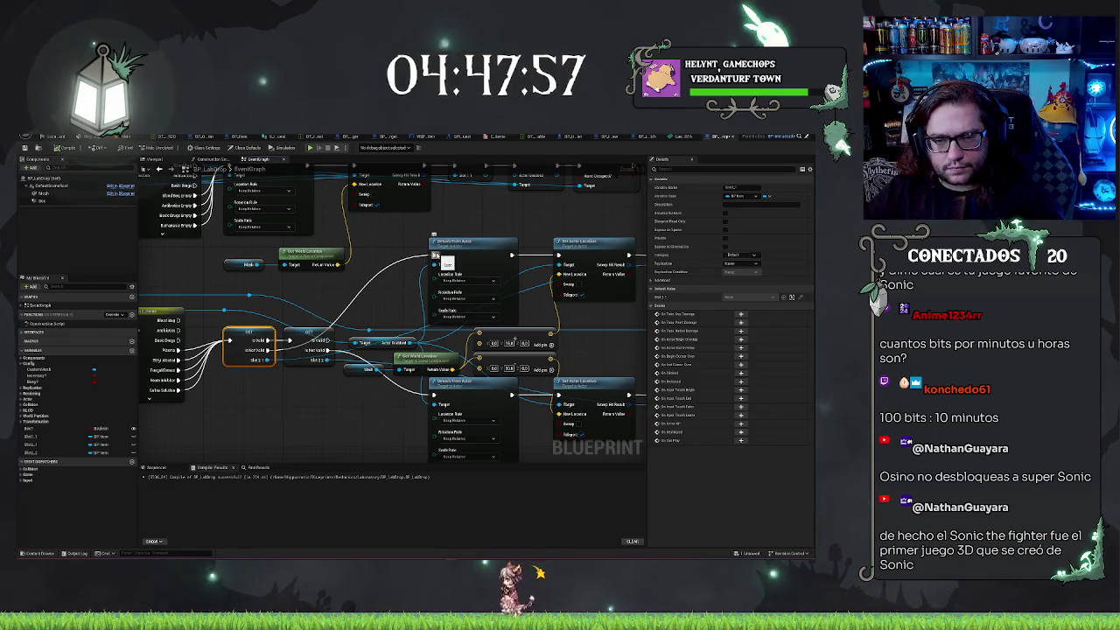
Wire a new Print String node in ahead of the first Detach From Actor, then return to the level
drag(436, 255, 395, 261)
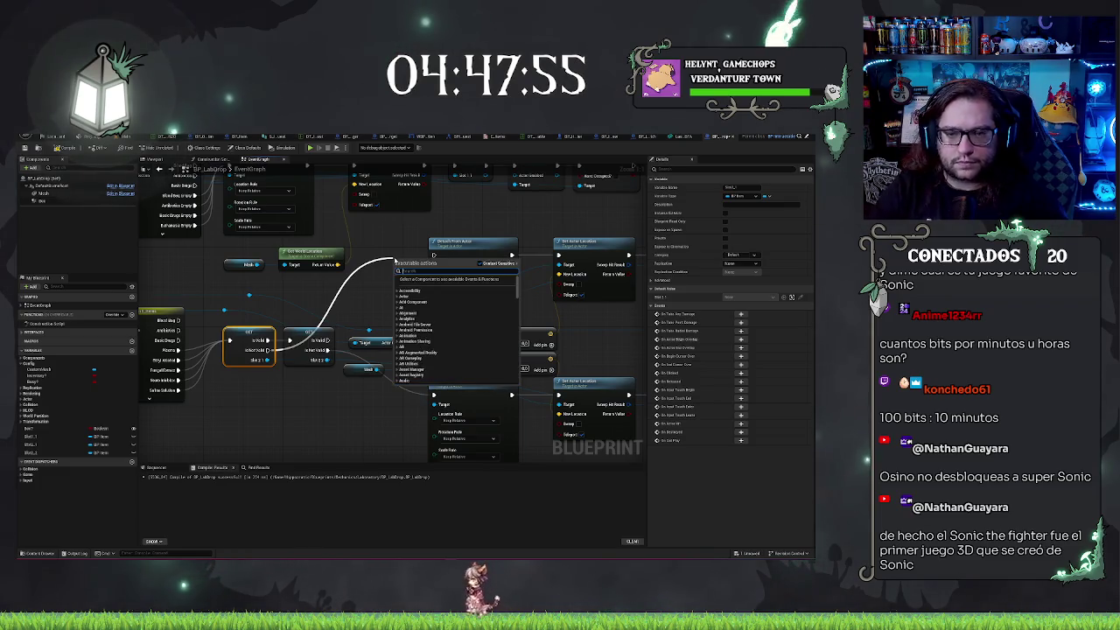
text(print)
click(438, 271)
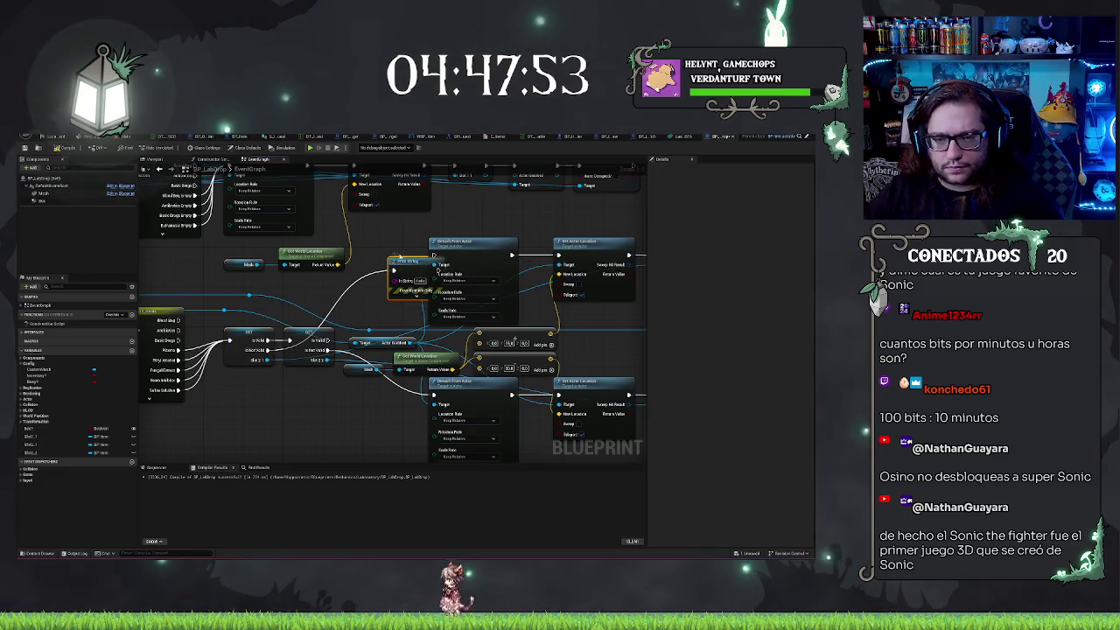
mouse_move(411, 260)
mouse_down()
mouse_move(396, 254)
mouse_move(420, 261)
mouse_up()
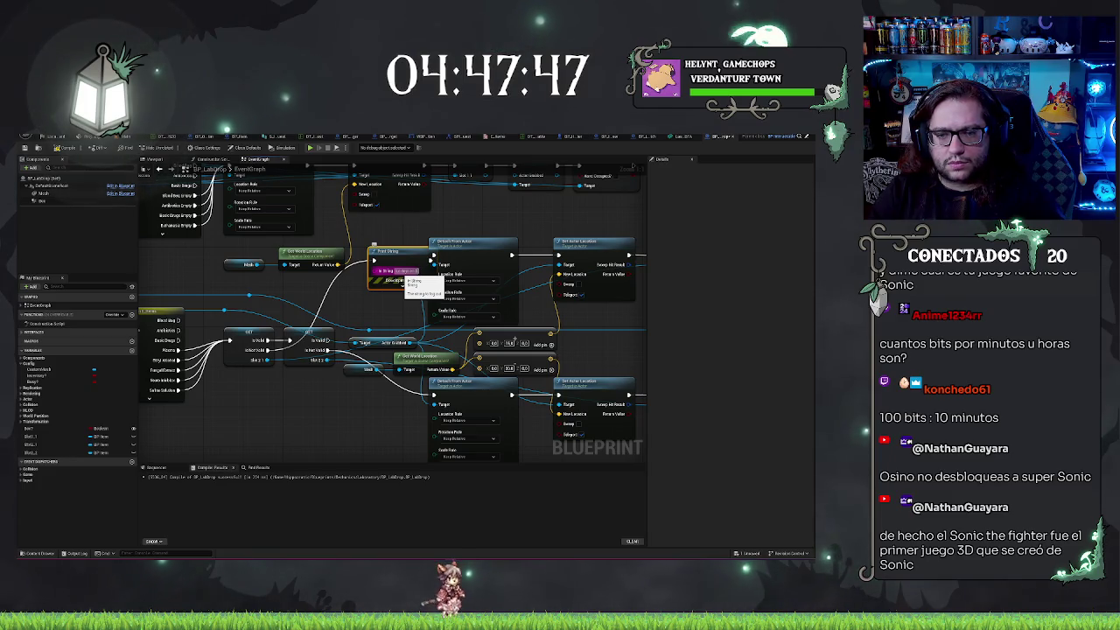
click(125, 137)
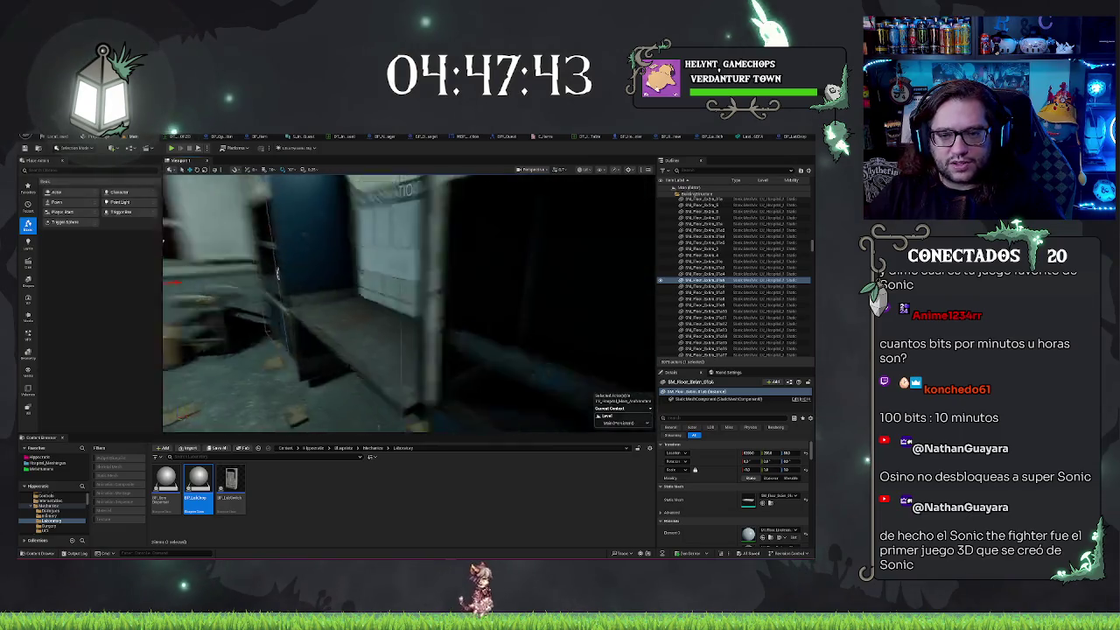
Play the level from the lab cabinet spot, stop with Esc, and reopen BP_LabDrop's graph
right_click(507, 348)
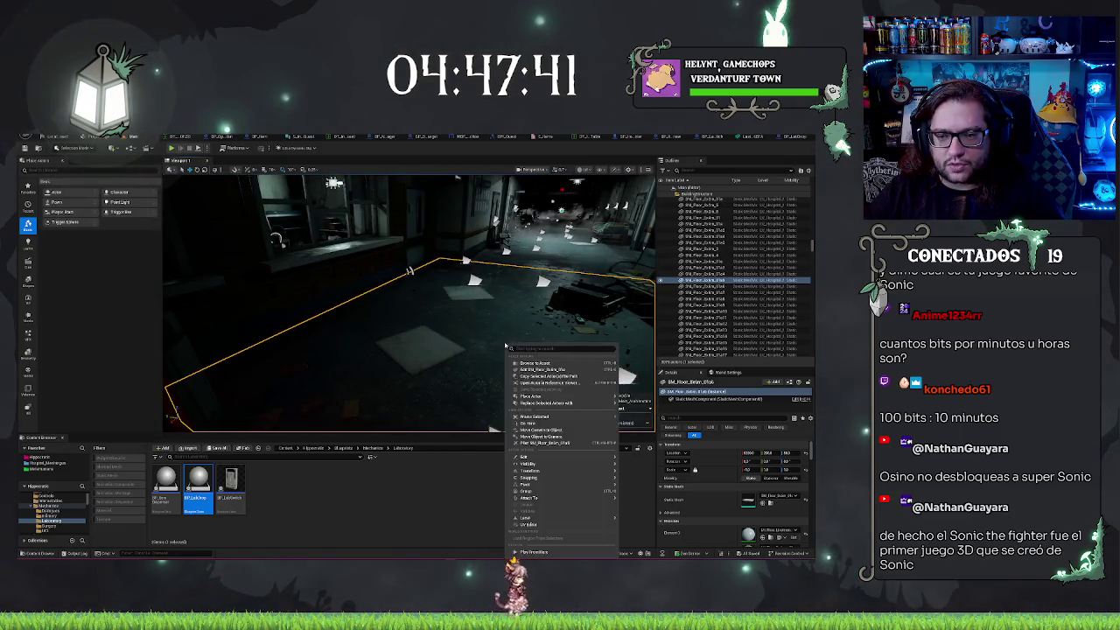
click(551, 552)
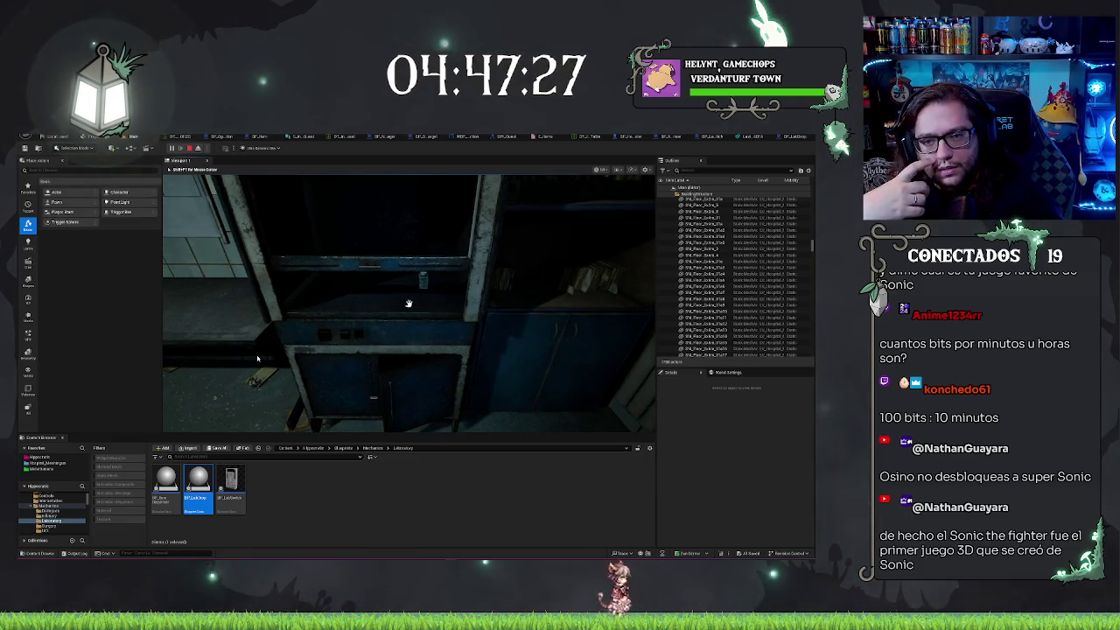
key(Escape)
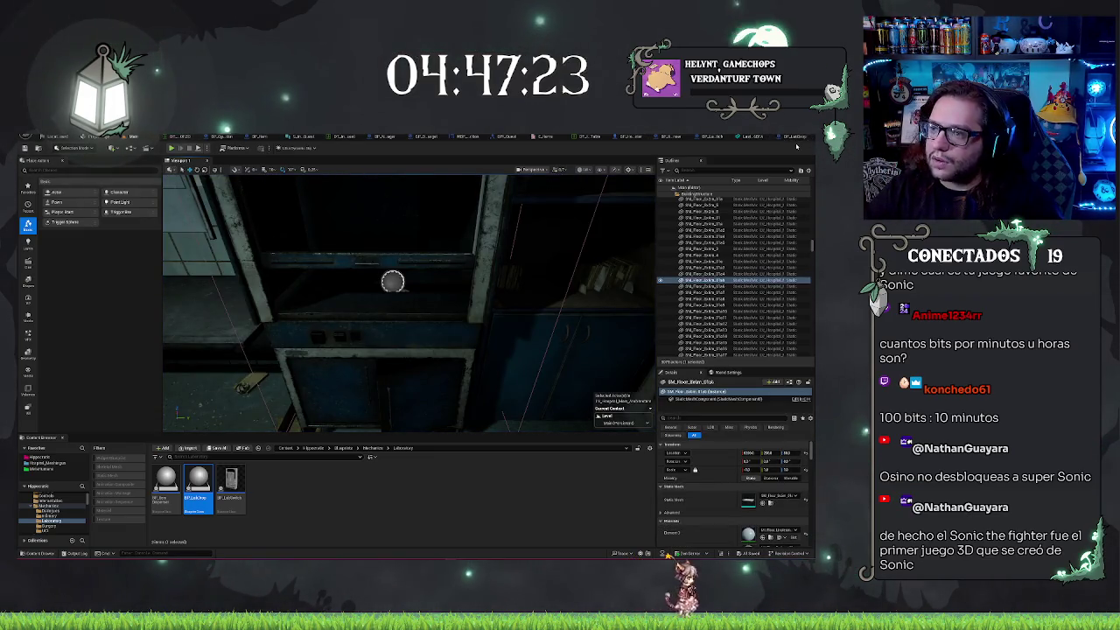
click(794, 137)
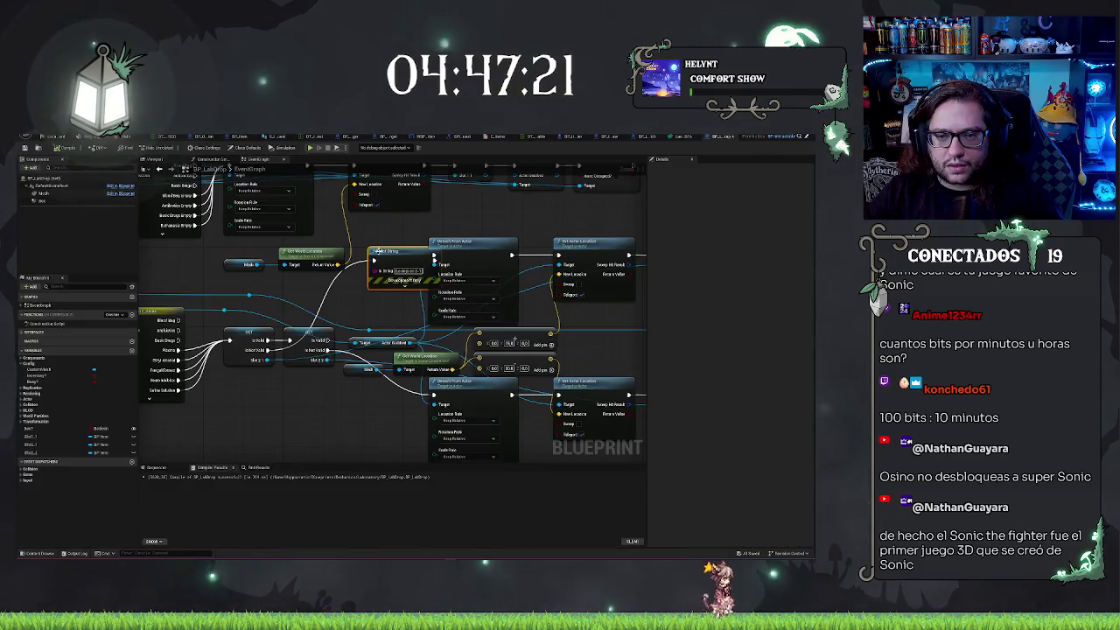
Delete the debug Print String node, reconnect the SET node's input wire, and go back to the level
drag(402, 251, 368, 276)
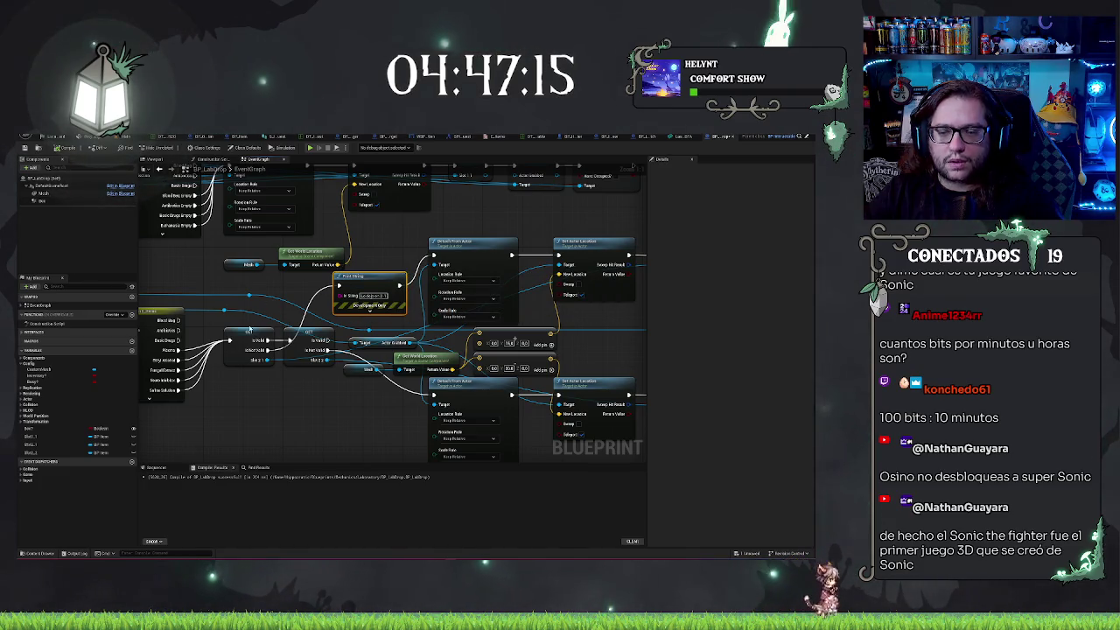
key(Delete)
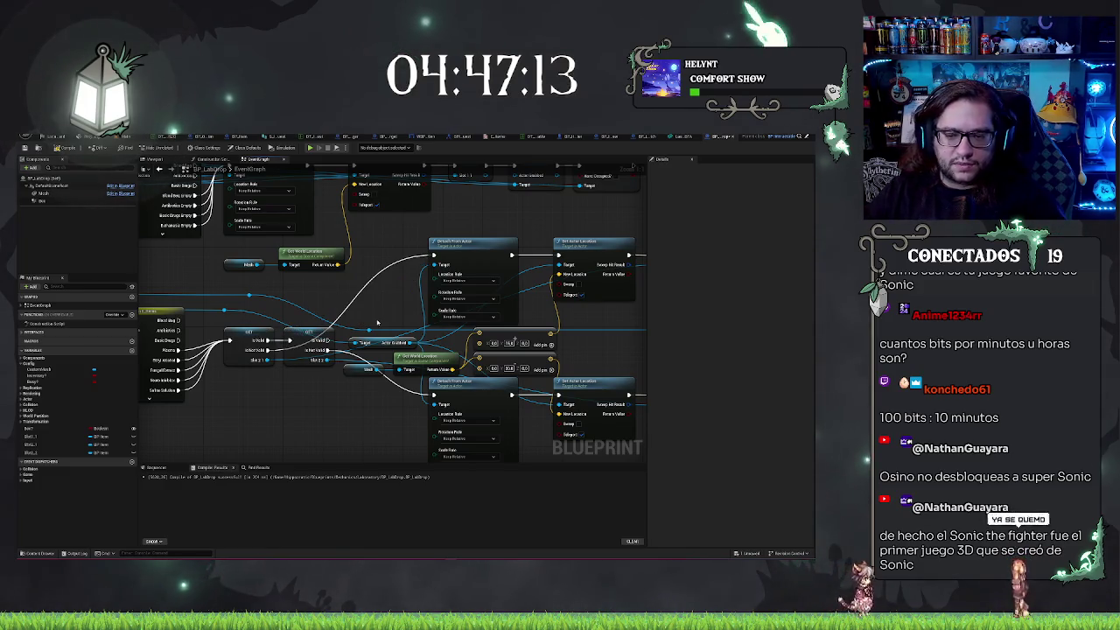
drag(514, 340, 366, 346)
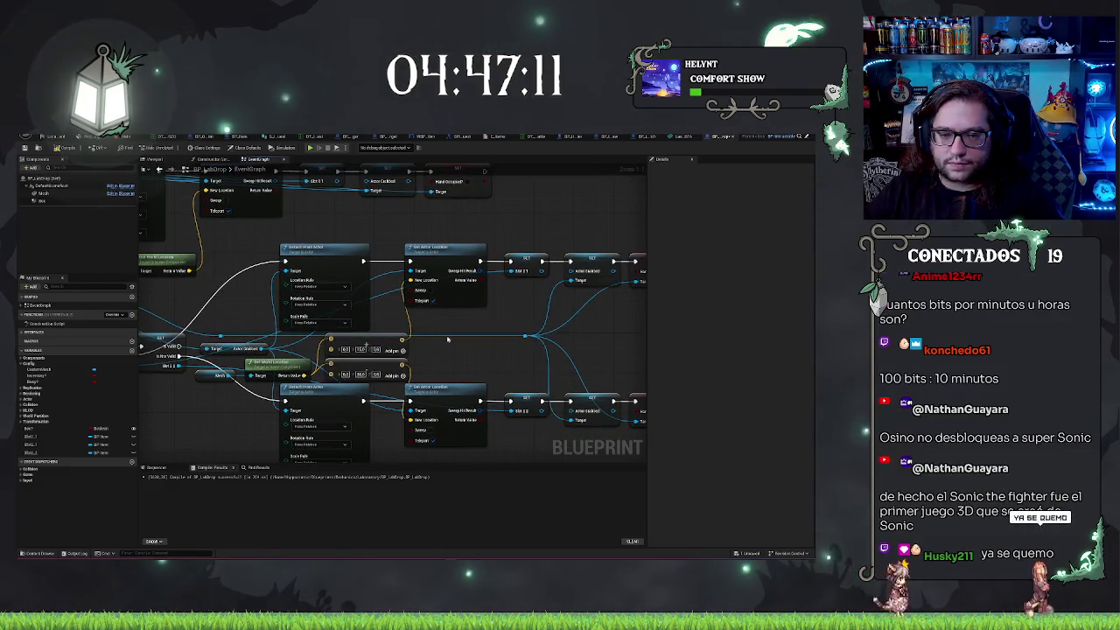
drag(497, 274, 522, 272)
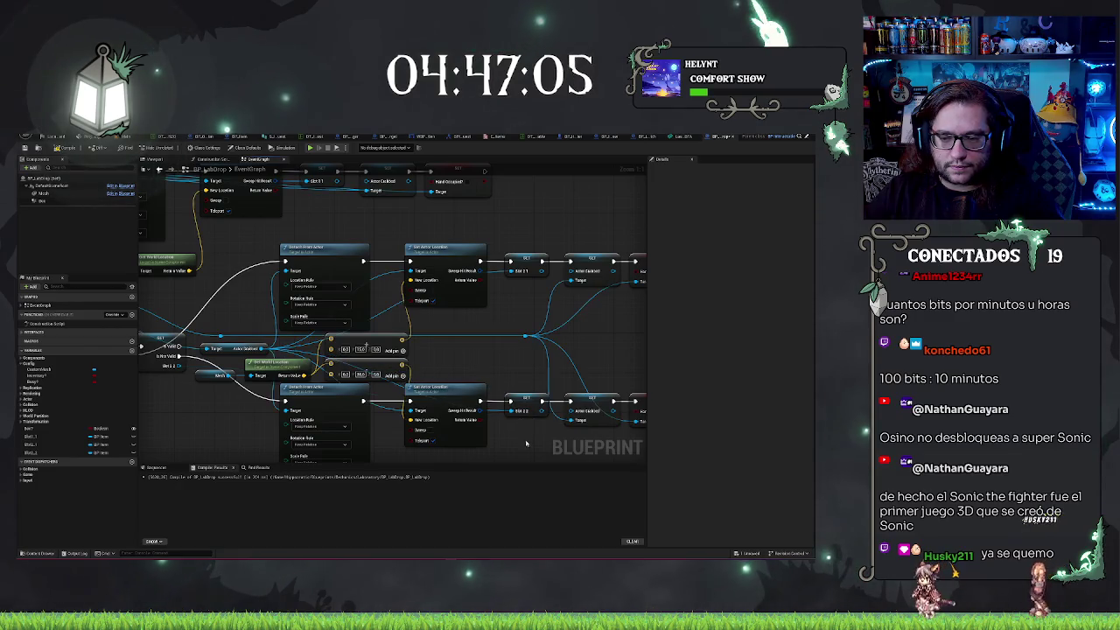
drag(526, 443, 583, 424)
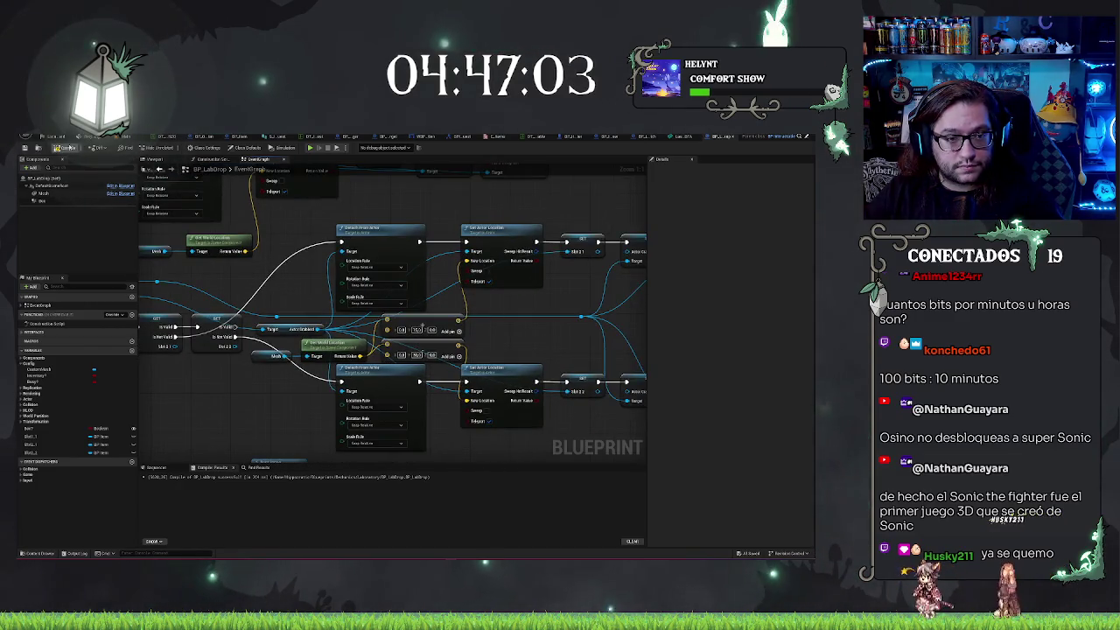
click(128, 138)
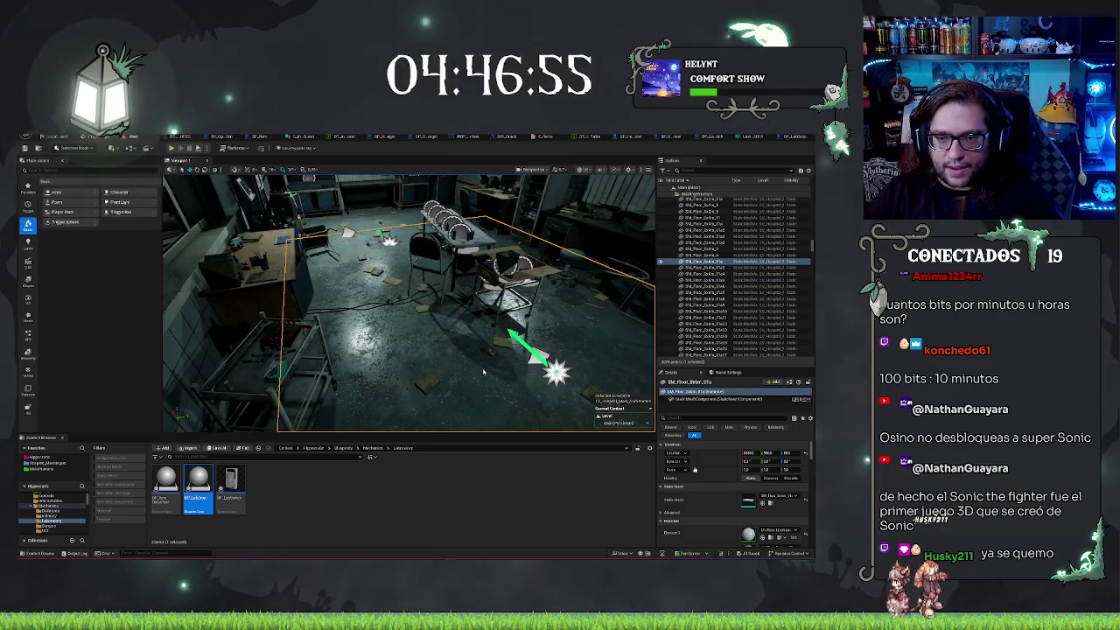
key(alt+p)
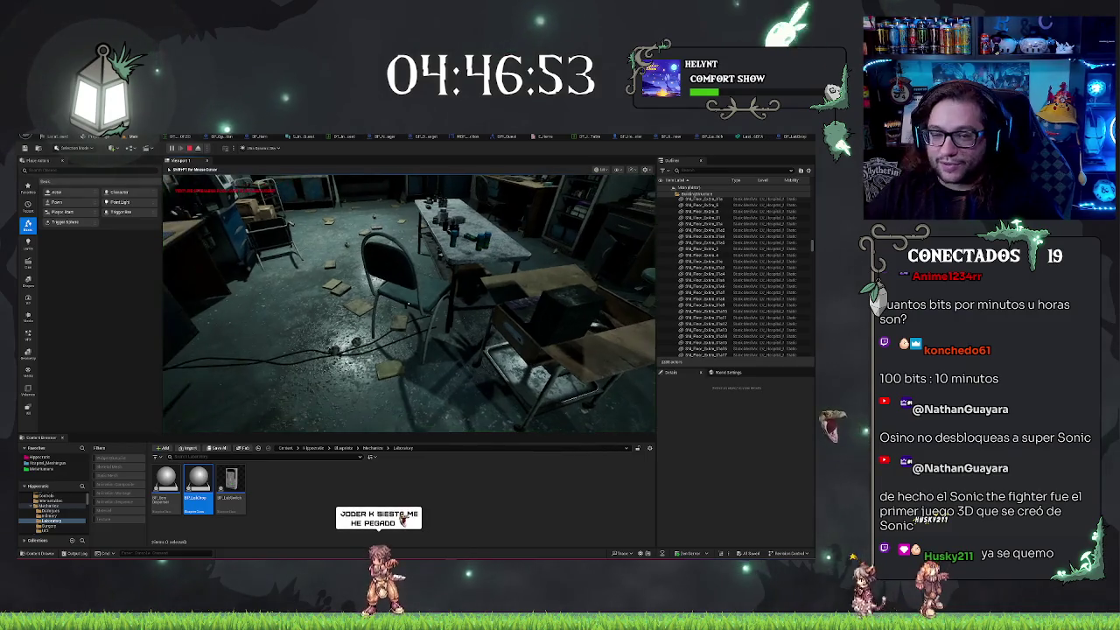
key(w)
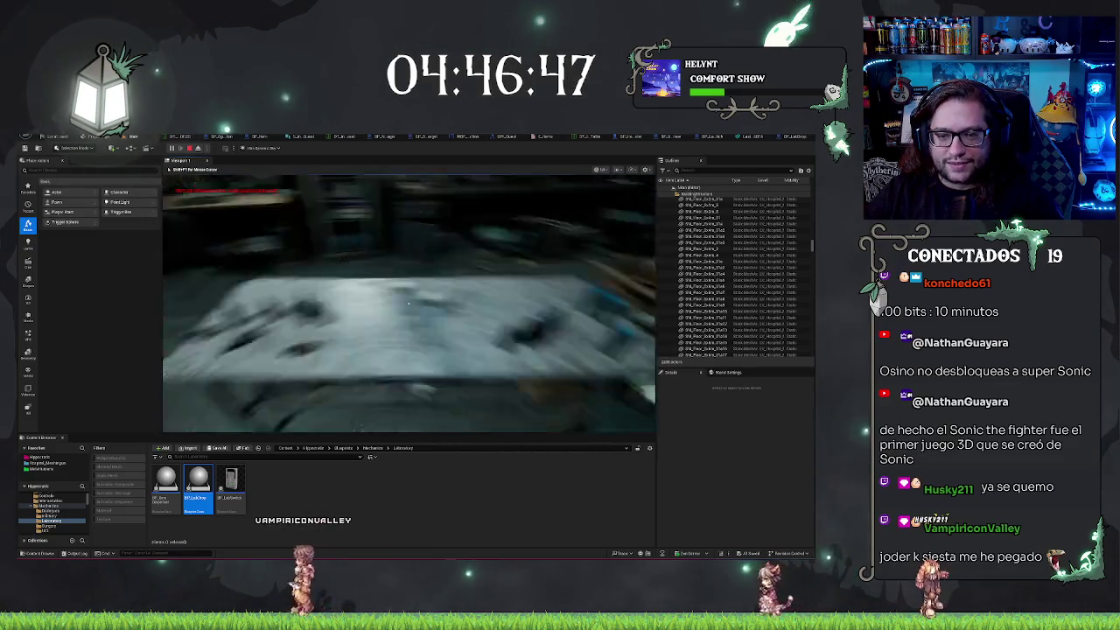
click(408, 303)
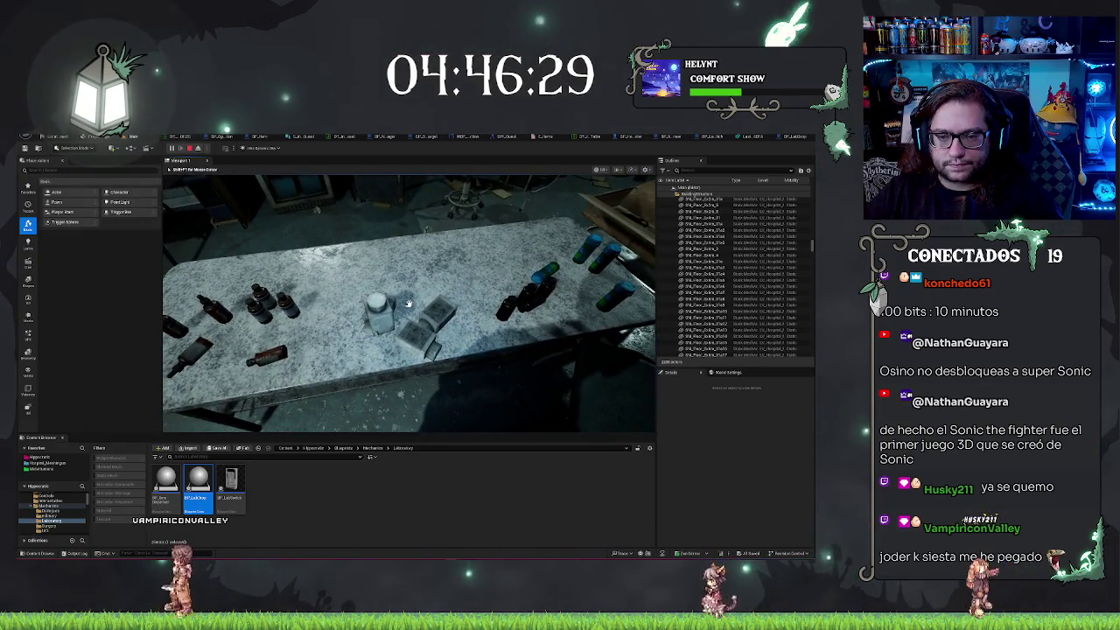
click(408, 303)
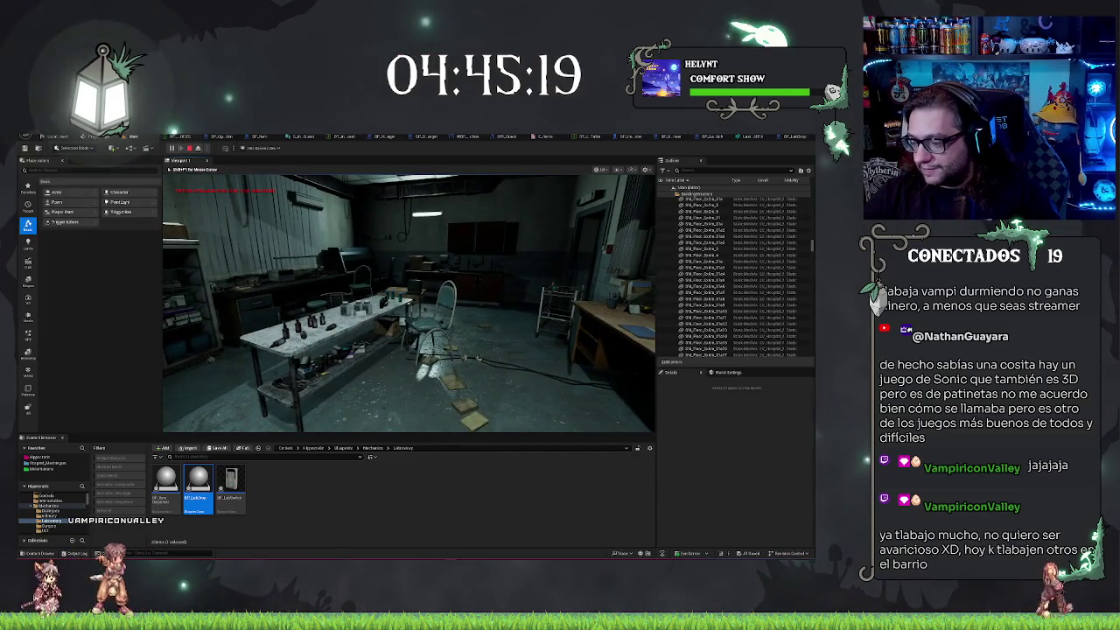
key(Escape)
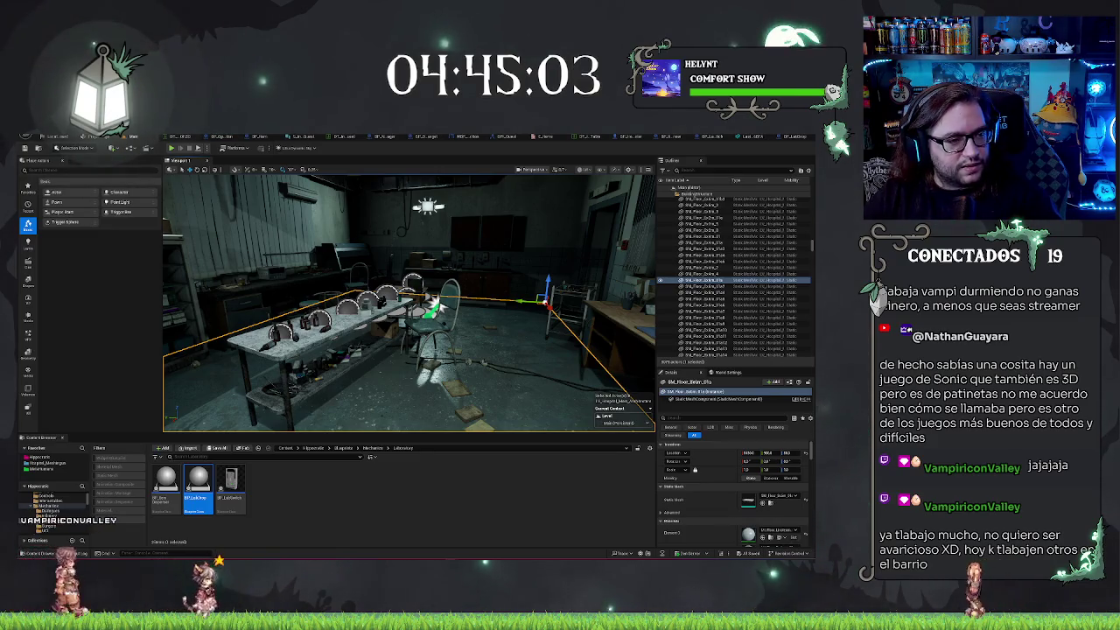
Fly the viewport past the desk corner to the wall switch panel, then switch to BP_LabDrop
mouse_move(435, 305)
mouse_down()
mouse_move(502, 357)
mouse_move(433, 319)
mouse_move(416, 328)
mouse_move(385, 314)
mouse_up()
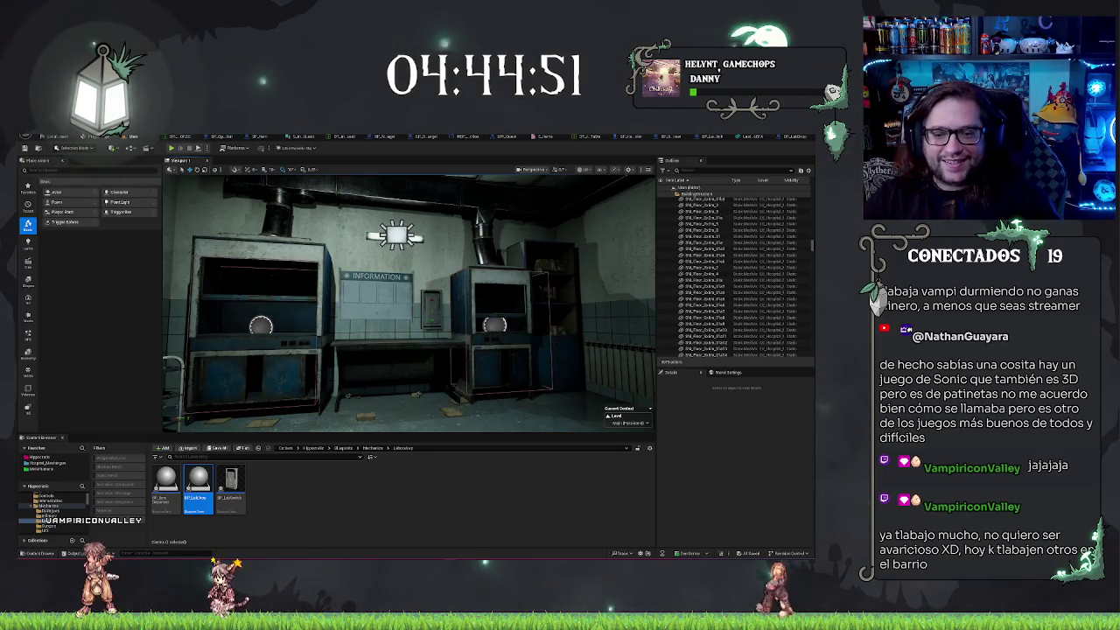
drag(464, 312, 455, 306)
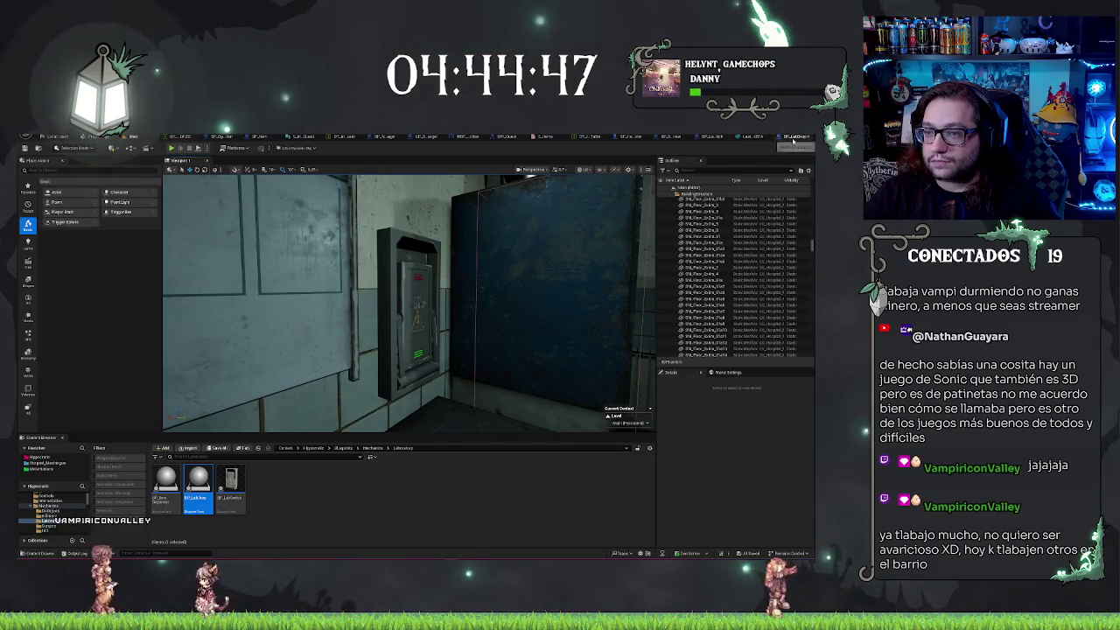
click(793, 138)
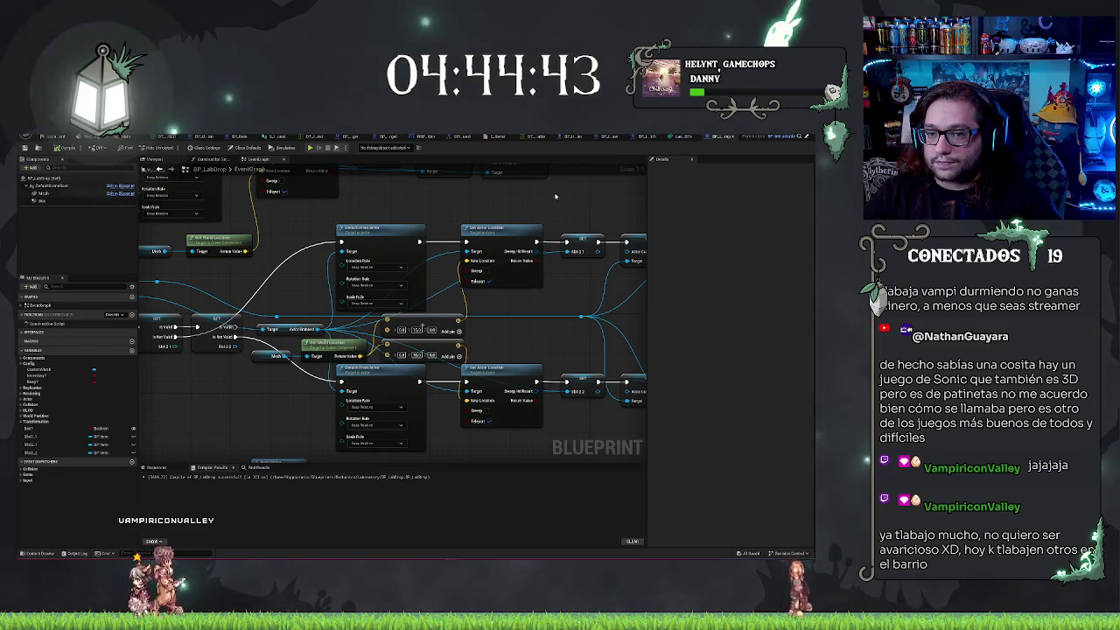
Leave the BP_LabDrop graph for the switch box mesh's static mesh editor
scroll(555, 196, down, 5)
scroll(579, 260, up, 1)
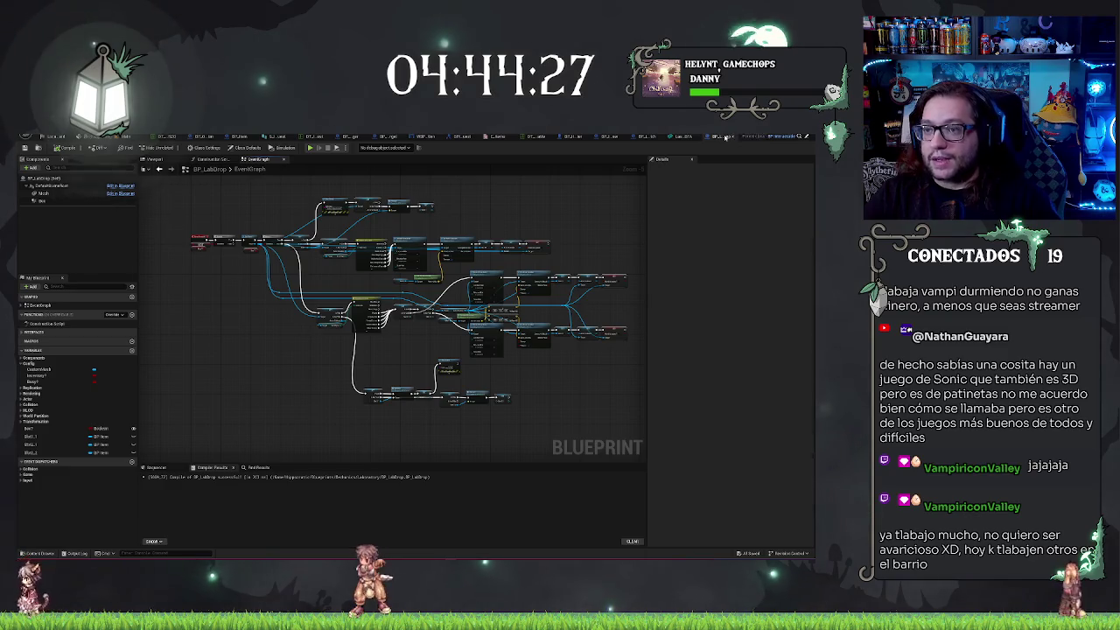
click(724, 138)
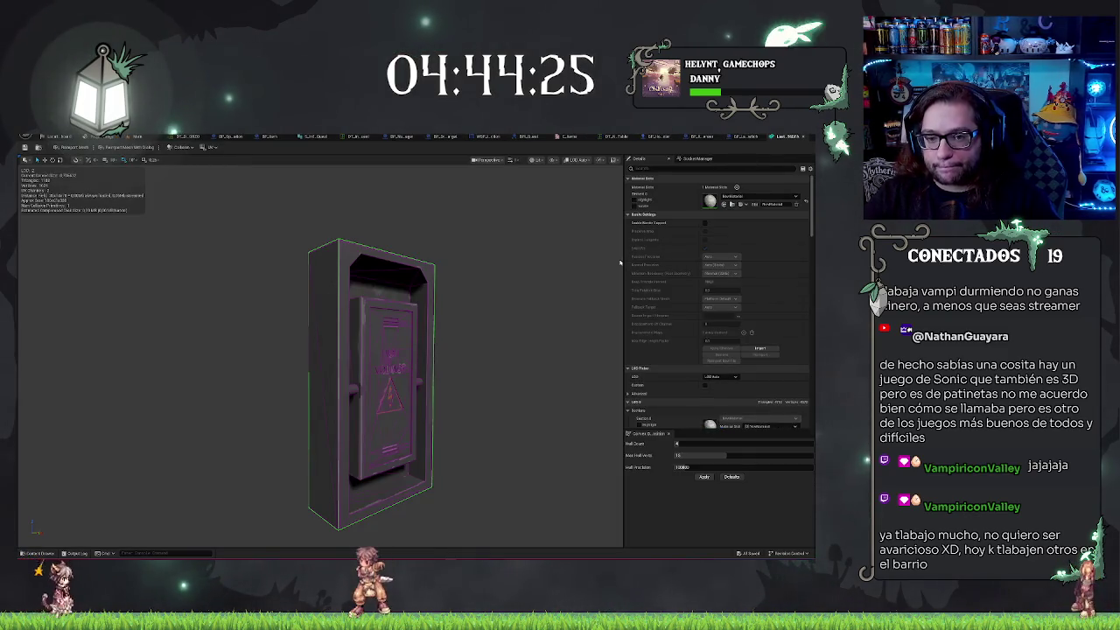
In BP_LabSwitch, rotate the Lever component outward to Roll 90
drag(619, 262, 602, 255)
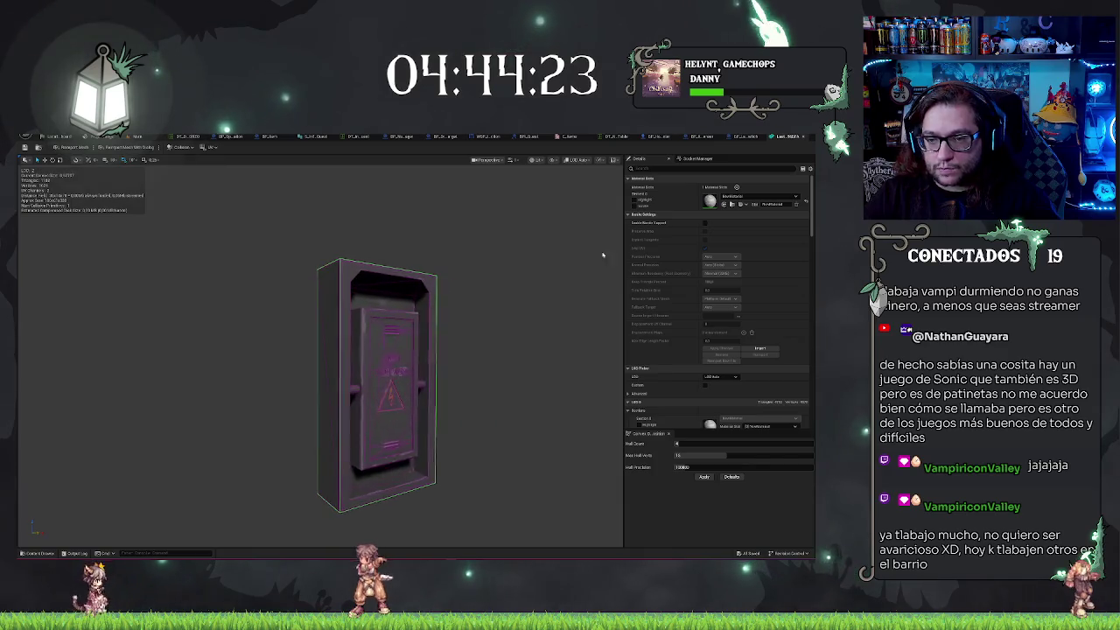
click(717, 137)
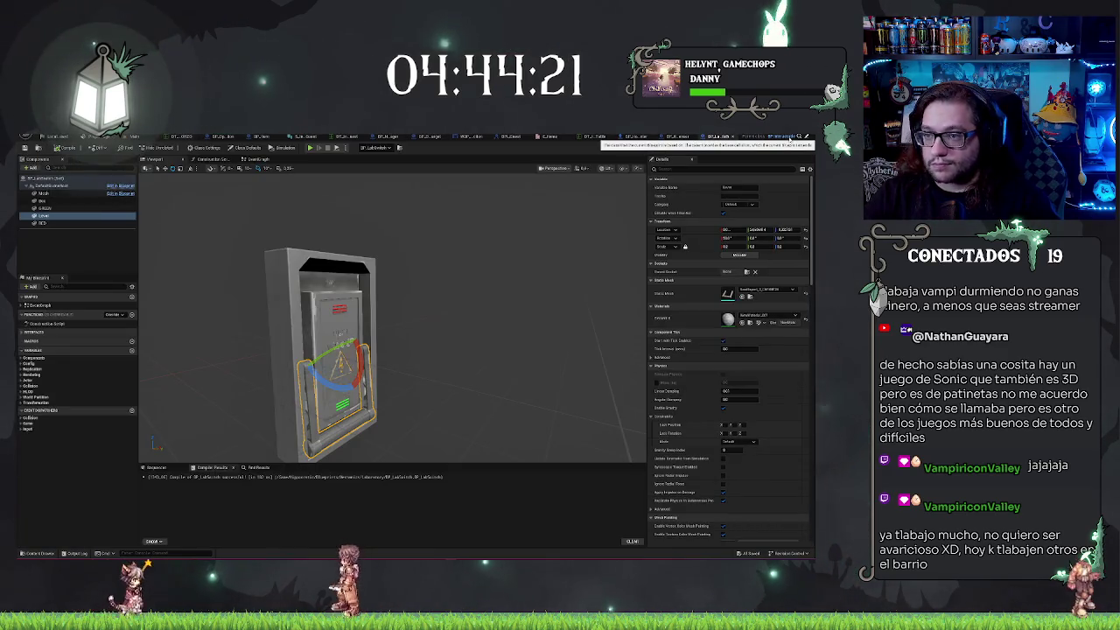
drag(220, 337, 254, 337)
drag(325, 342, 333, 326)
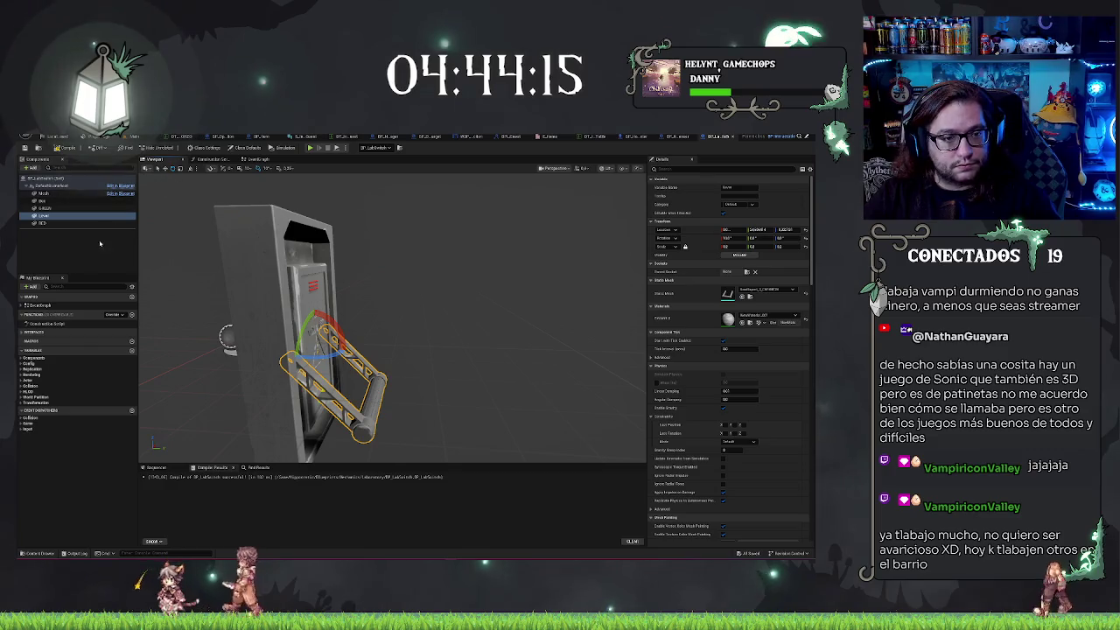
Select the switch light mesh, locate its green material instance, and open it for editing
click(62, 209)
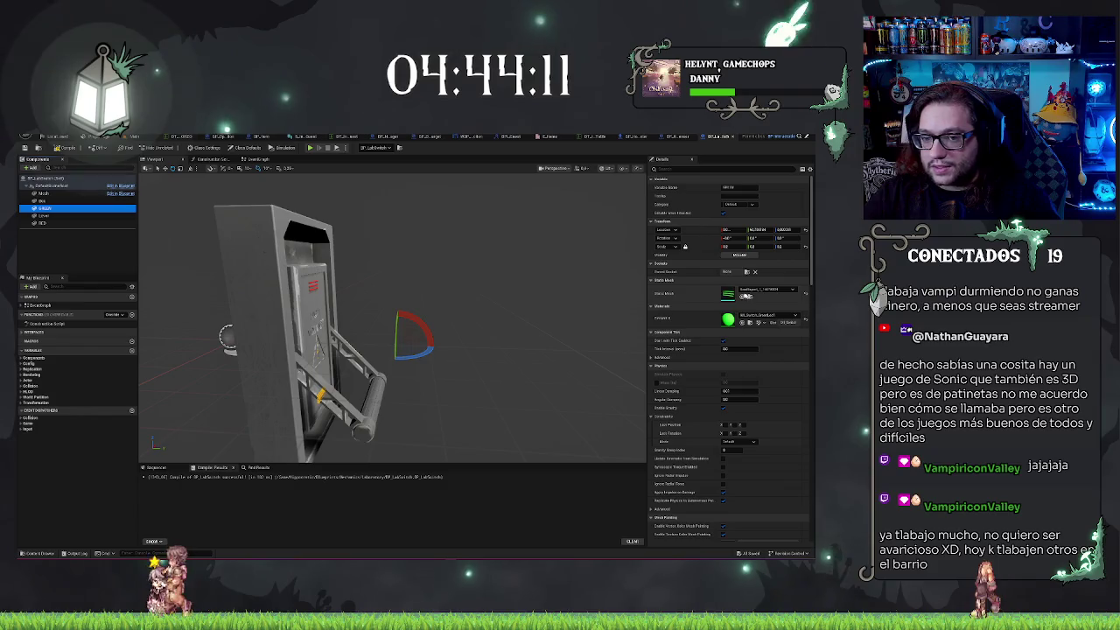
key(f)
key(f)
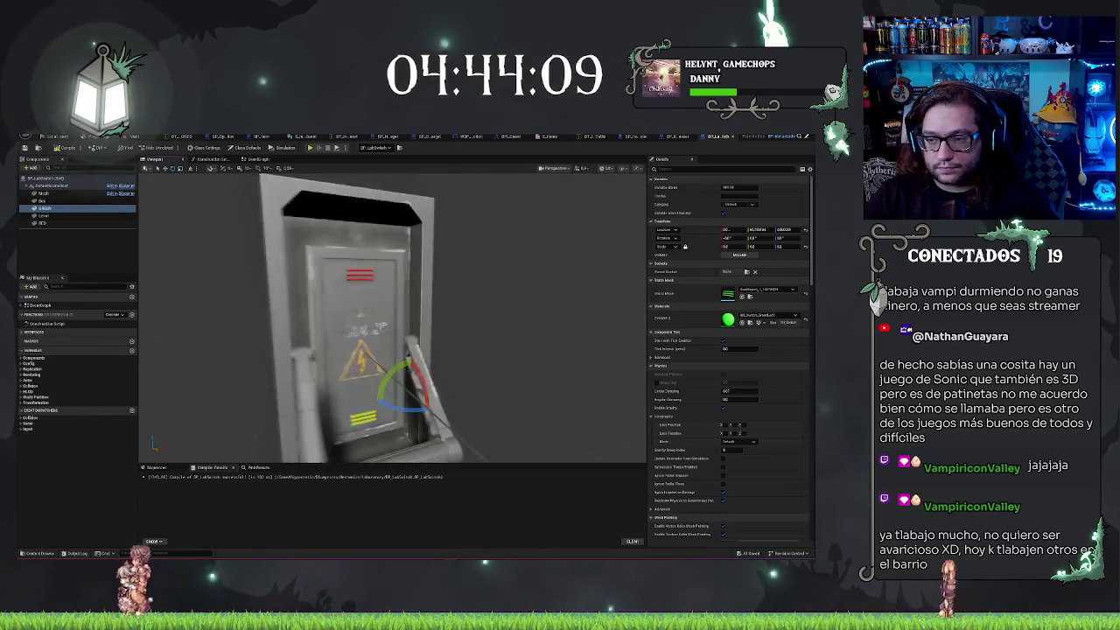
click(749, 322)
double_click(358, 494)
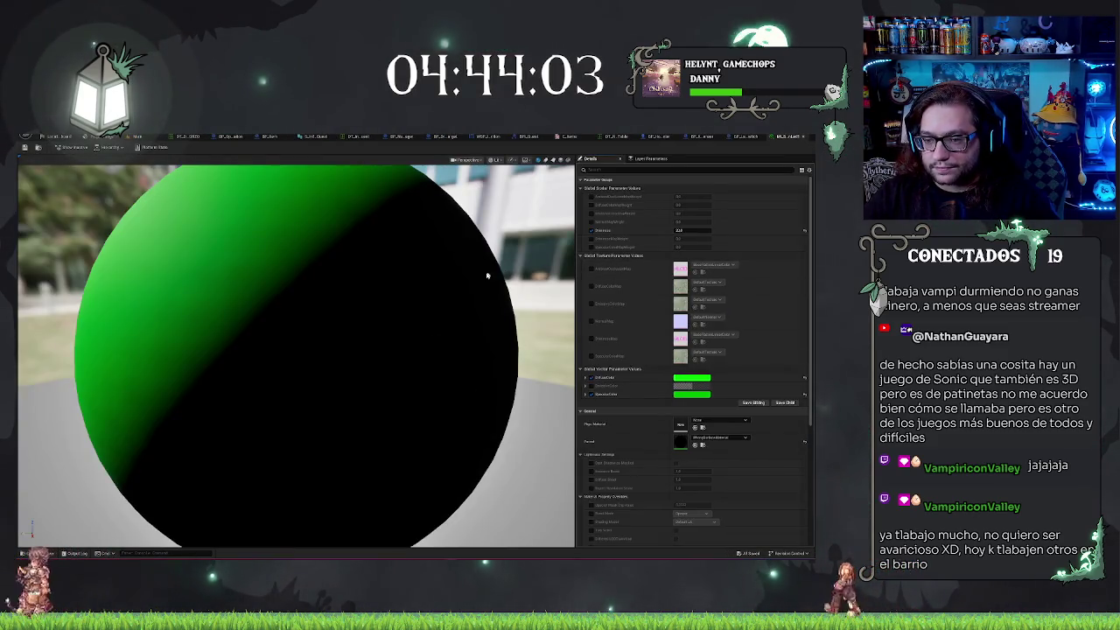
Toggle the Emissive override off and back on, then set the specular colour parameter to orange
scroll(487, 276, down, 5)
scroll(481, 280, up, 2)
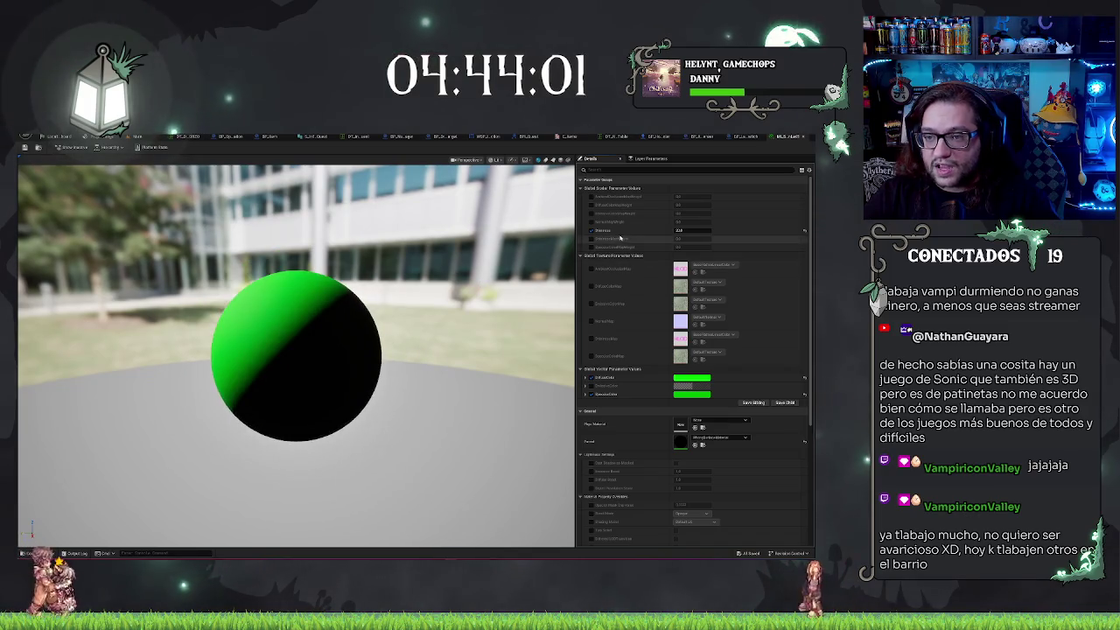
click(589, 231)
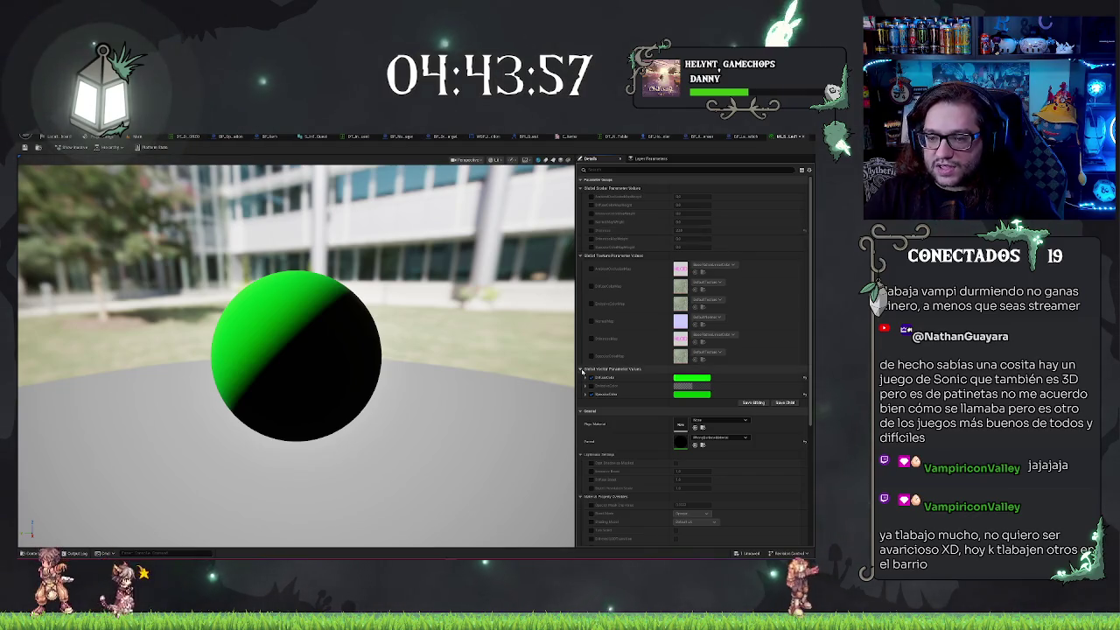
click(589, 230)
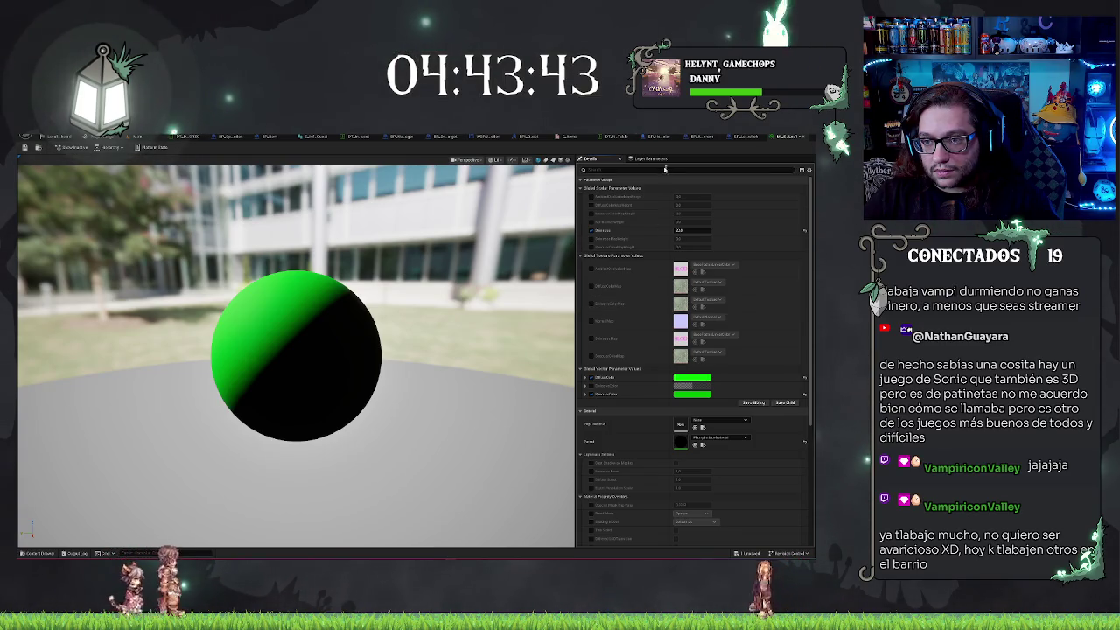
text(spe)
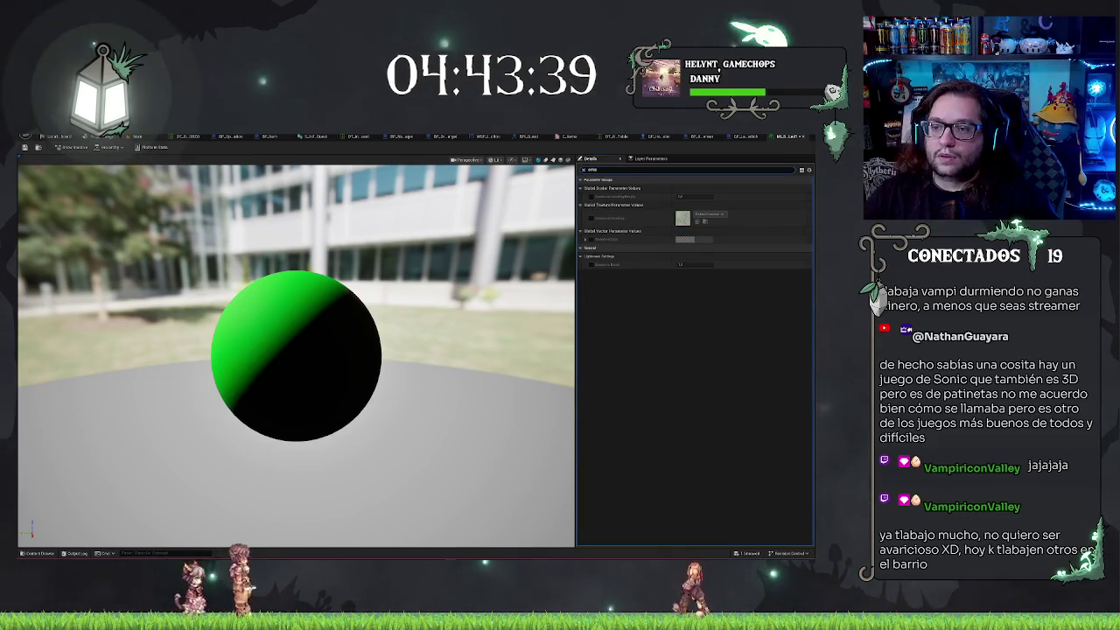
click(711, 238)
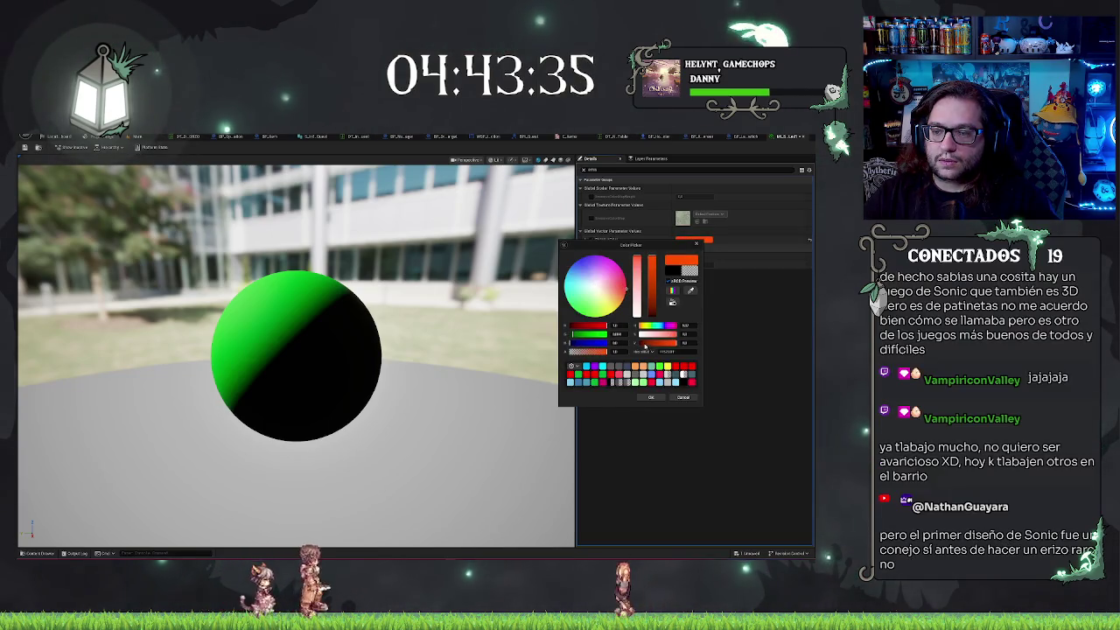
click(651, 397)
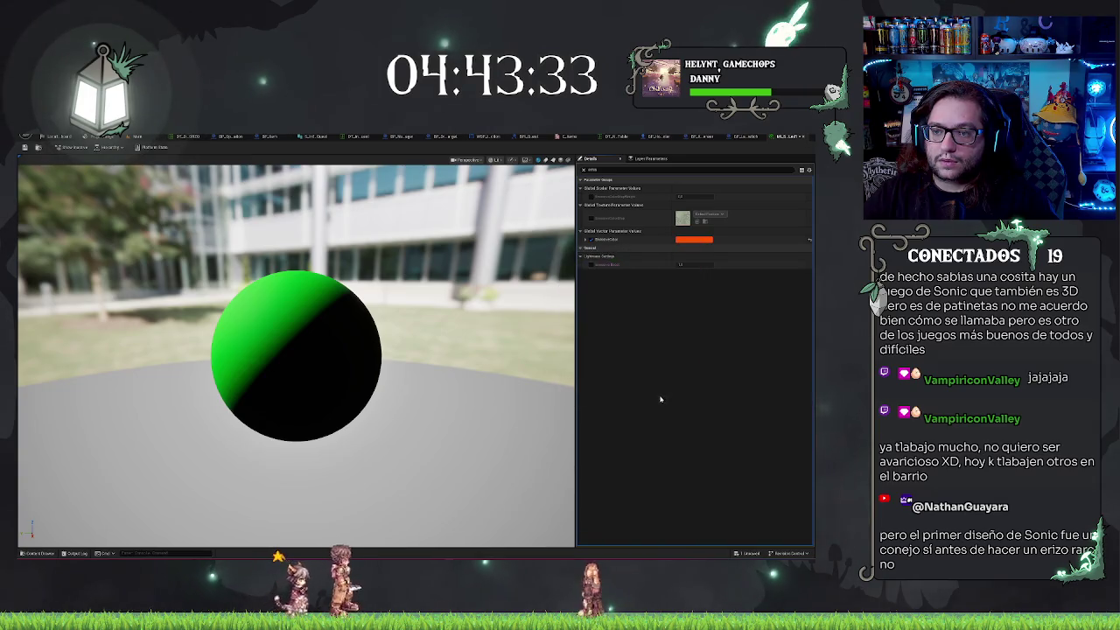
Enable the texture parameter override and save the green material instance
click(591, 218)
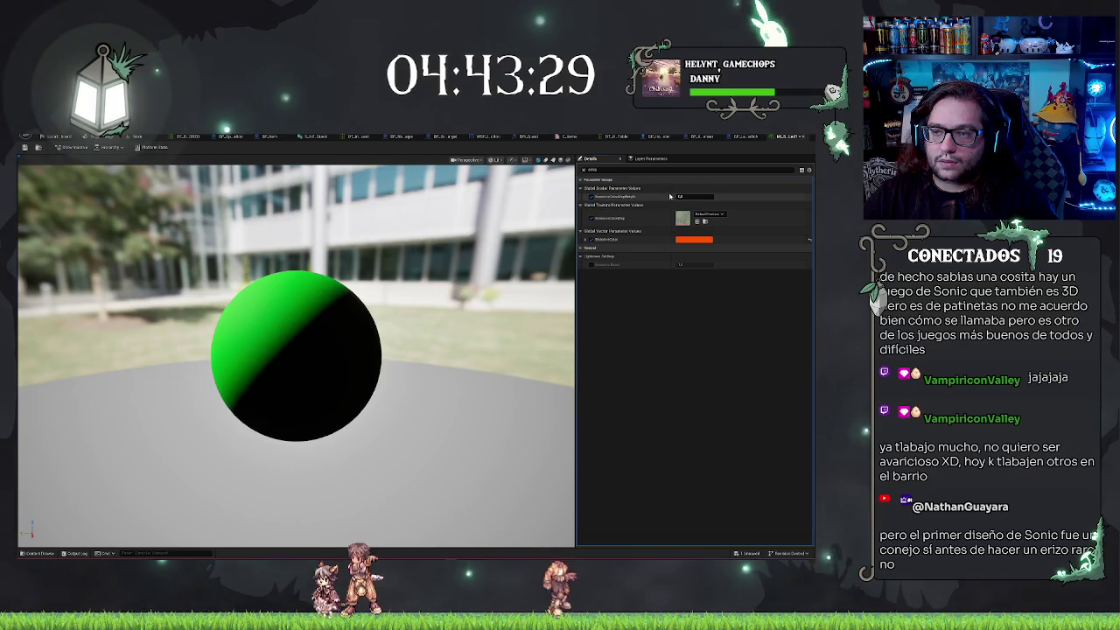
drag(367, 263, 245, 273)
click(25, 147)
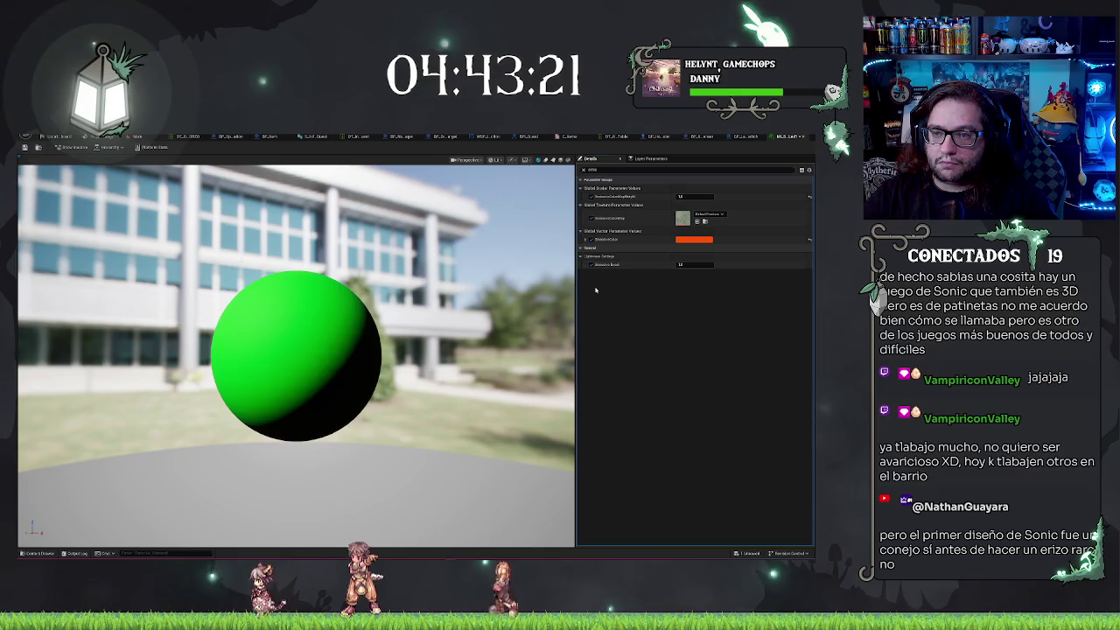
key(ctrl+s)
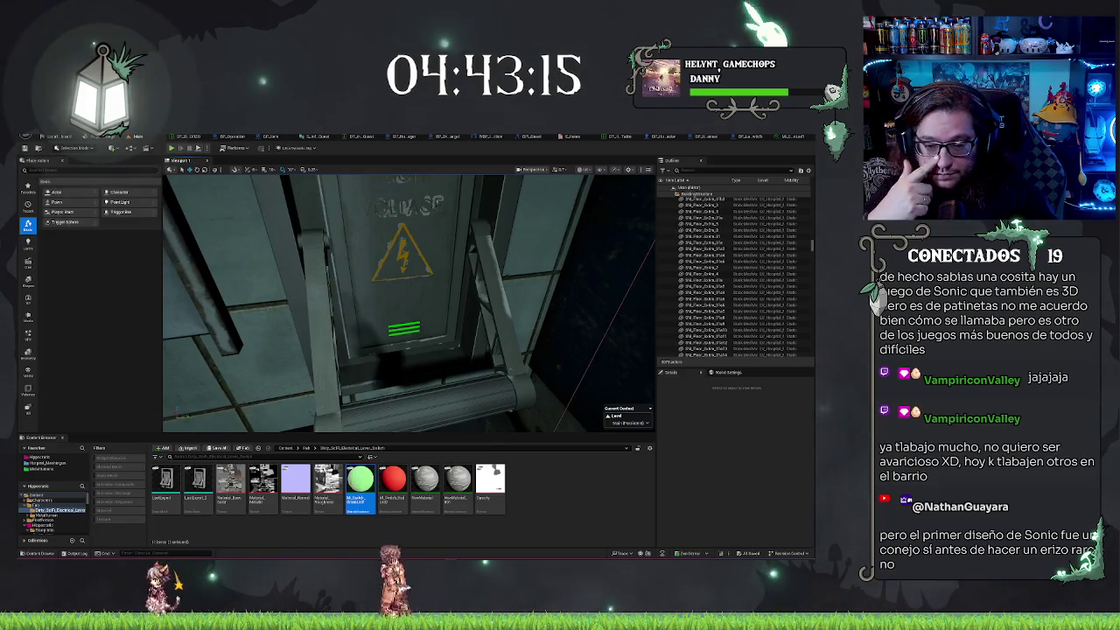
Reopen the green material instance and turn off its Global Texture Parameter override
scroll(408, 303, down, 5)
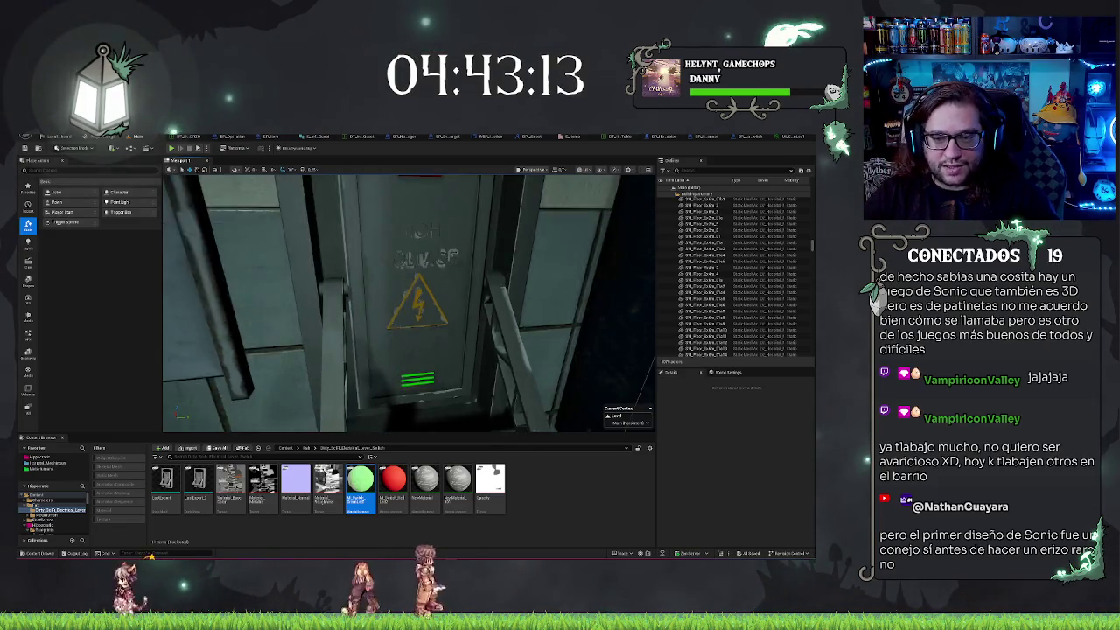
scroll(409, 304, up, 3)
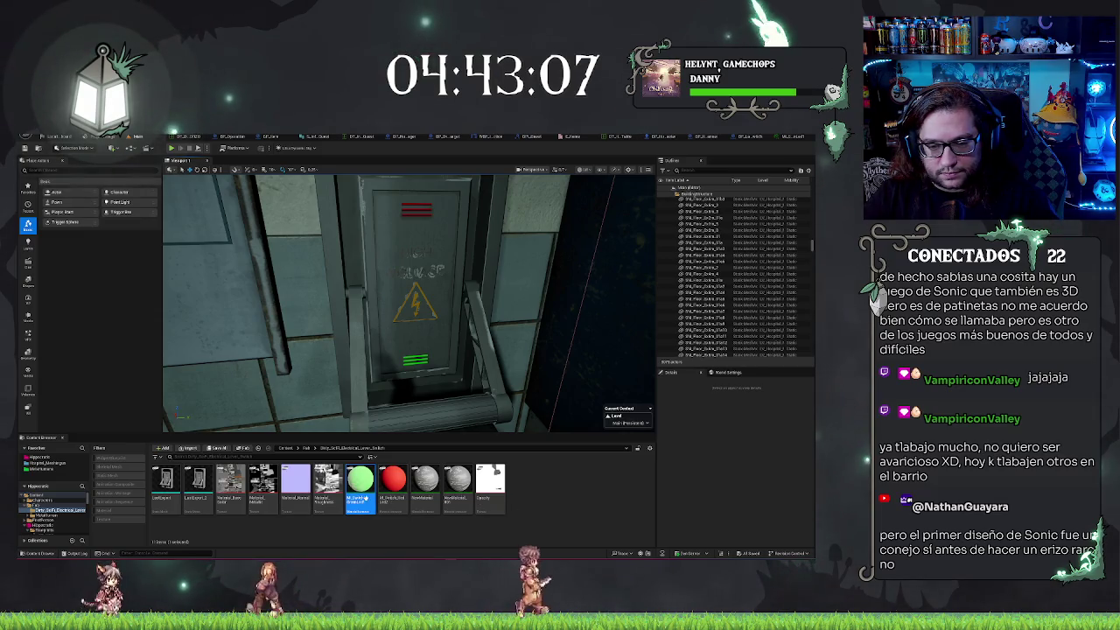
double_click(364, 497)
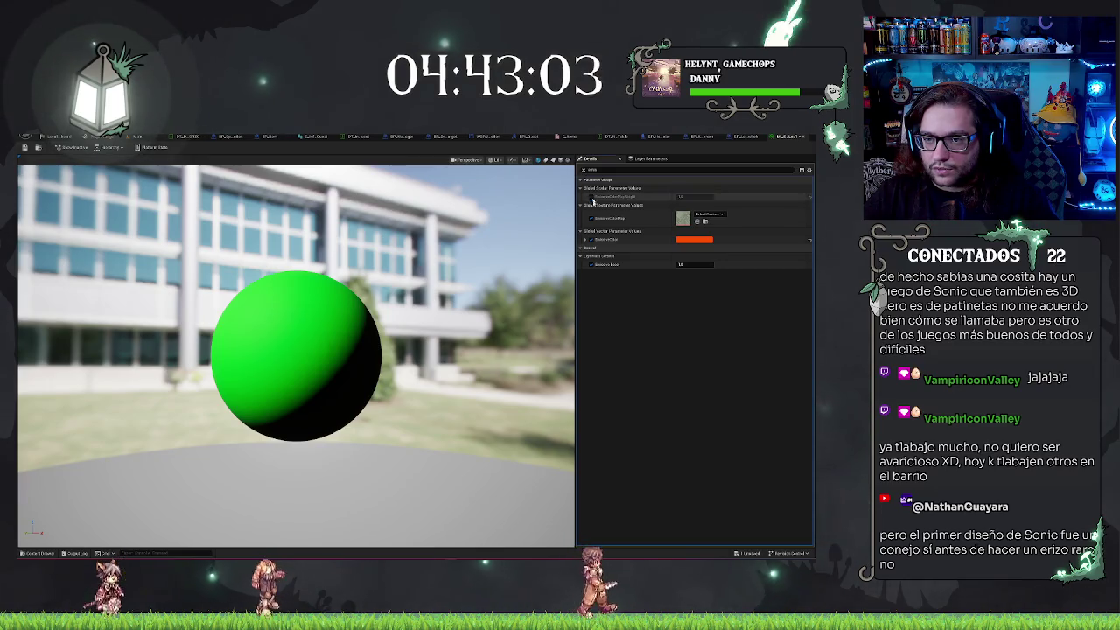
click(590, 217)
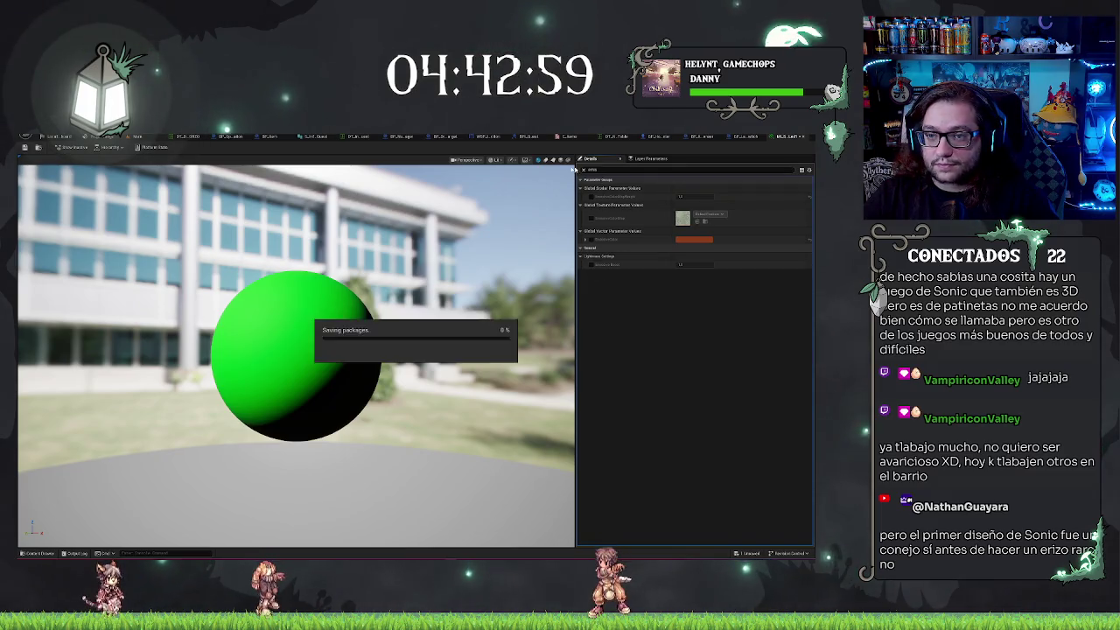
Back in the level, frame the electrical panel showing red and green stripes
click(139, 137)
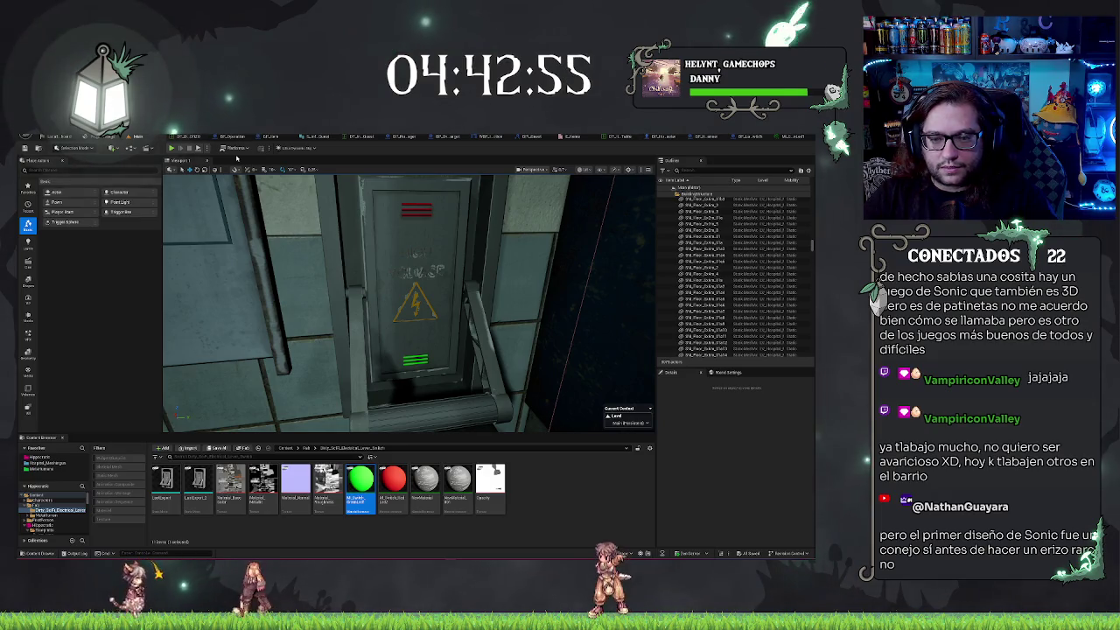
drag(412, 220, 390, 196)
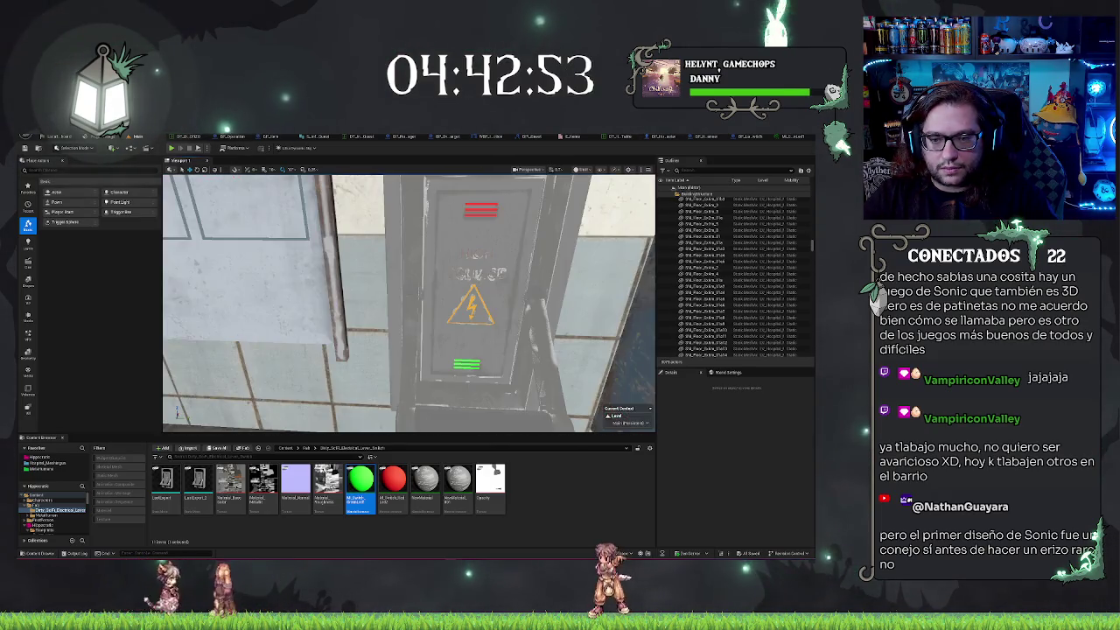
mouse_move(628, 199)
mouse_down()
mouse_move(612, 201)
mouse_move(628, 200)
mouse_up()
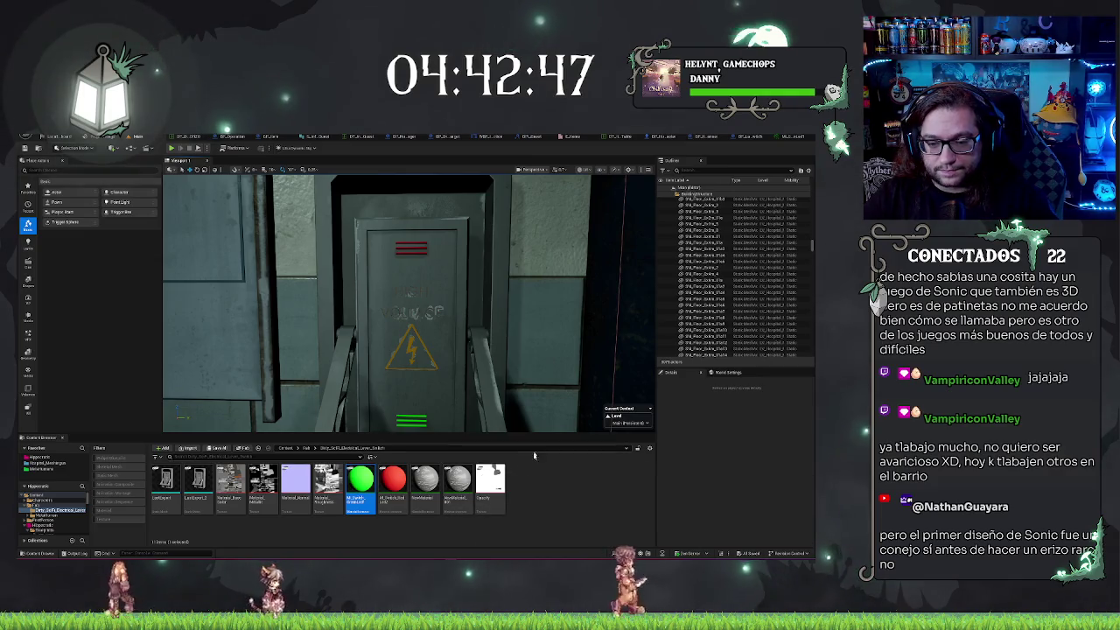
drag(626, 199, 595, 203)
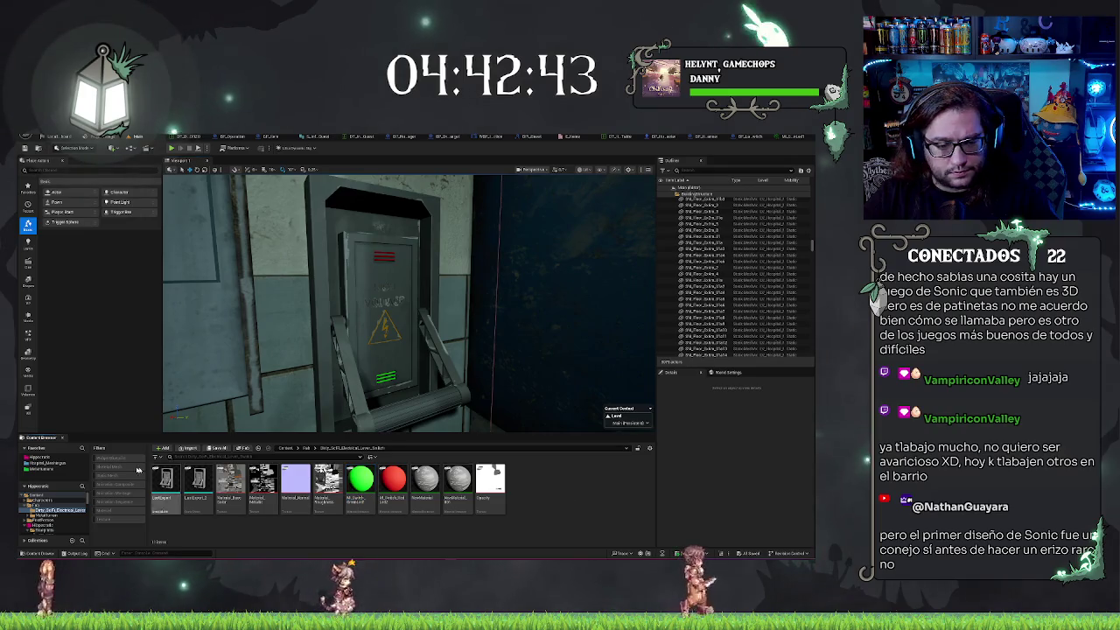
Search the Hospital favourite for 'electric', then widen to all Content to list four materials
click(44, 461)
click(39, 457)
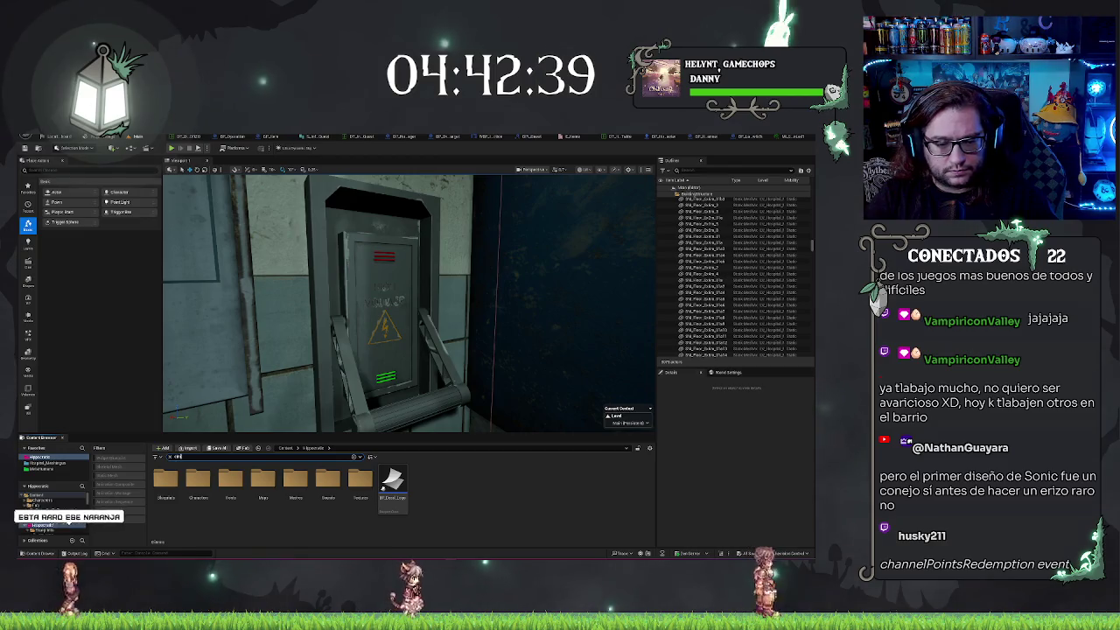
text(electr)
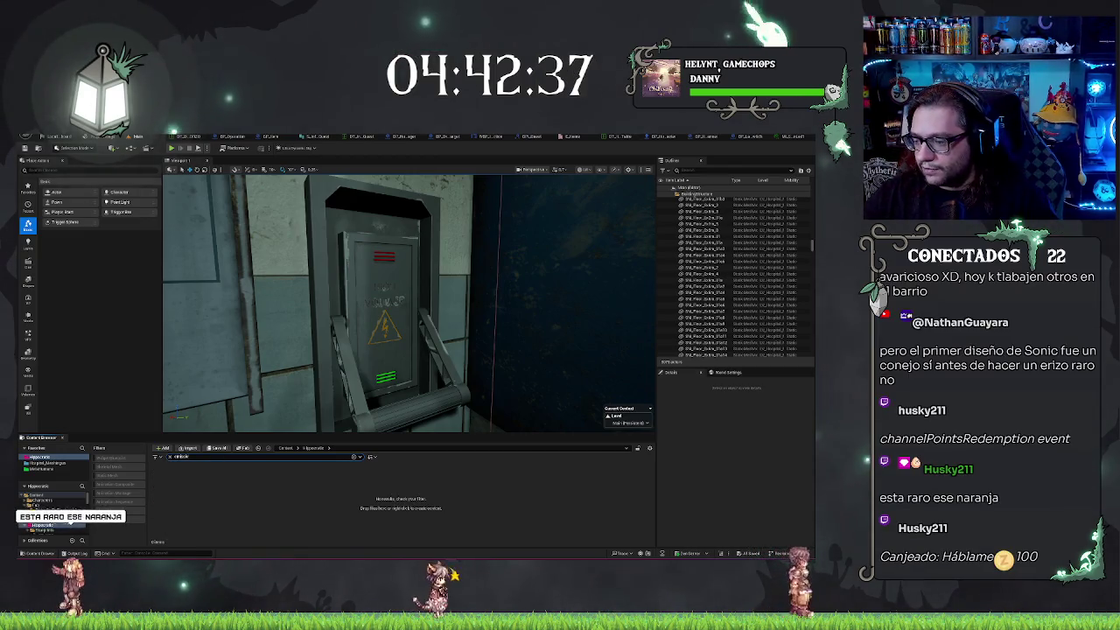
text(ic)
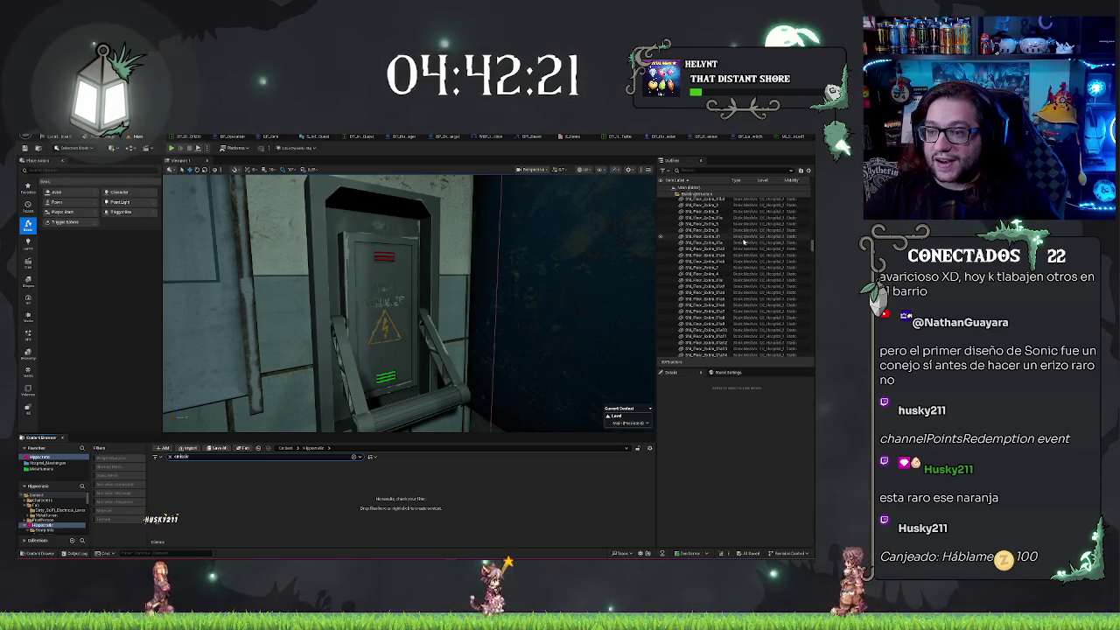
scroll(744, 241, up, 5)
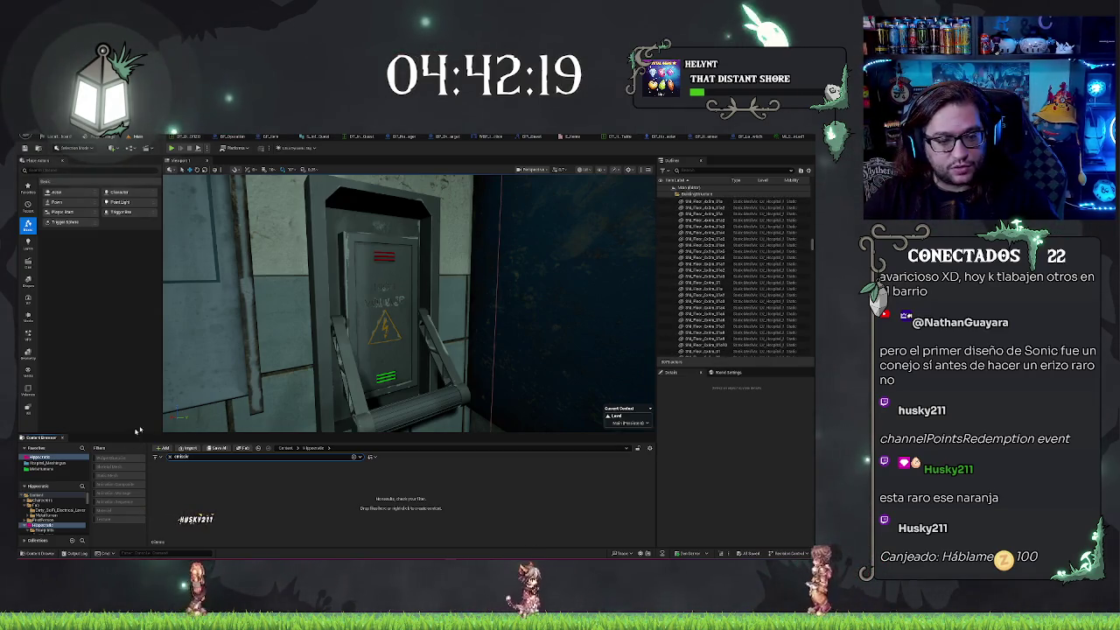
click(37, 495)
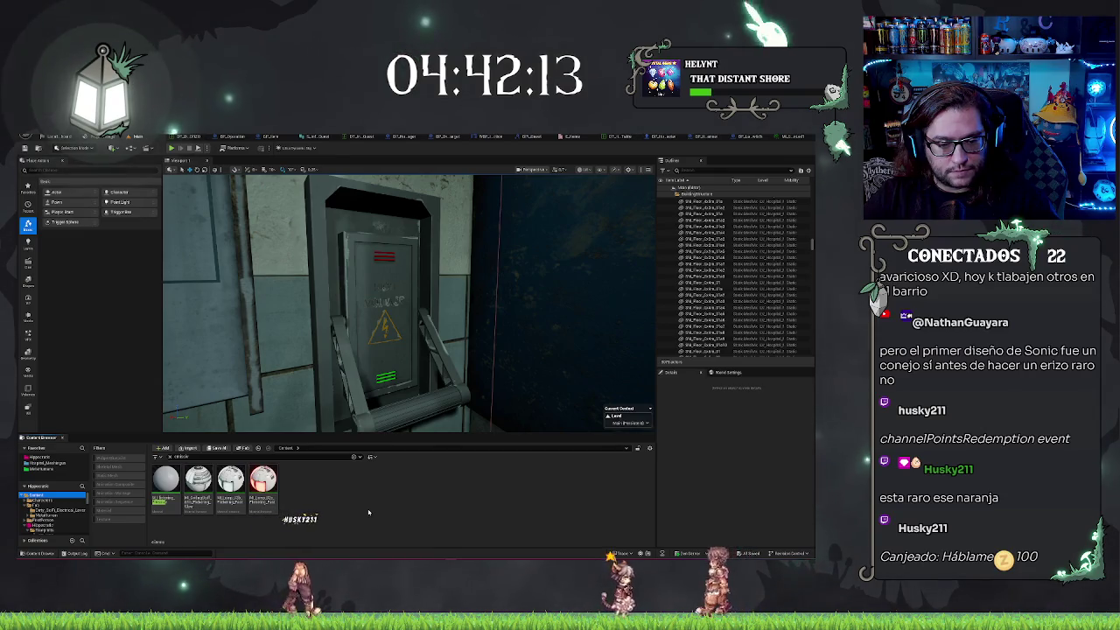
mouse_move(543, 385)
mouse_down()
mouse_move(567, 398)
mouse_move(542, 376)
mouse_up()
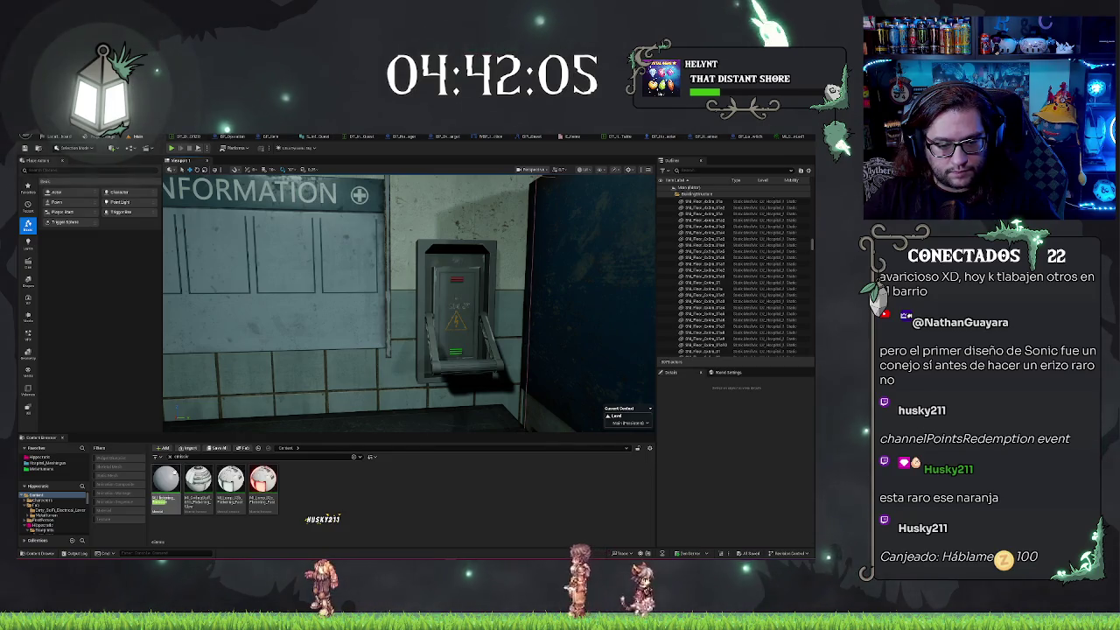
Create a material instance of M_Flickering_Emissive in its Content Browser folder
right_click(174, 480)
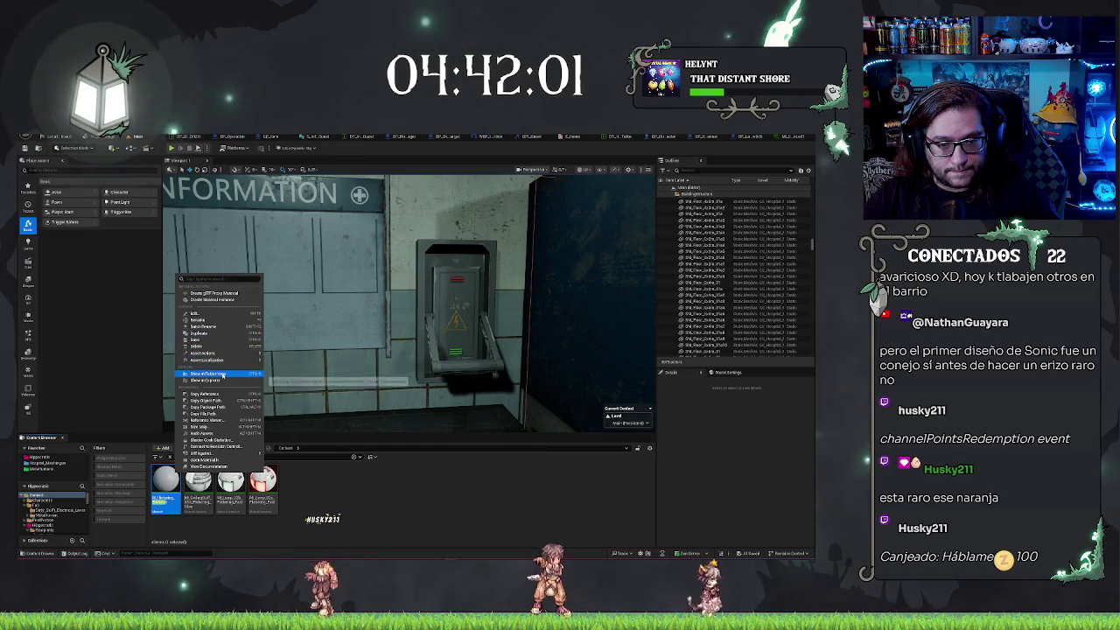
click(210, 374)
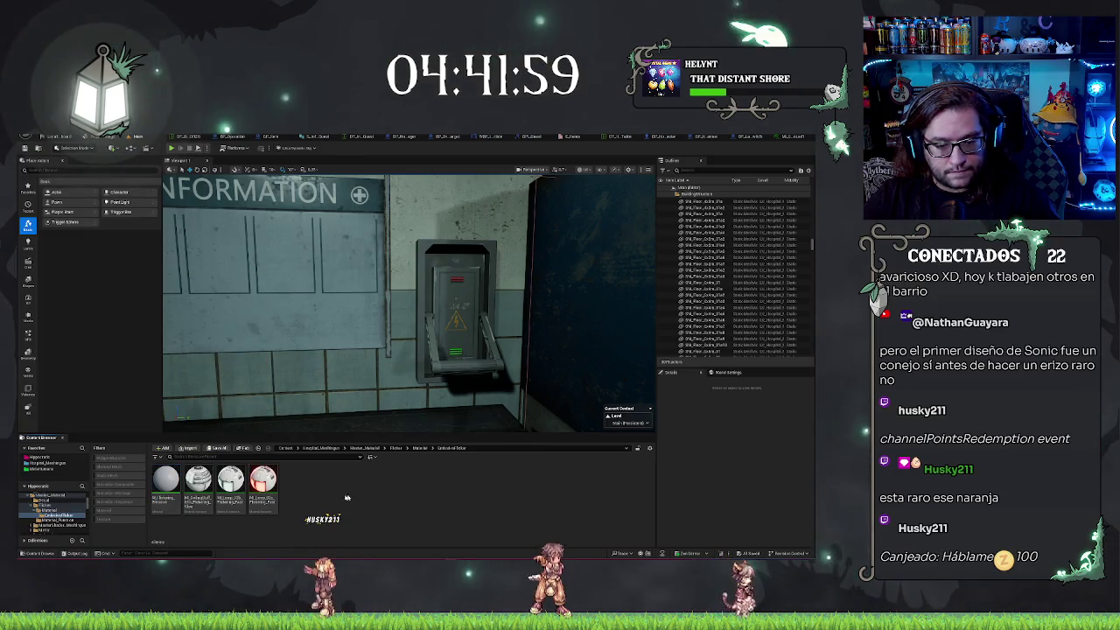
mouse_move(167, 479)
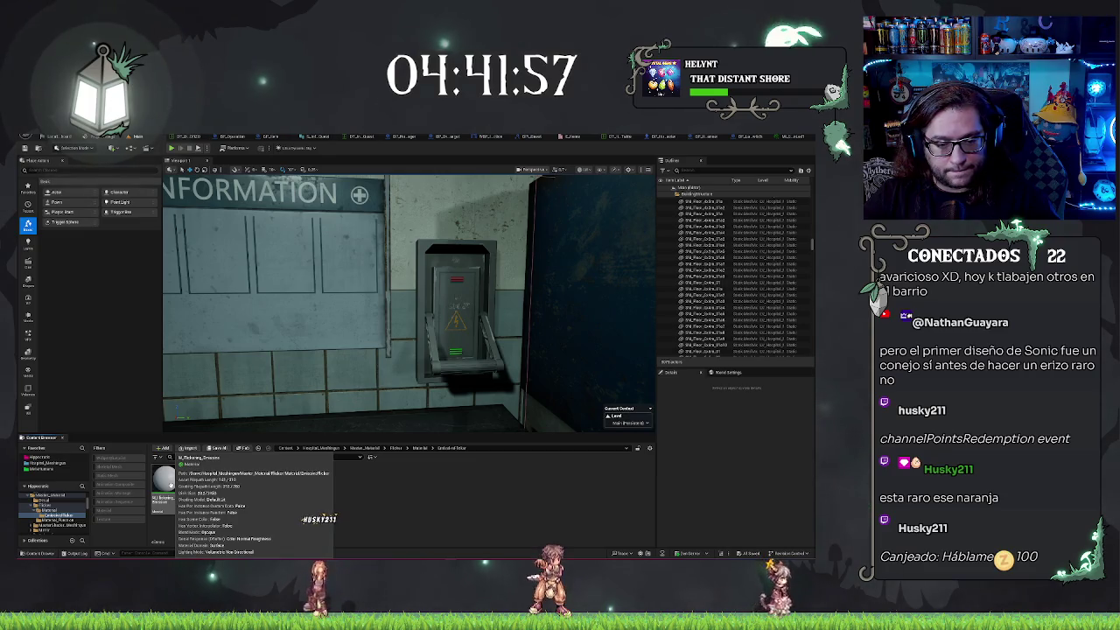
right_click(168, 481)
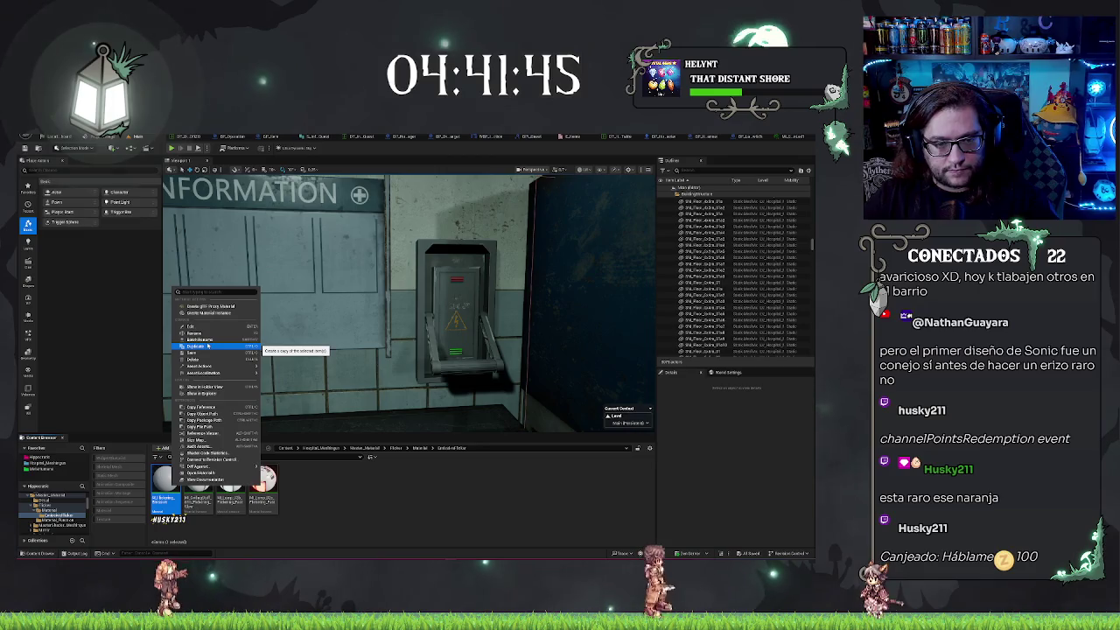
click(207, 312)
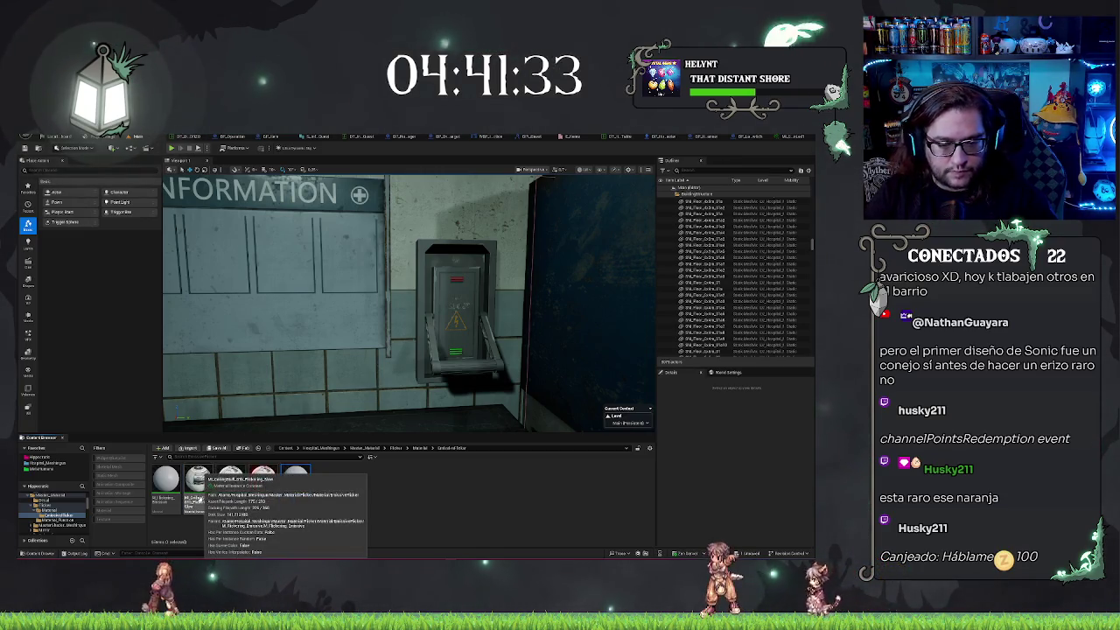
Enable the override and set the Flickering Layer_1 emissive colour of the new MI_ instance to bright green
double_click(198, 480)
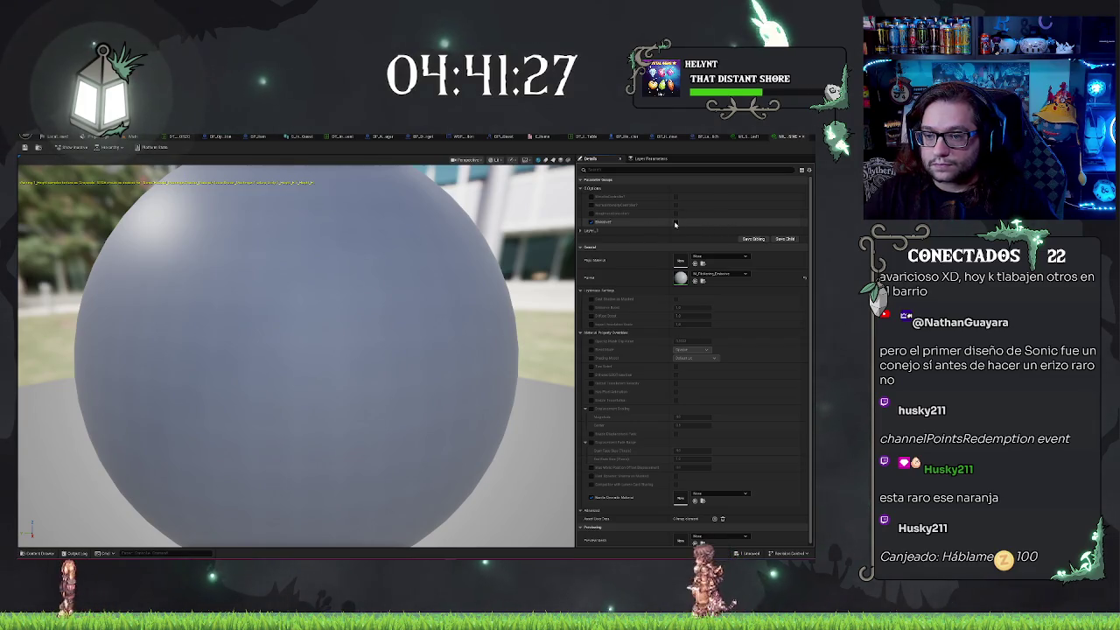
click(674, 222)
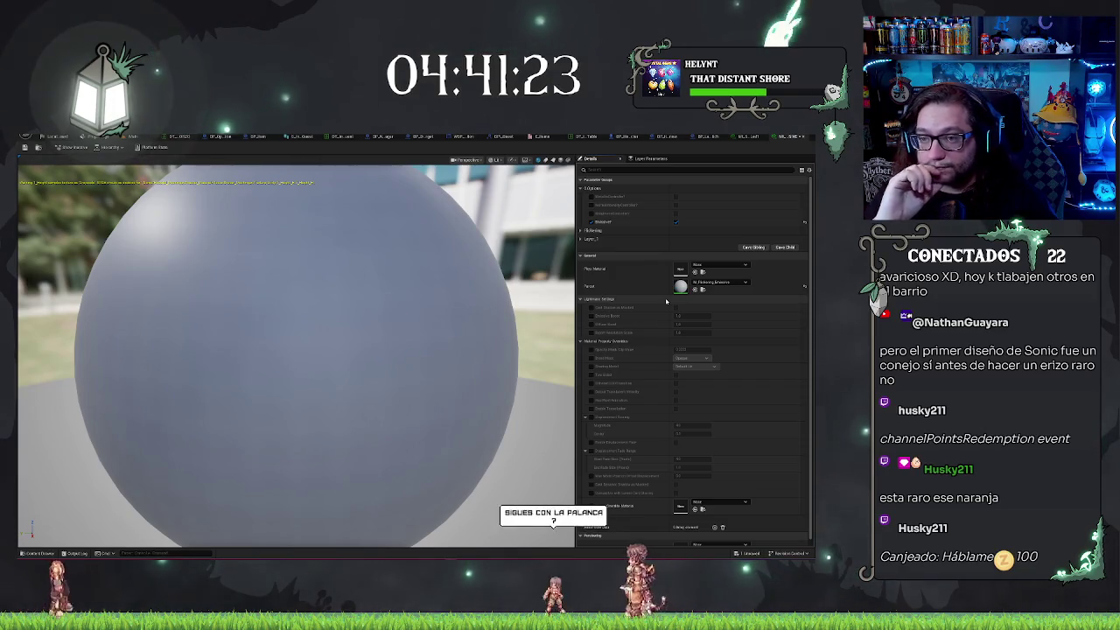
click(581, 230)
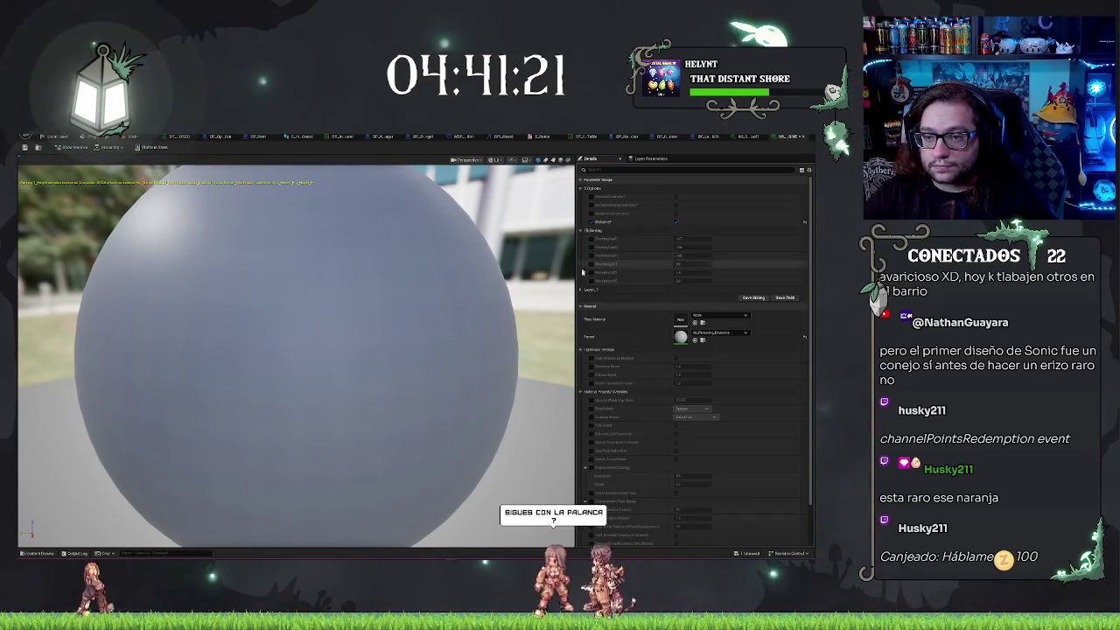
click(581, 289)
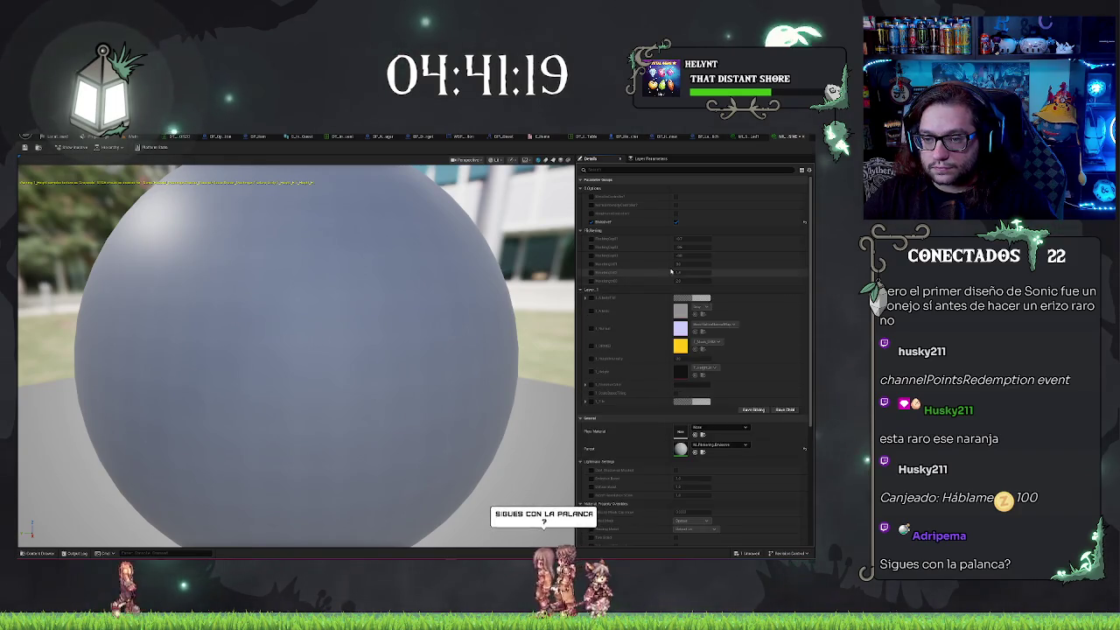
scroll(630, 315, down, 2)
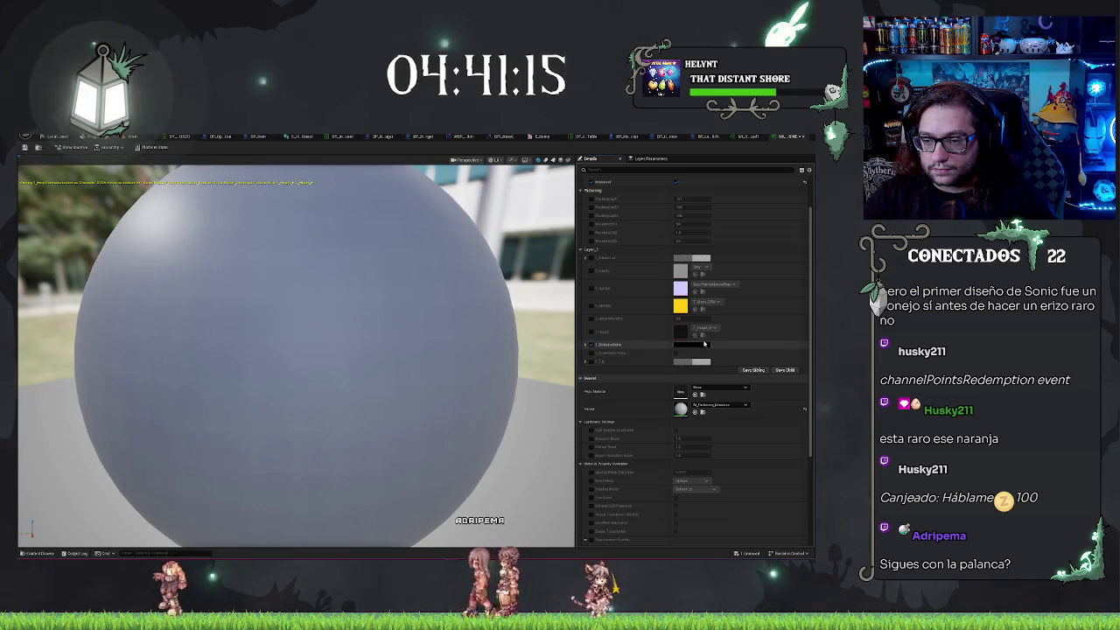
click(704, 344)
click(648, 484)
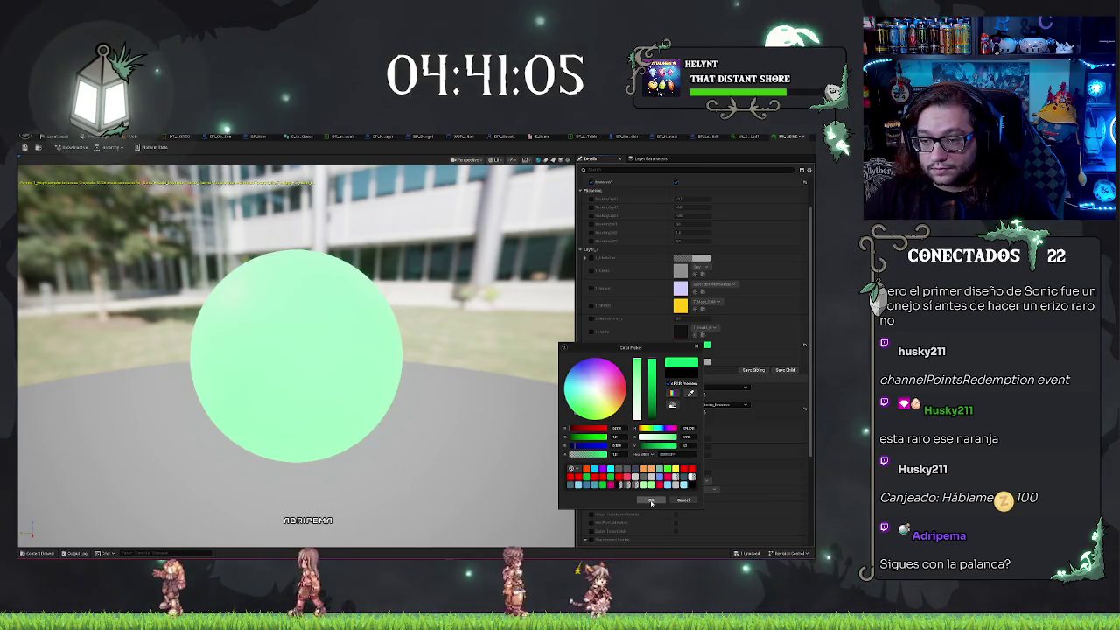
click(652, 501)
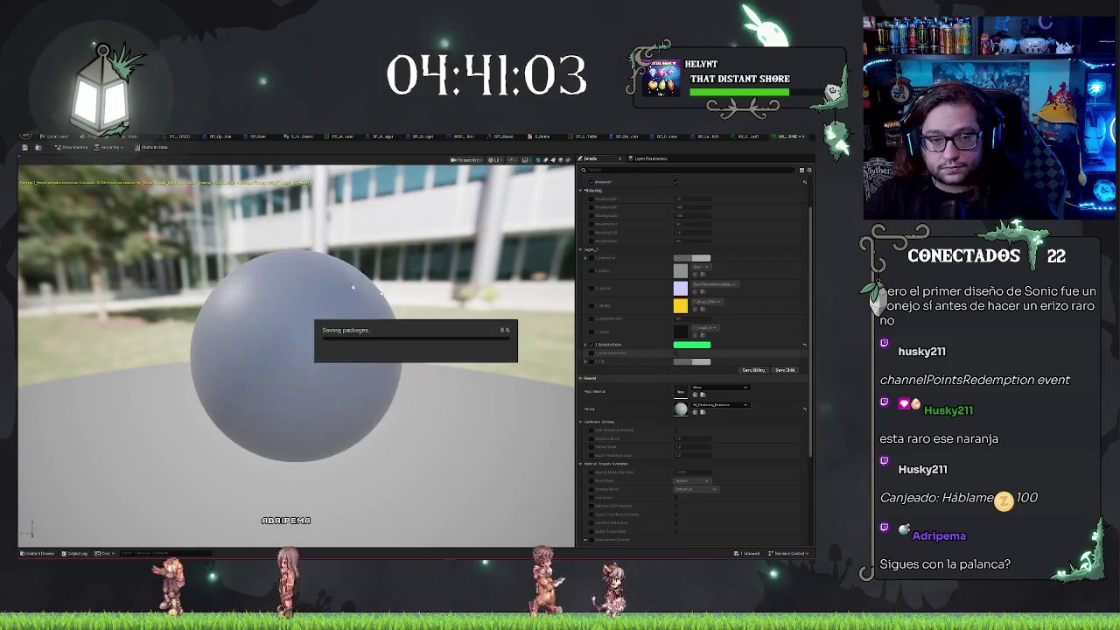
click(54, 136)
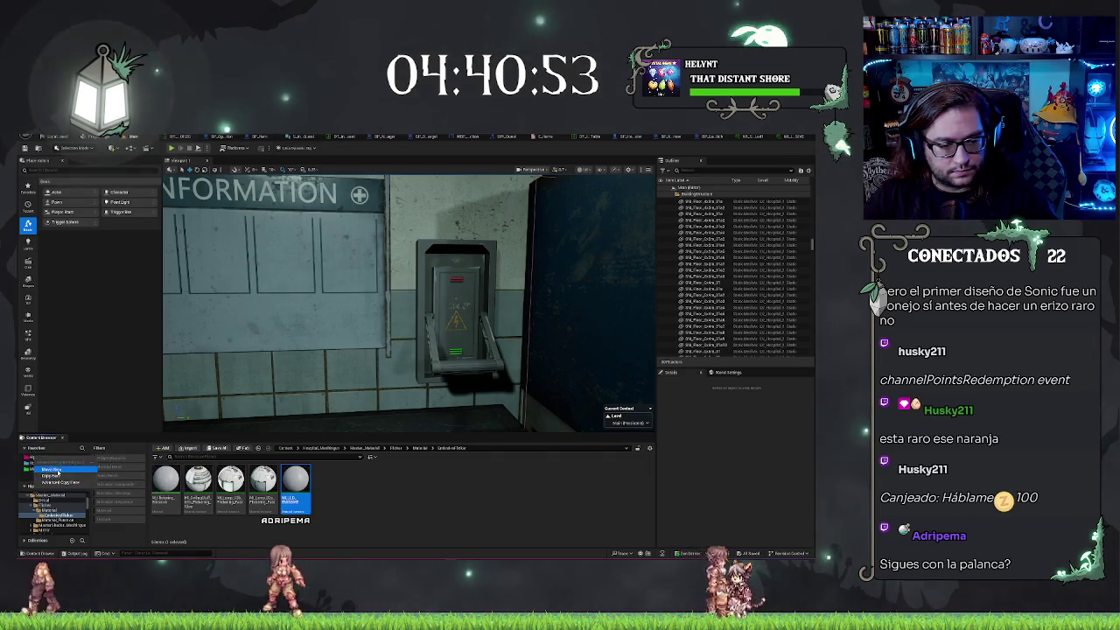
Move the green LED material instance into the Materiales folder and select it there
key(Delete)
click(41, 457)
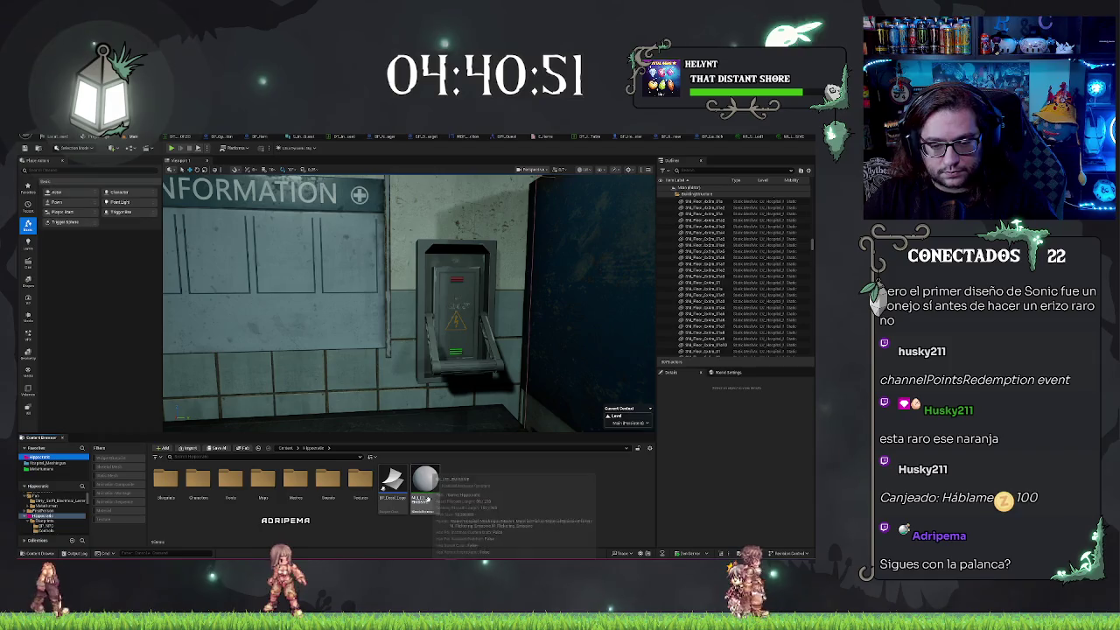
scroll(79, 506, down, 1)
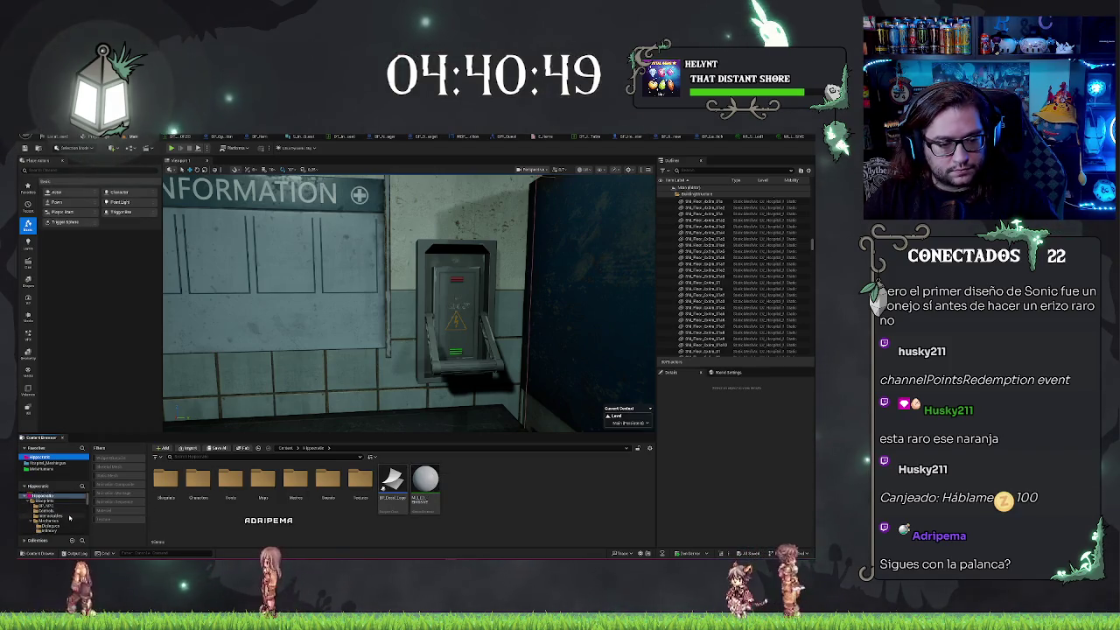
scroll(70, 518, down, 2)
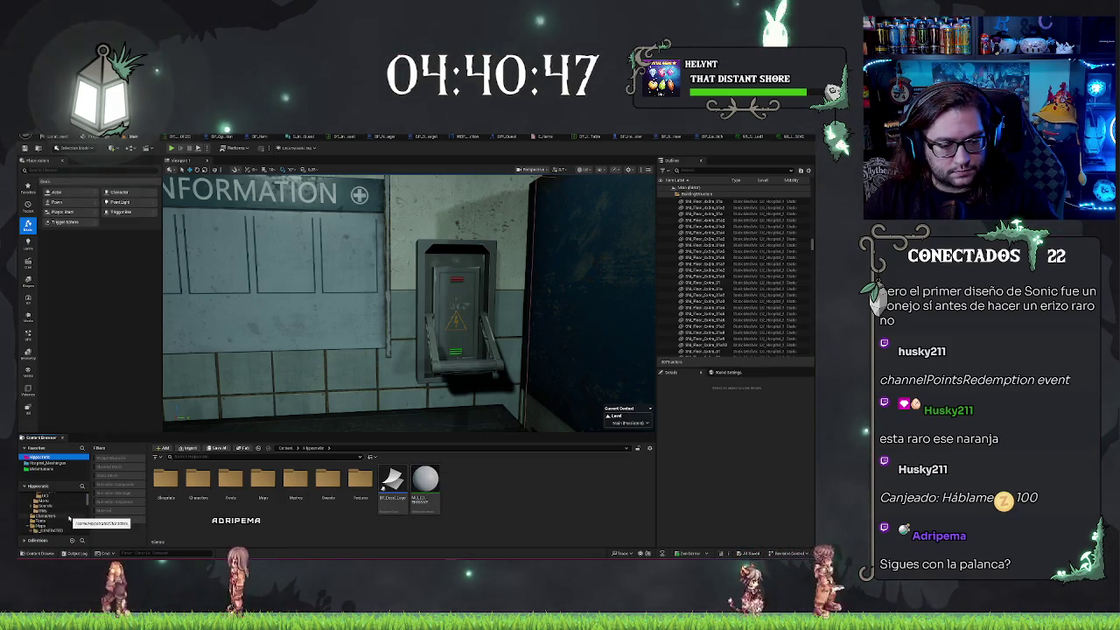
scroll(39, 522, down, 2)
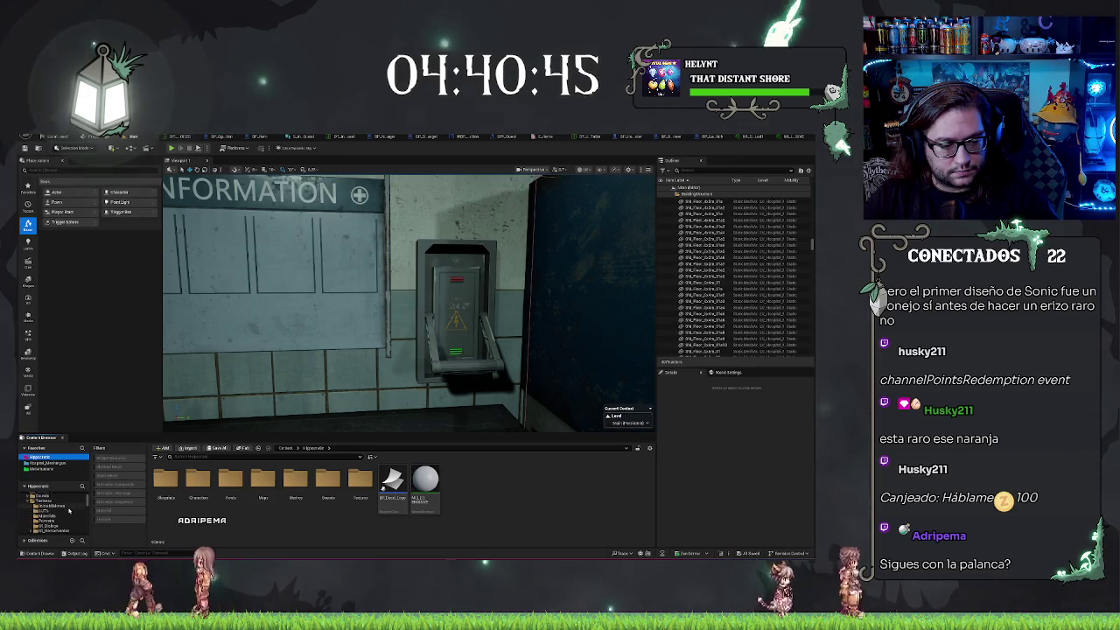
mouse_move(425, 479)
mouse_down()
mouse_move(68, 525)
mouse_move(94, 509)
mouse_up()
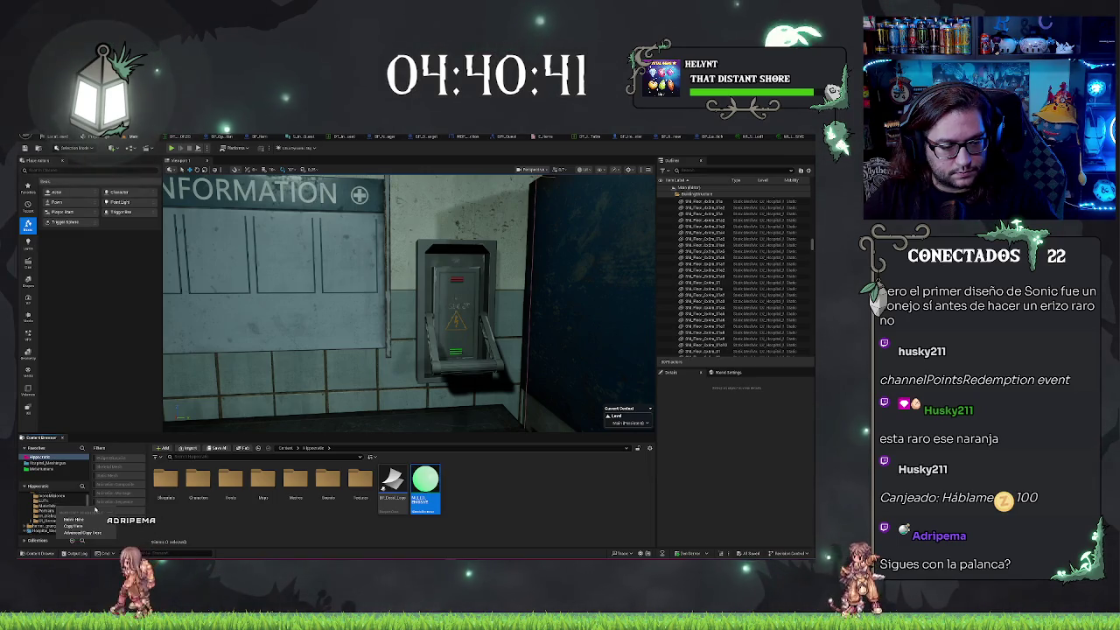
click(75, 520)
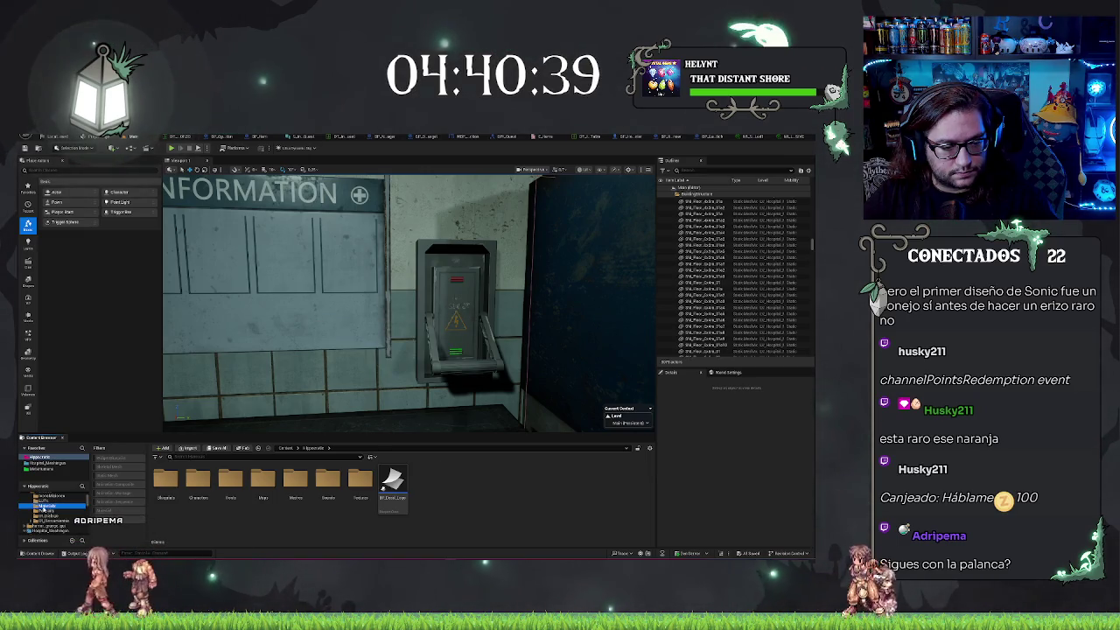
click(43, 507)
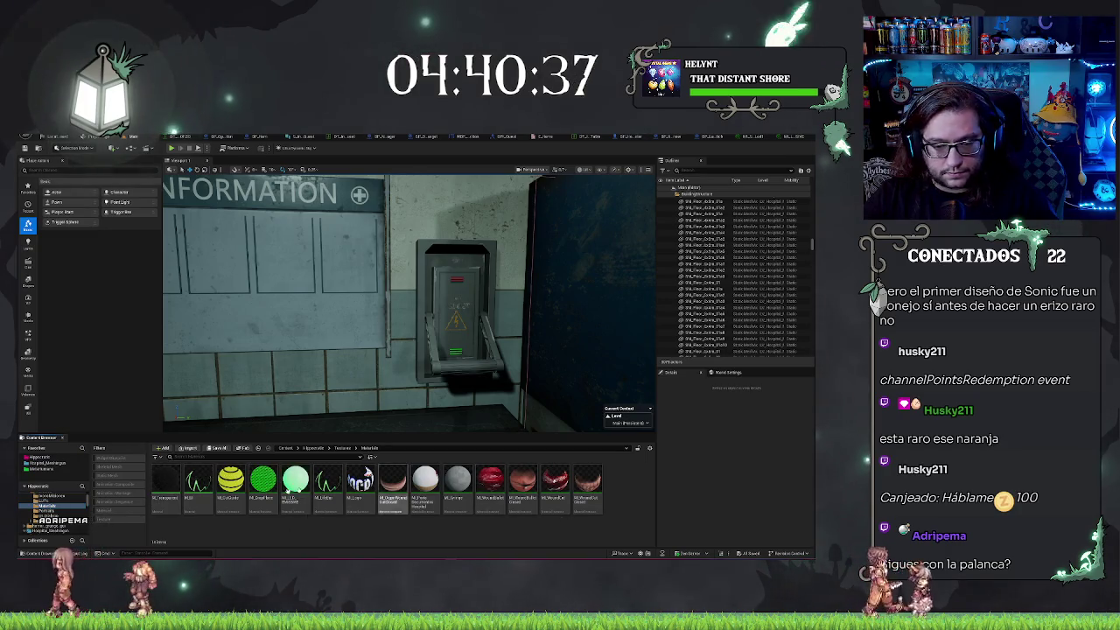
click(296, 481)
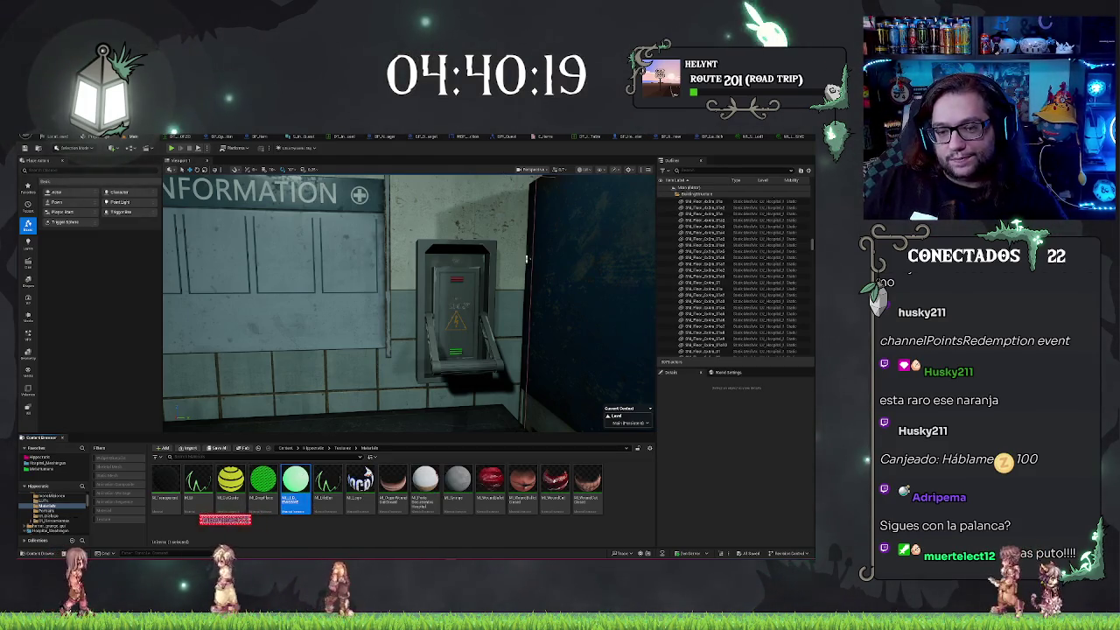
drag(393, 350, 411, 302)
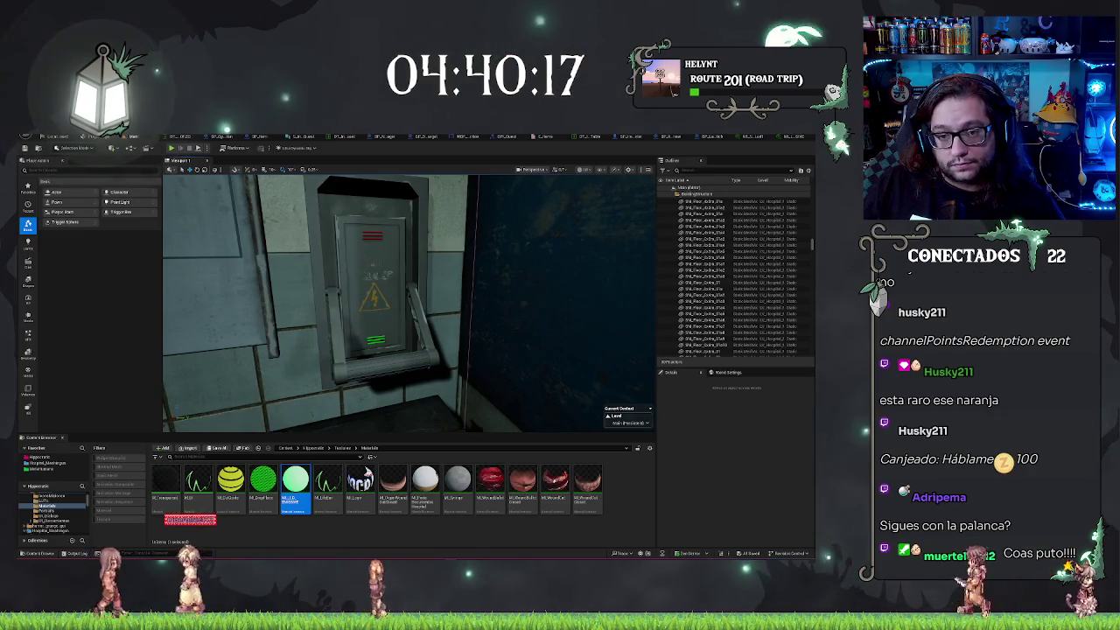
click(706, 138)
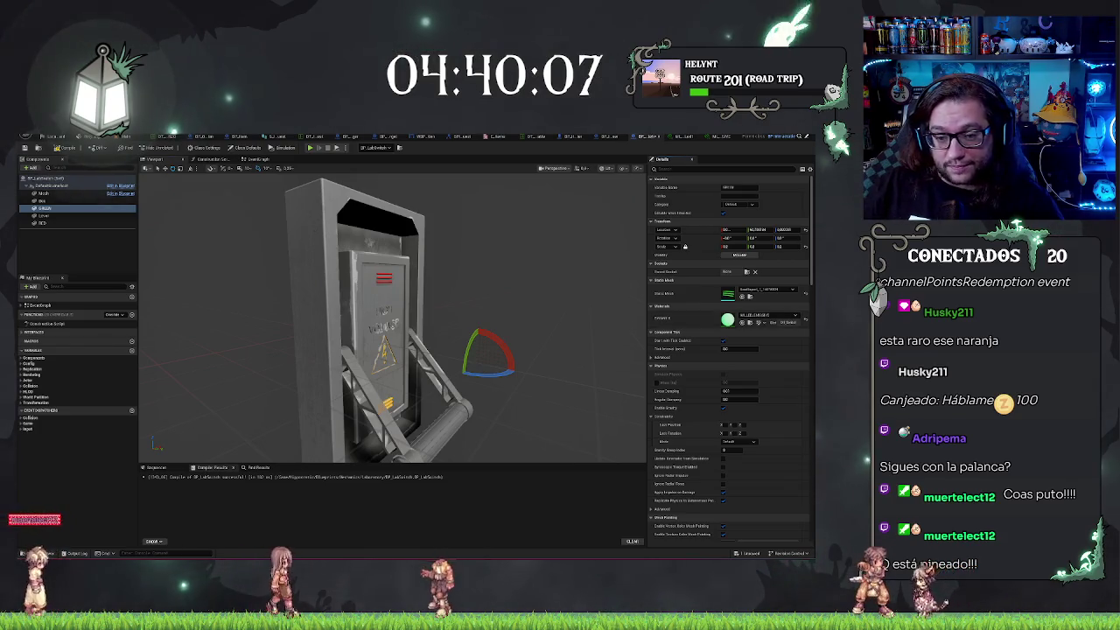
mouse_move(560, 289)
mouse_down()
mouse_move(592, 292)
mouse_move(551, 296)
mouse_move(523, 261)
mouse_move(583, 302)
mouse_up()
click(39, 200)
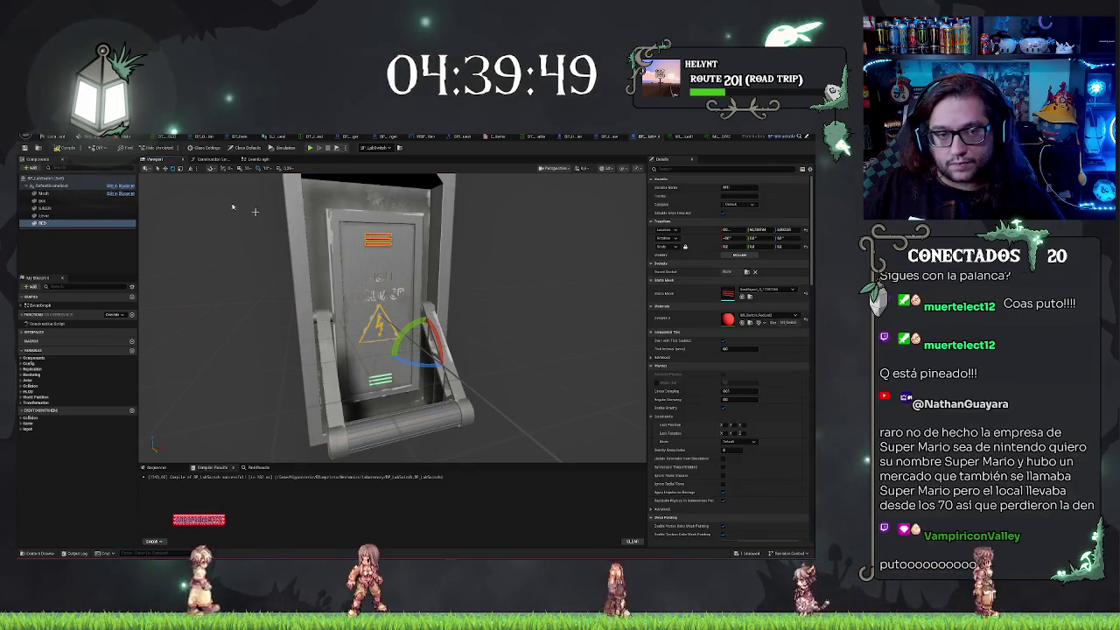
key(alt+Tab)
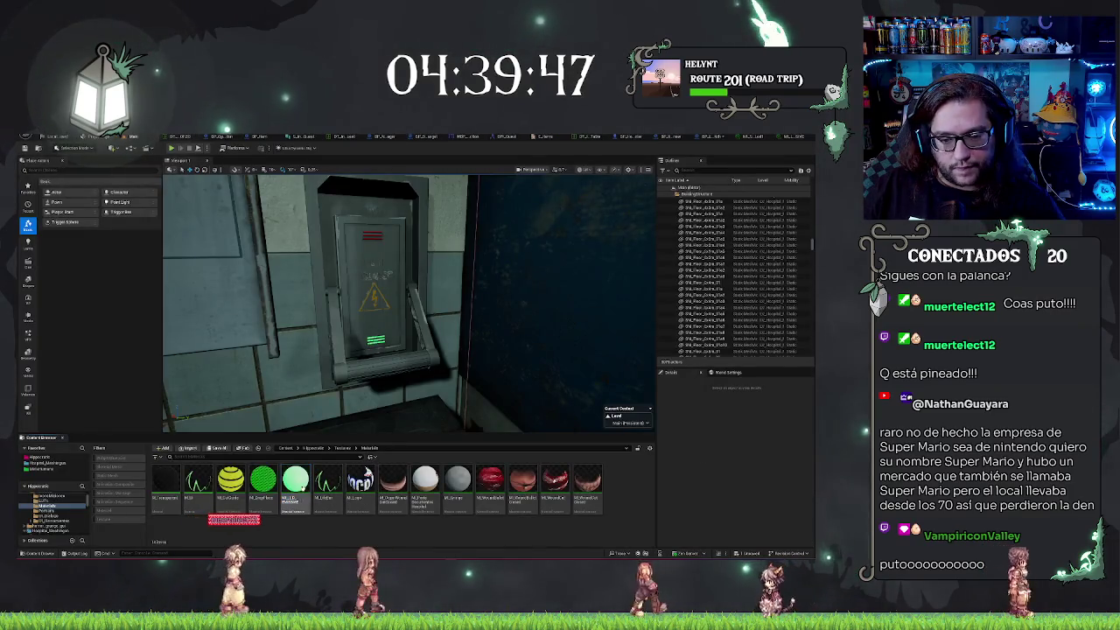
Duplicate the green material instance and change the copy's Layer 1 colour to red
key(ctrl+d)
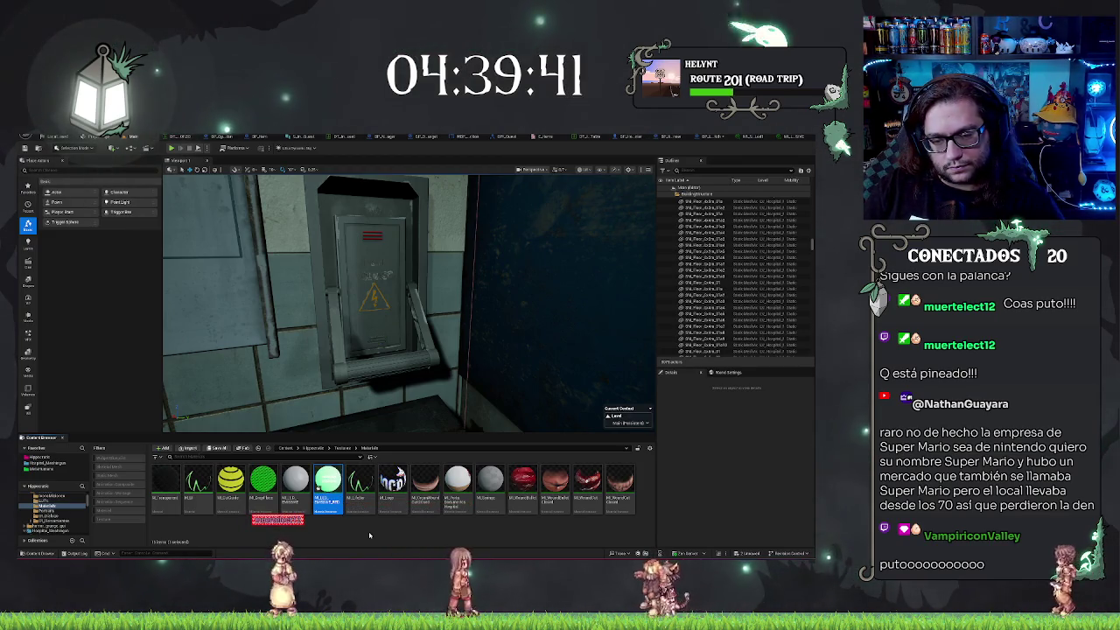
double_click(327, 481)
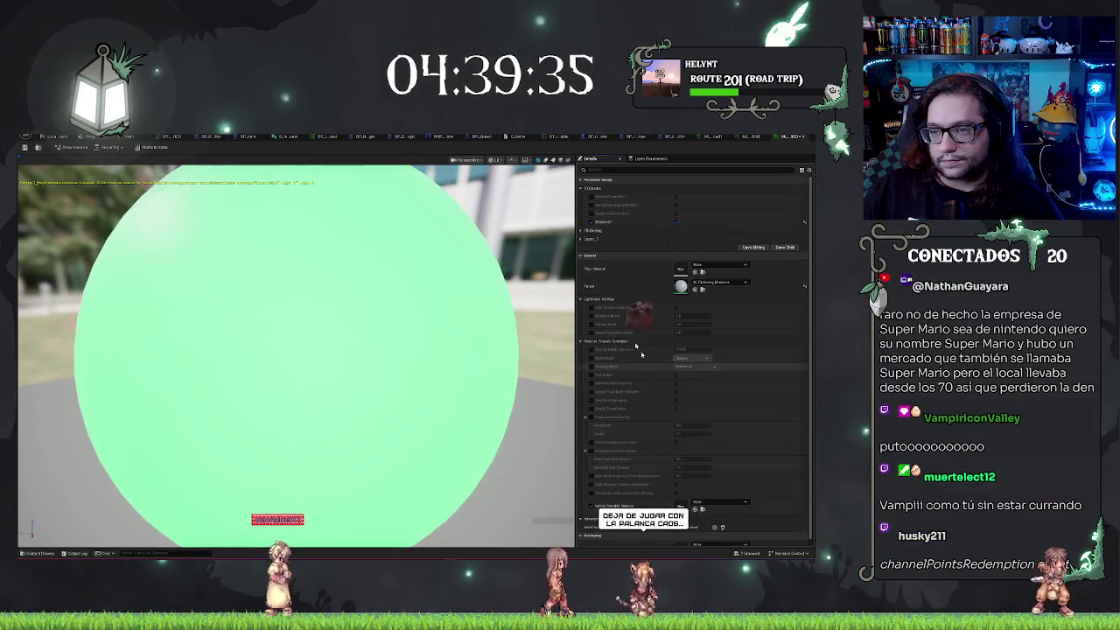
click(581, 229)
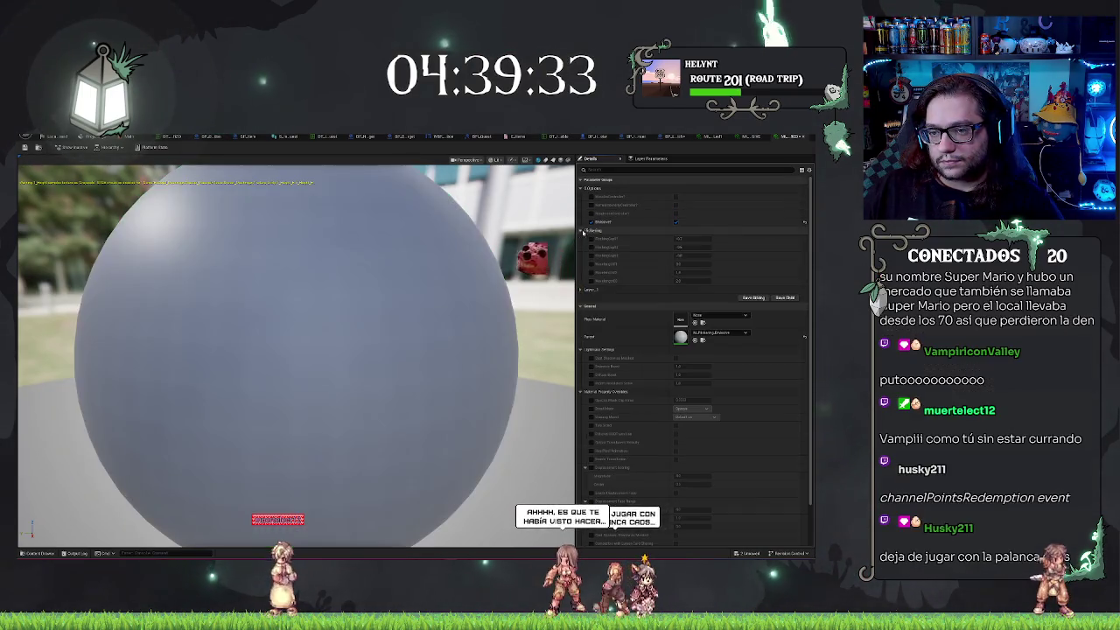
click(582, 290)
click(699, 384)
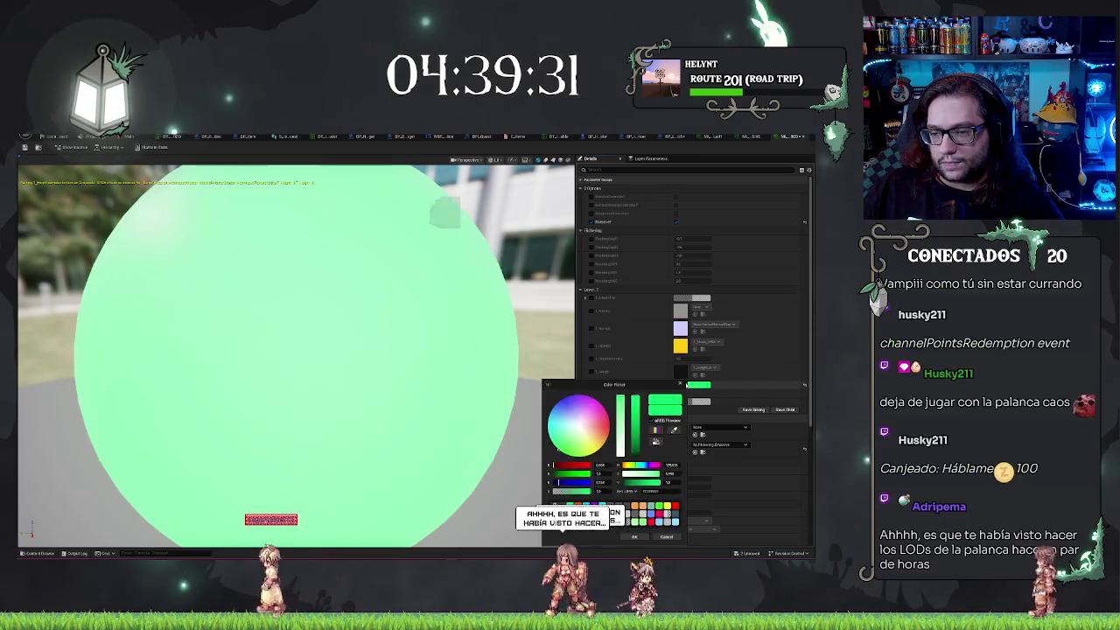
drag(557, 482, 561, 484)
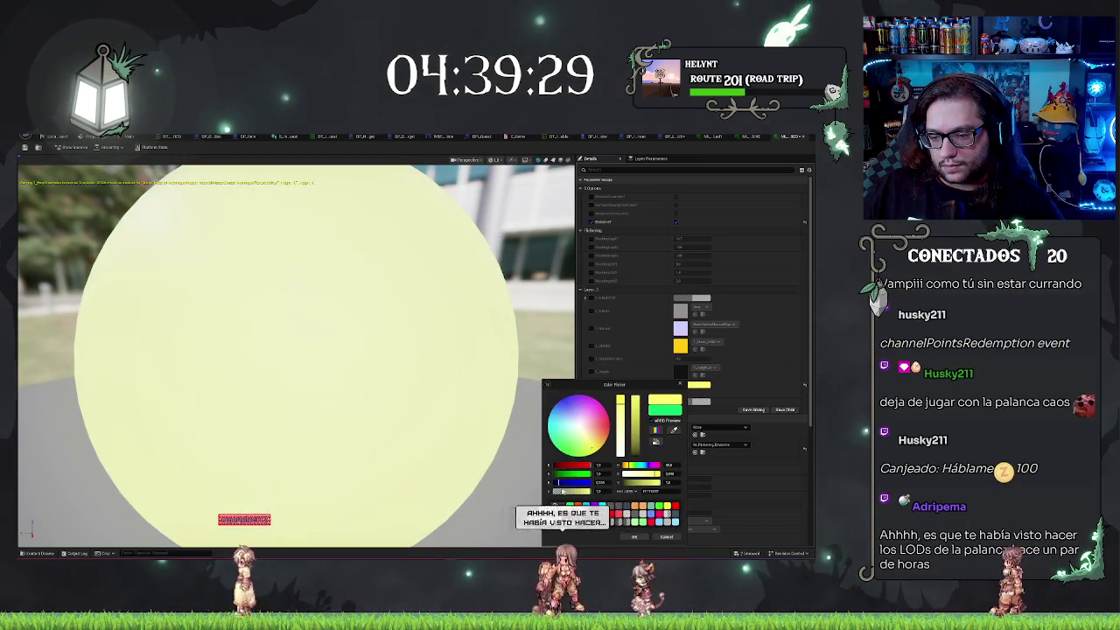
drag(564, 474, 517, 474)
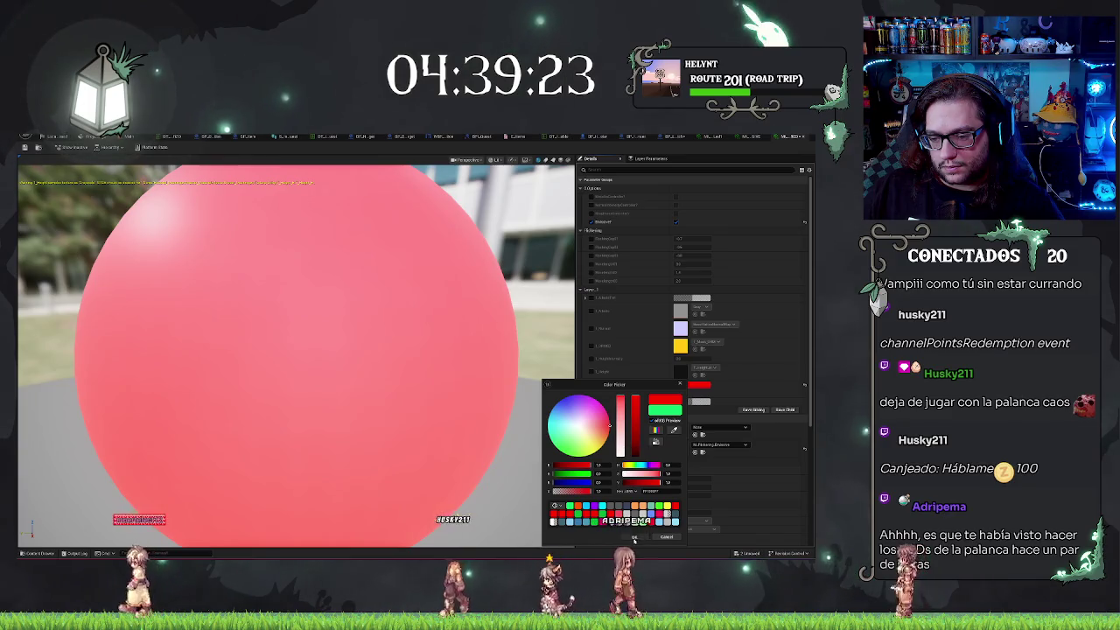
click(101, 172)
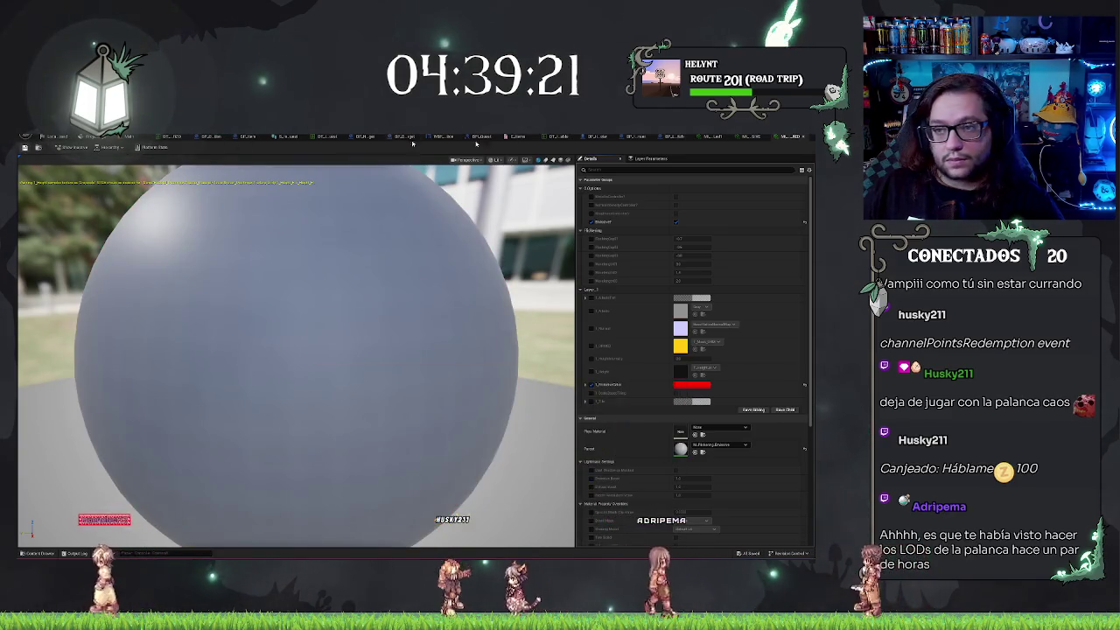
Set the original instance's emissive colour to green, save it, and close both material editors
click(783, 138)
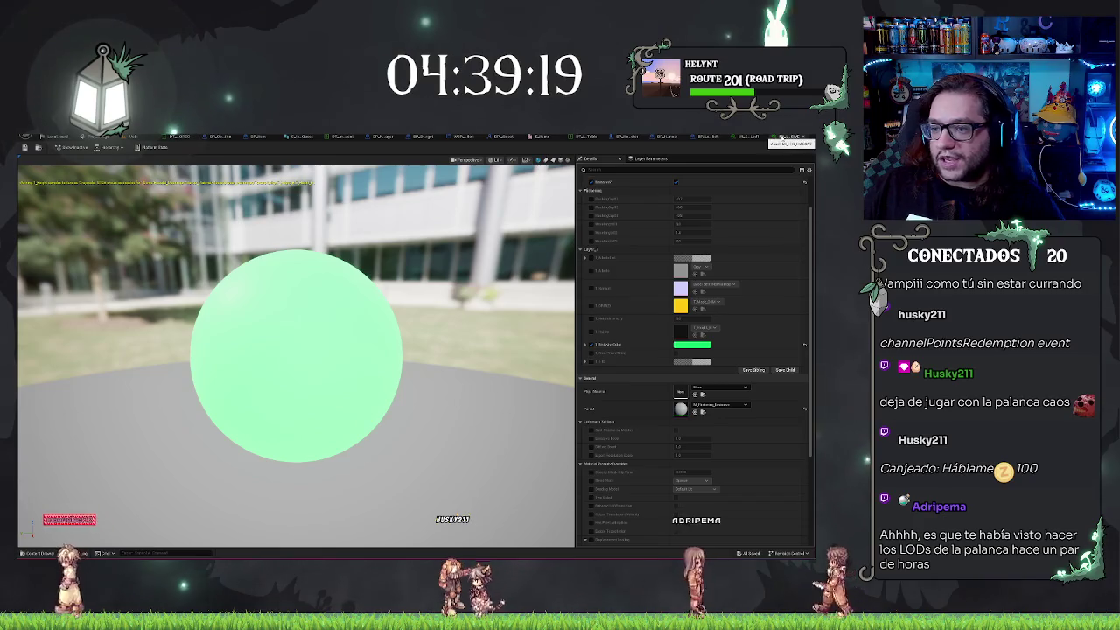
click(691, 345)
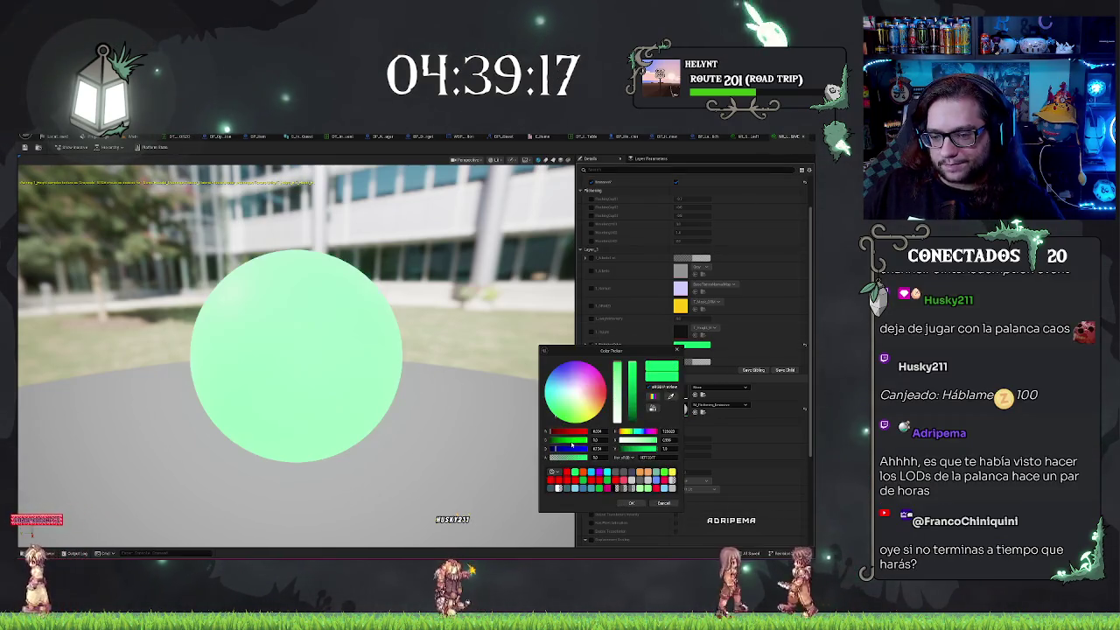
click(631, 505)
click(26, 147)
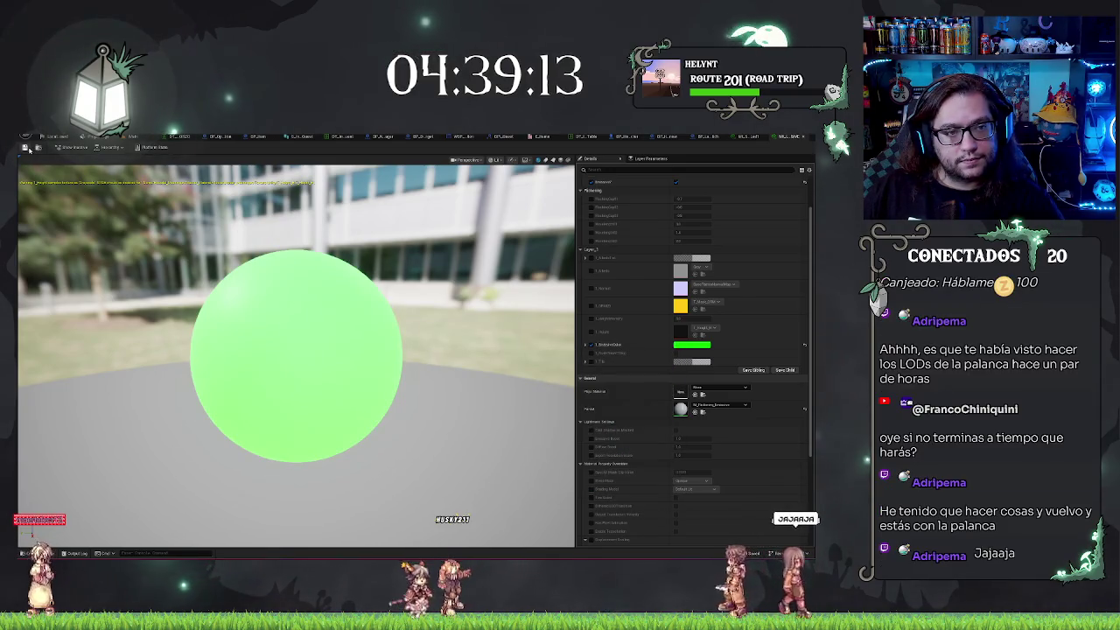
click(801, 136)
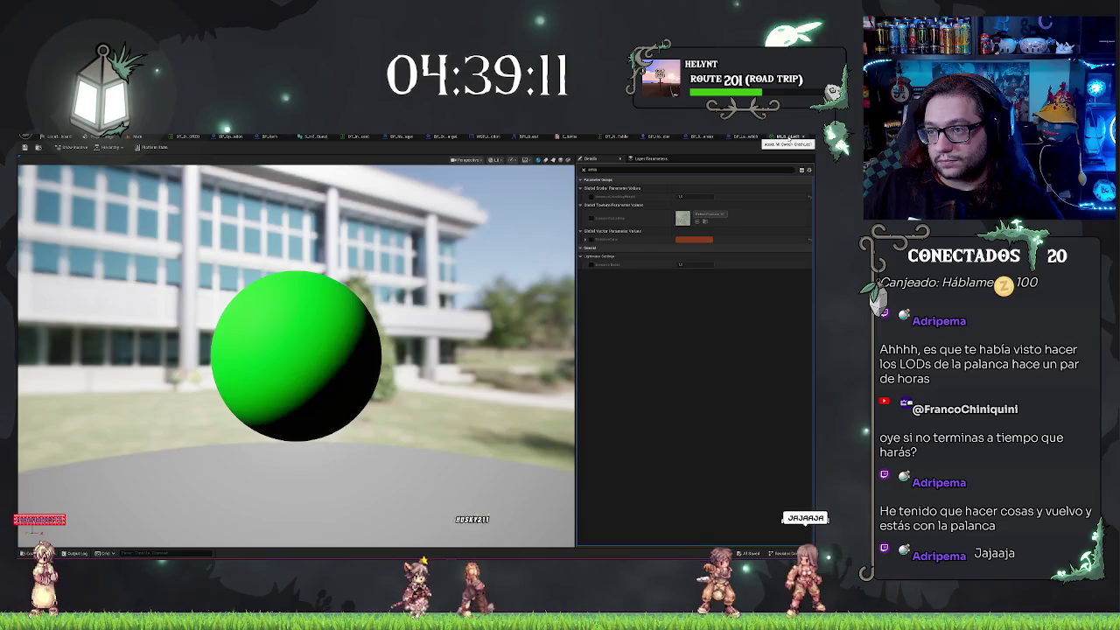
click(801, 137)
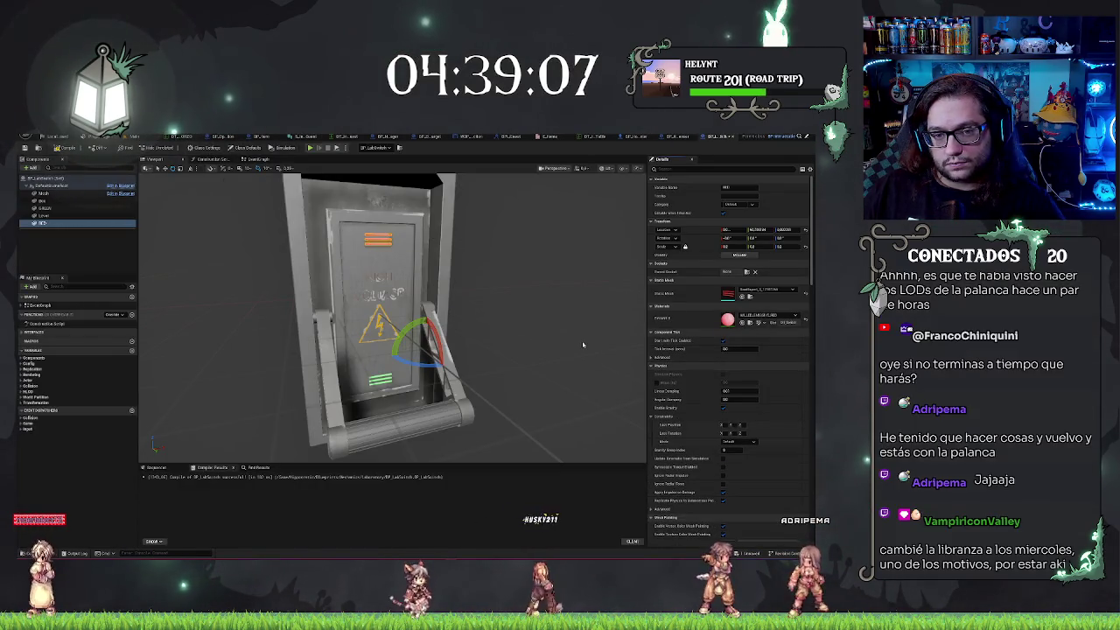
In the Construction Script, add a GREEN component getter with a Get Material node
scroll(328, 263, down, 3)
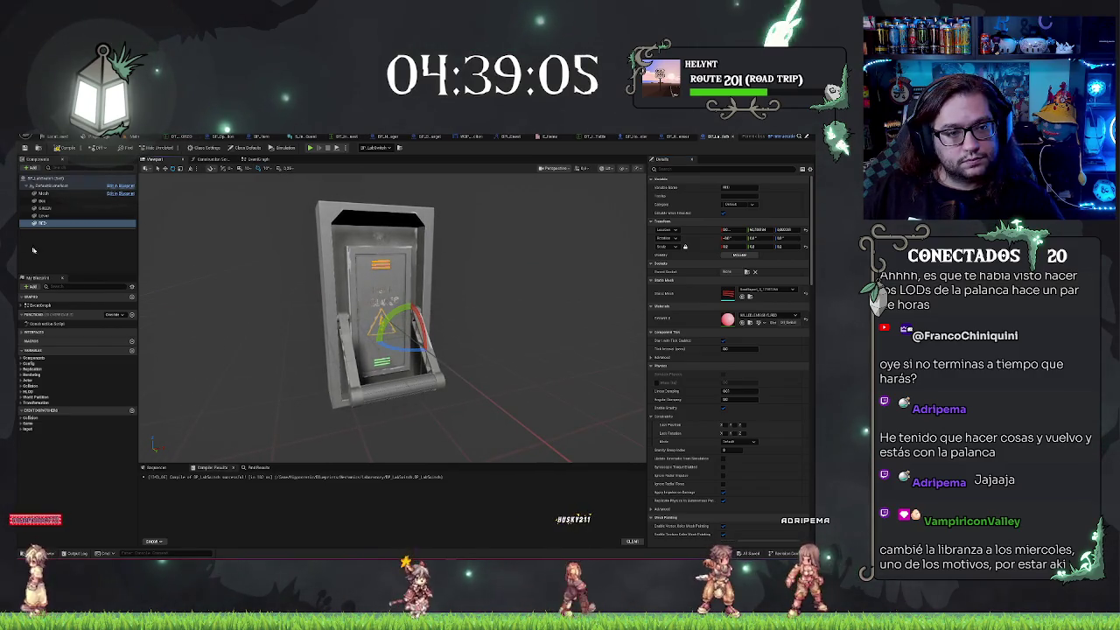
click(33, 250)
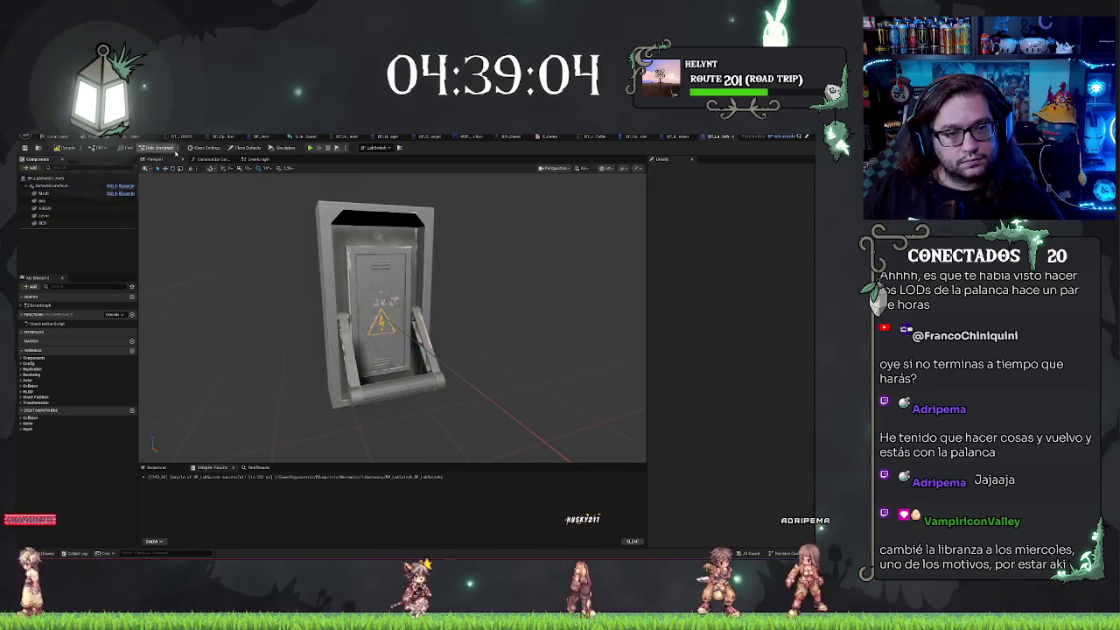
click(219, 160)
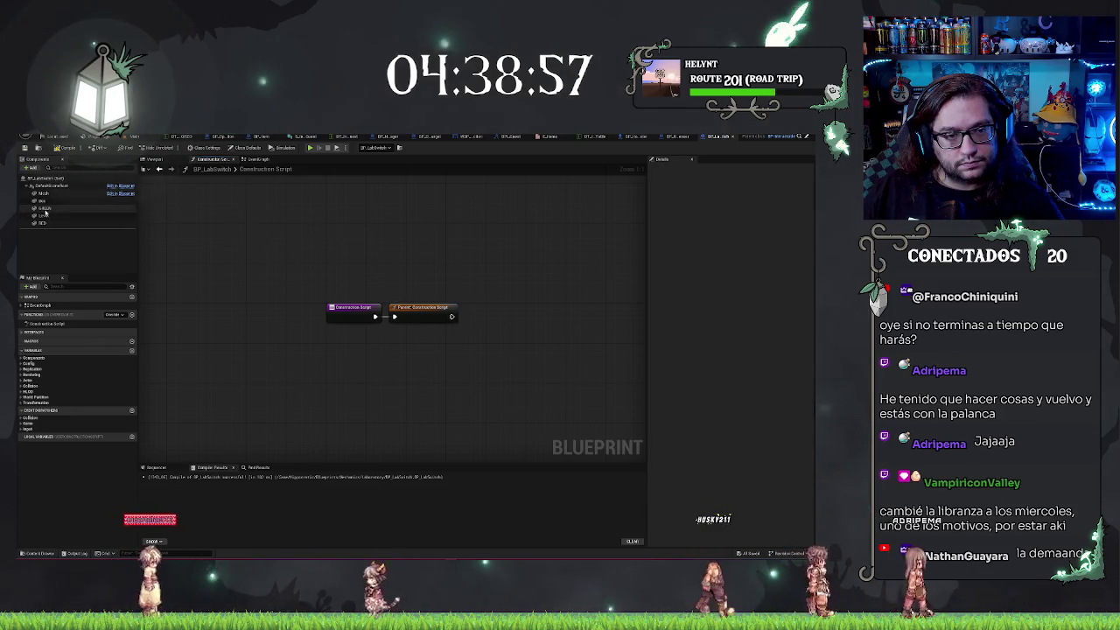
mouse_move(44, 209)
mouse_down()
mouse_move(70, 230)
mouse_move(398, 352)
mouse_move(460, 347)
mouse_up()
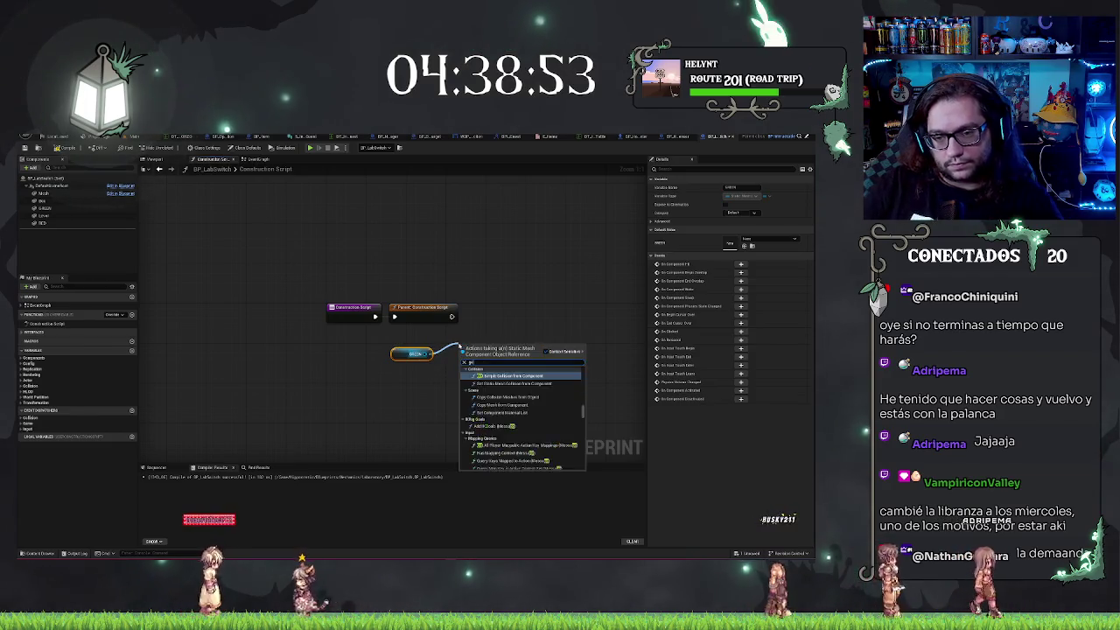
text(t material)
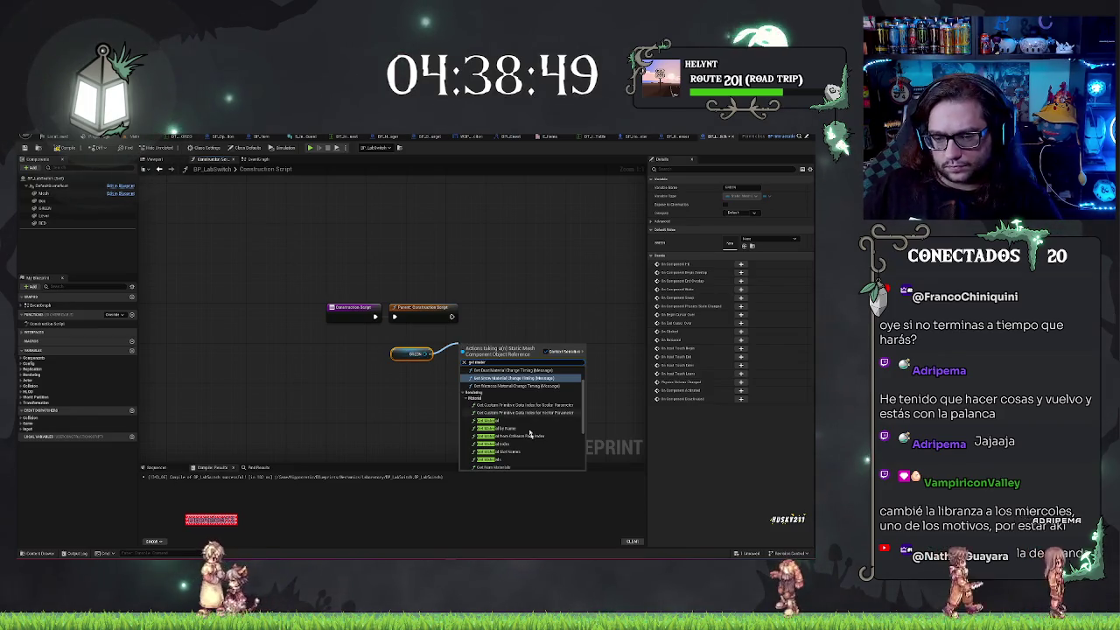
click(513, 422)
Remove the mistakenly added Set Parameters node from the Get Material output
drag(531, 362, 557, 359)
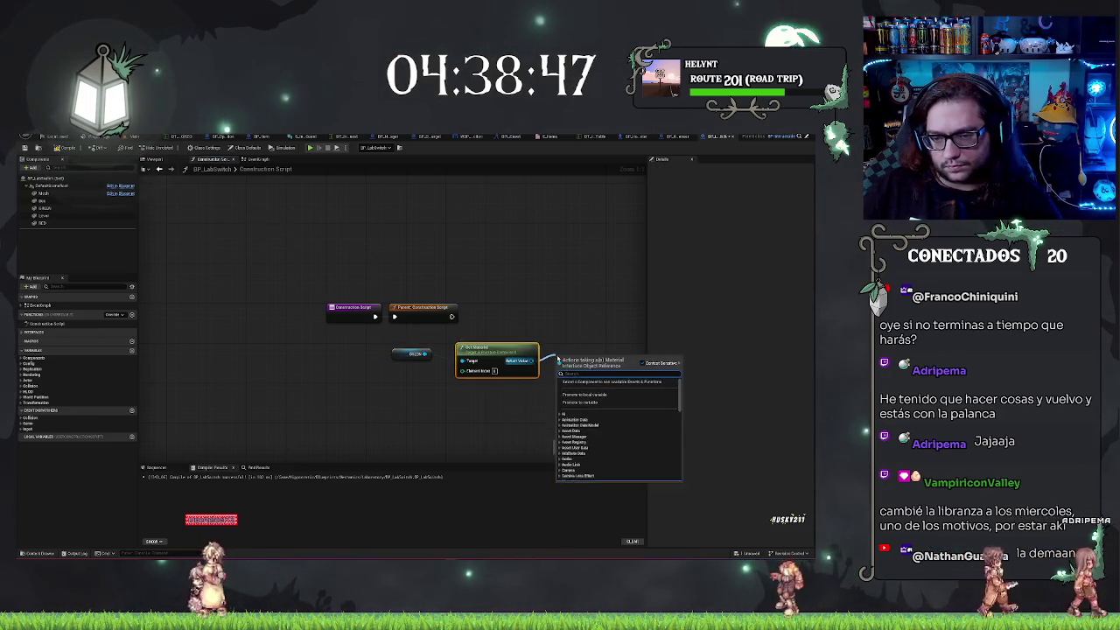
text(set material)
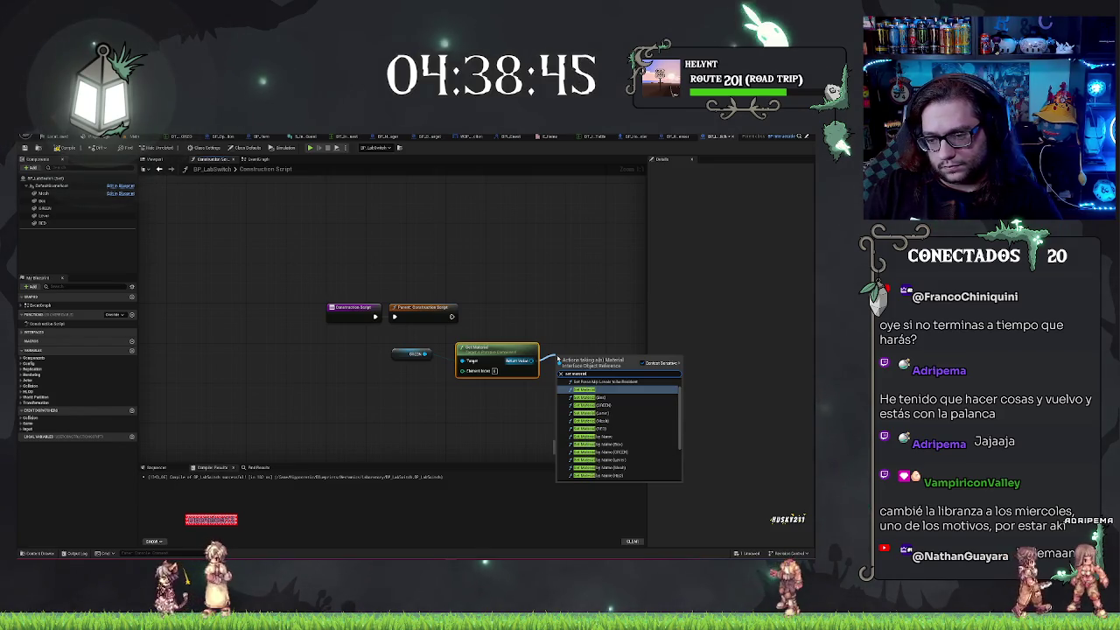
text( pa)
key(ctrl+a)
text(set para)
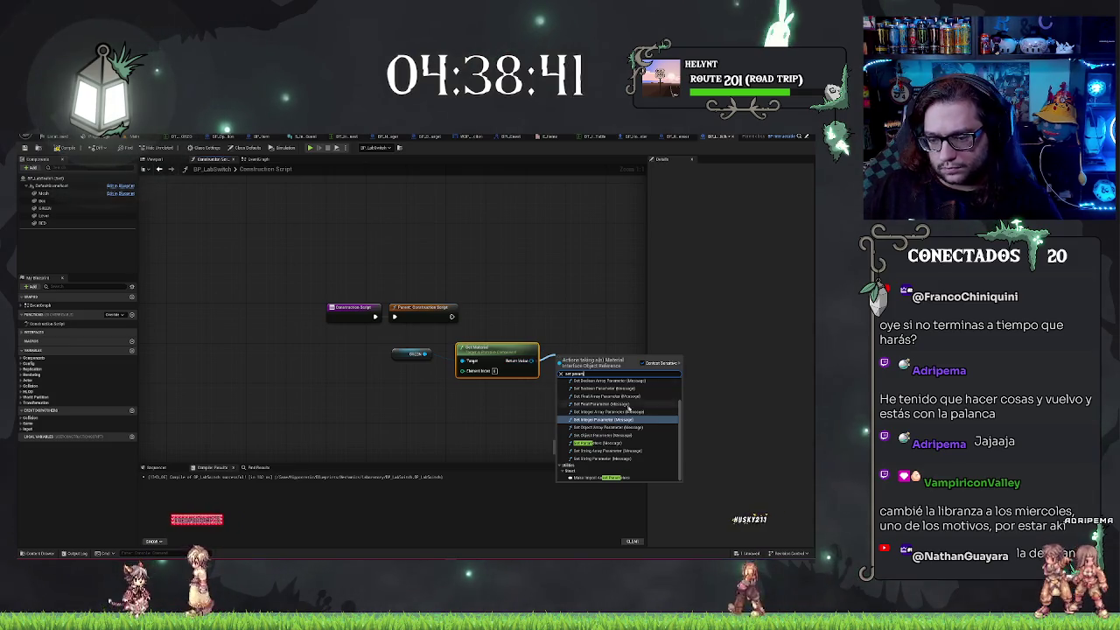
scroll(634, 416, up, 2)
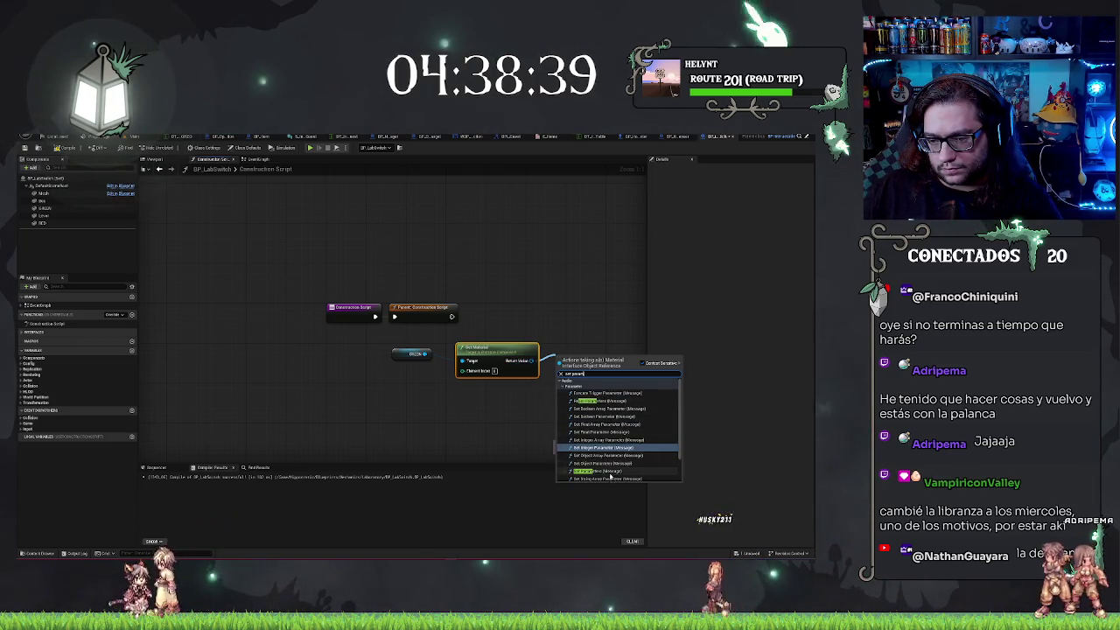
scroll(605, 436, down, 2)
click(615, 451)
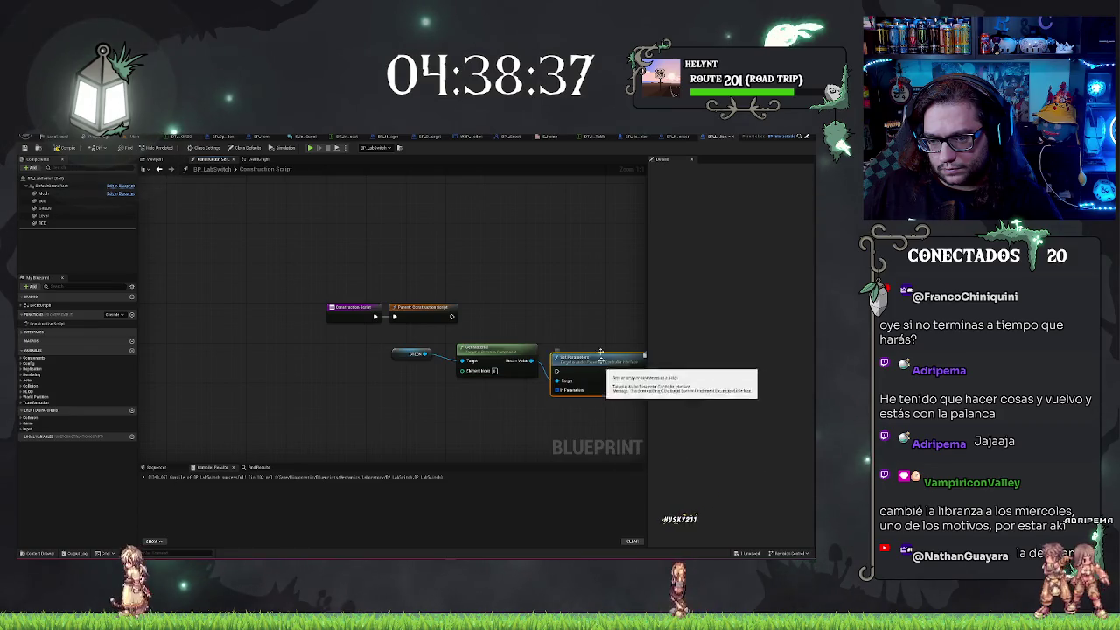
key(Delete)
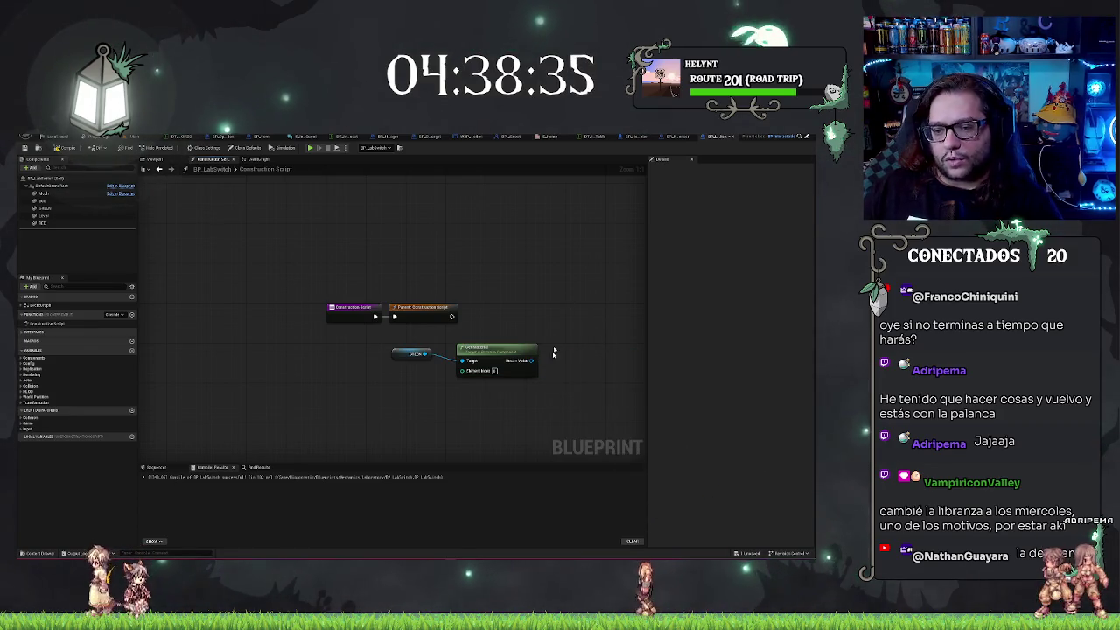
drag(534, 360, 537, 310)
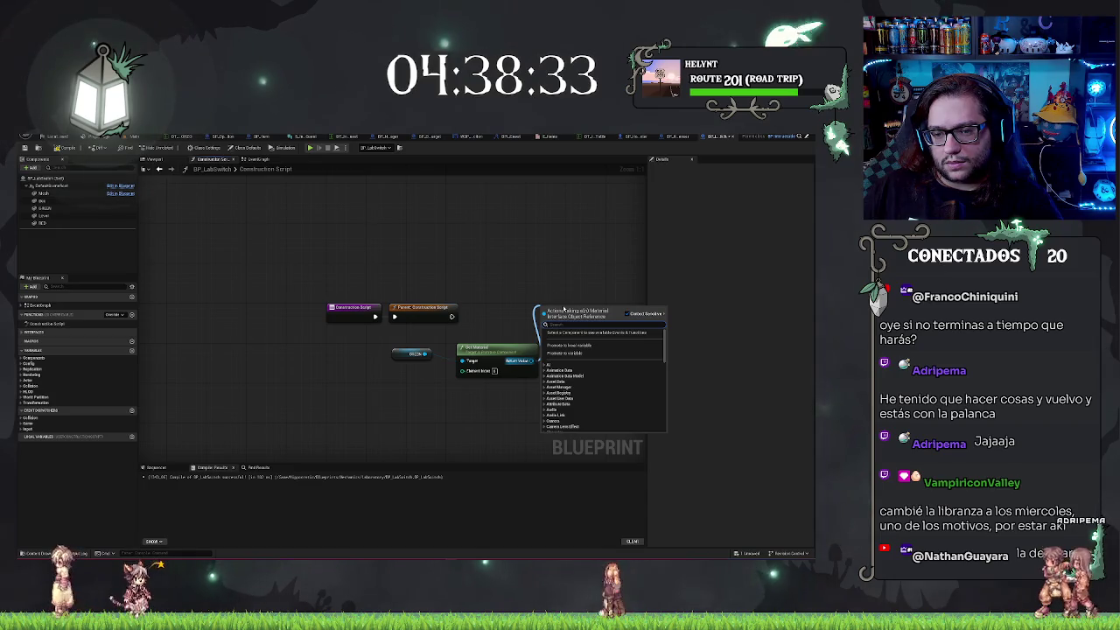
click(417, 325)
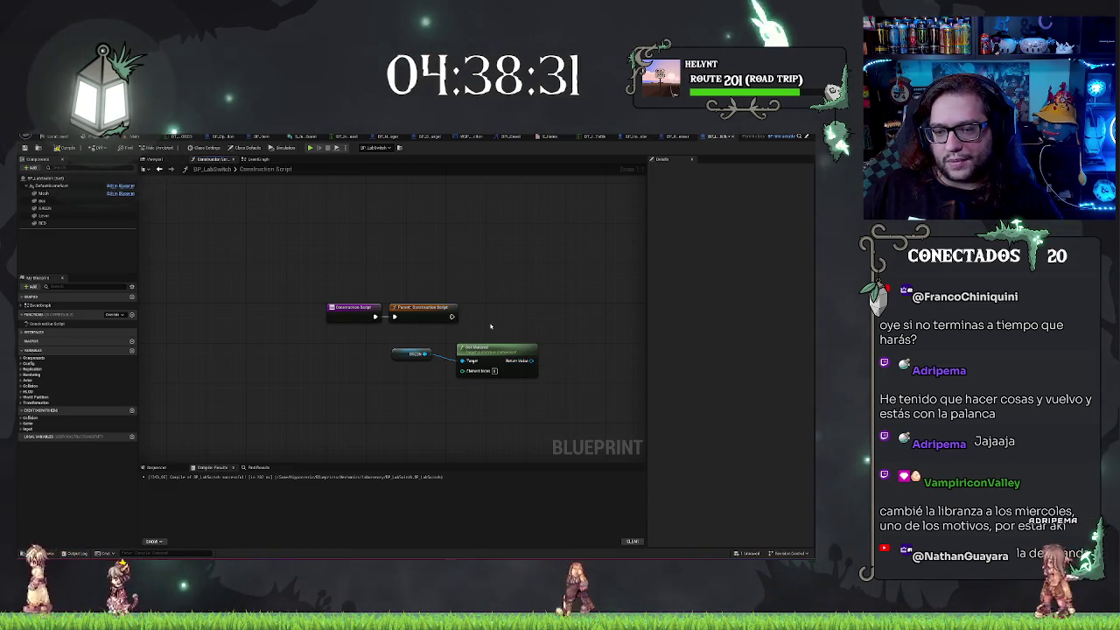
click(494, 363)
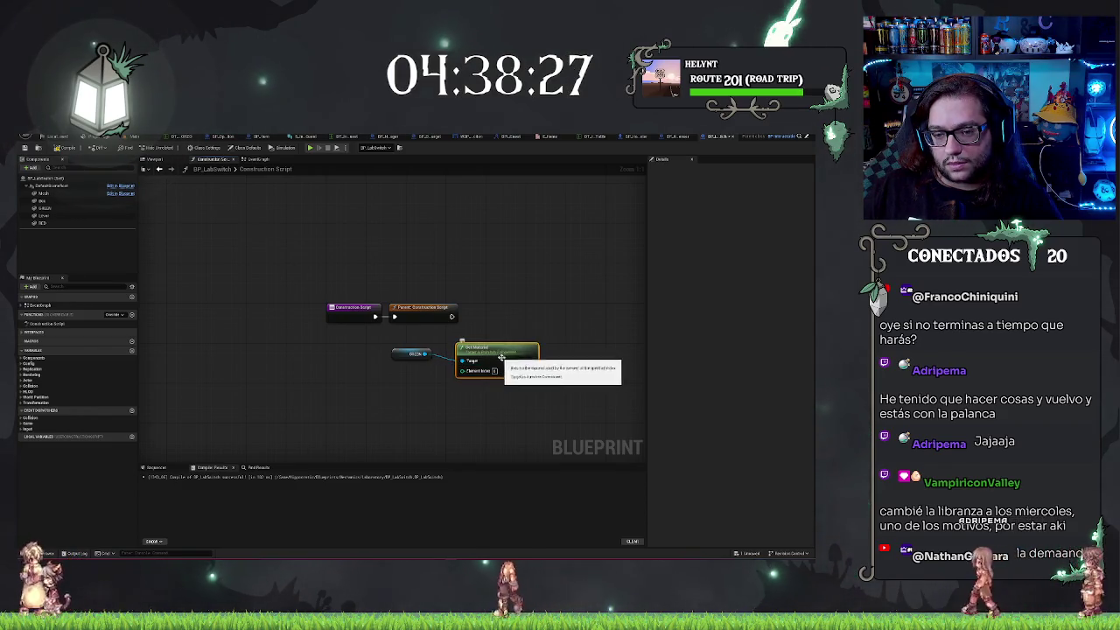
Add a Set Scalar Parameter Value on Materials node from the GREEN component
drag(423, 353, 433, 385)
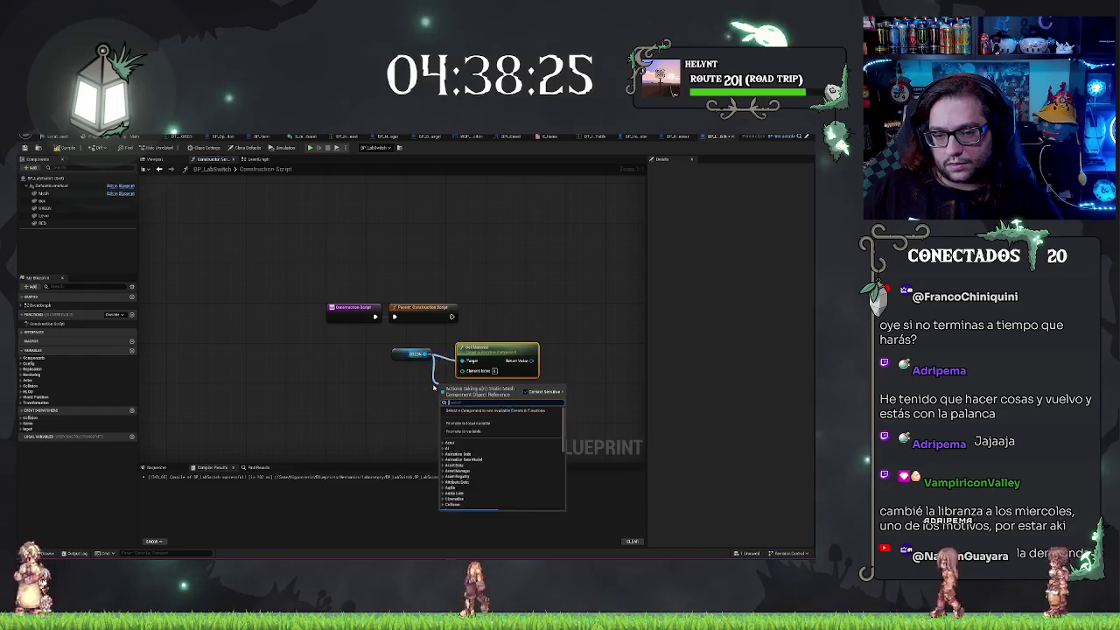
text(set material)
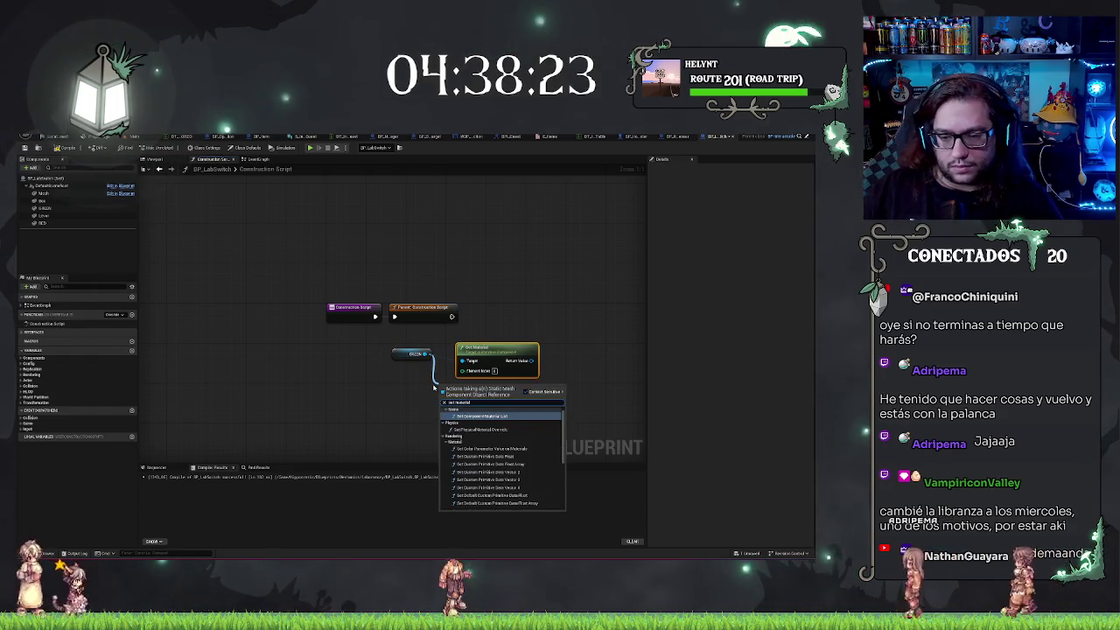
scroll(486, 446, down, 3)
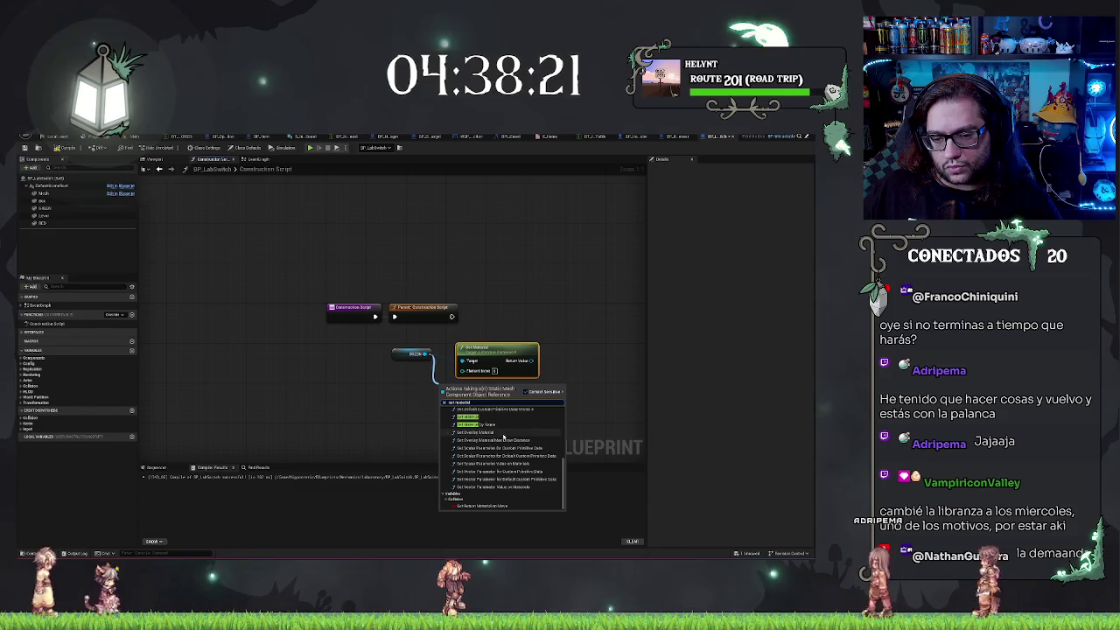
scroll(503, 450, up, 2)
scroll(513, 453, down, 3)
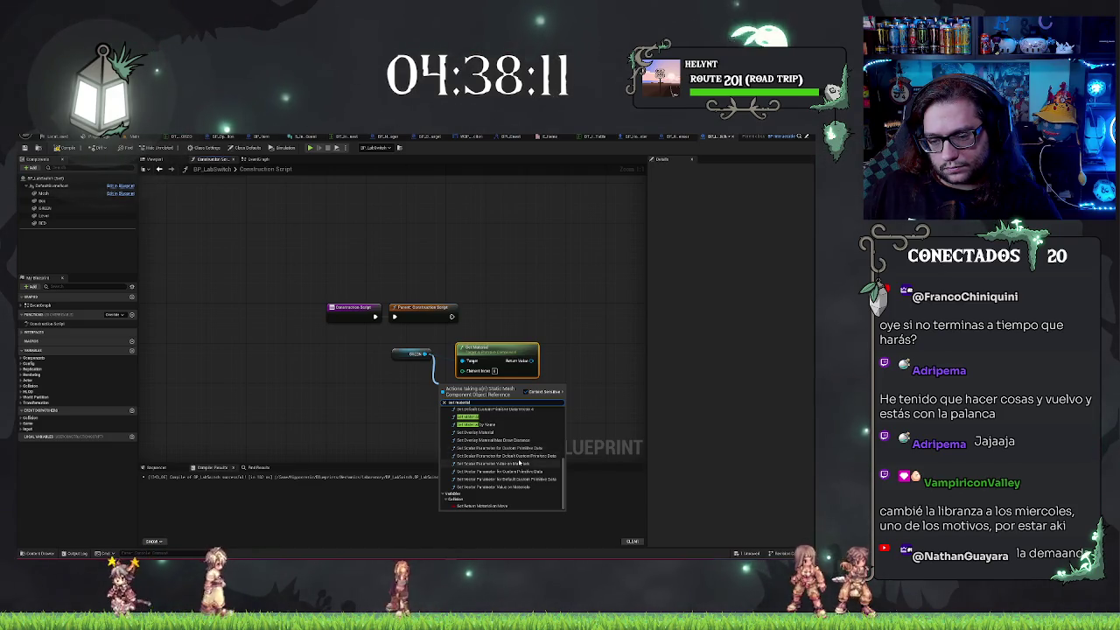
click(521, 463)
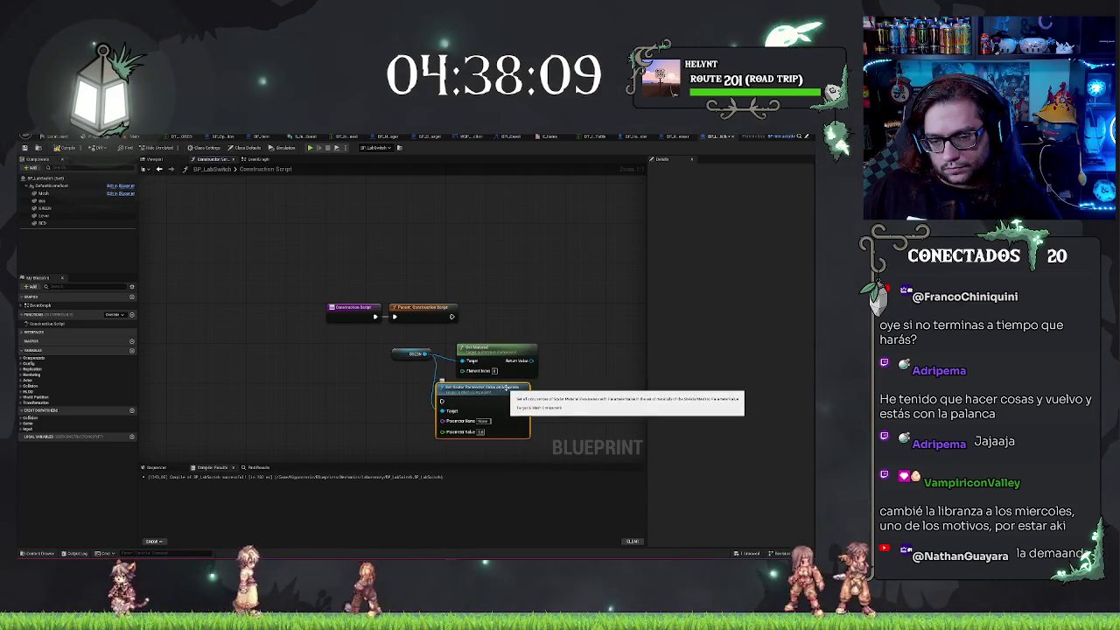
drag(510, 387, 526, 394)
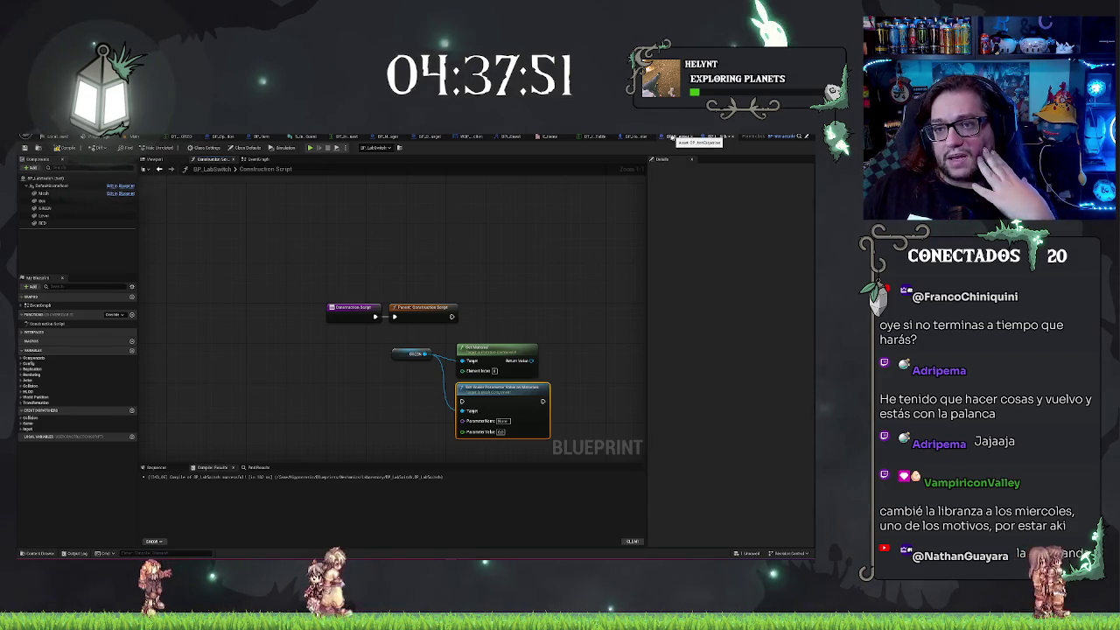
Show the green material instance with its Layer and Flickering parameter groups expanded
click(130, 138)
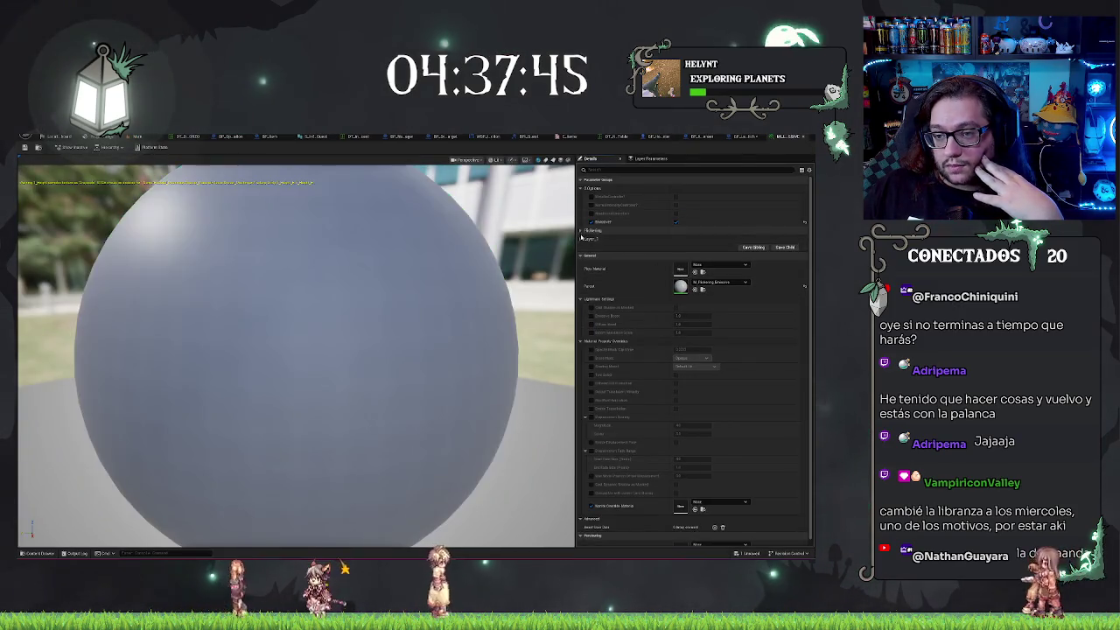
click(580, 239)
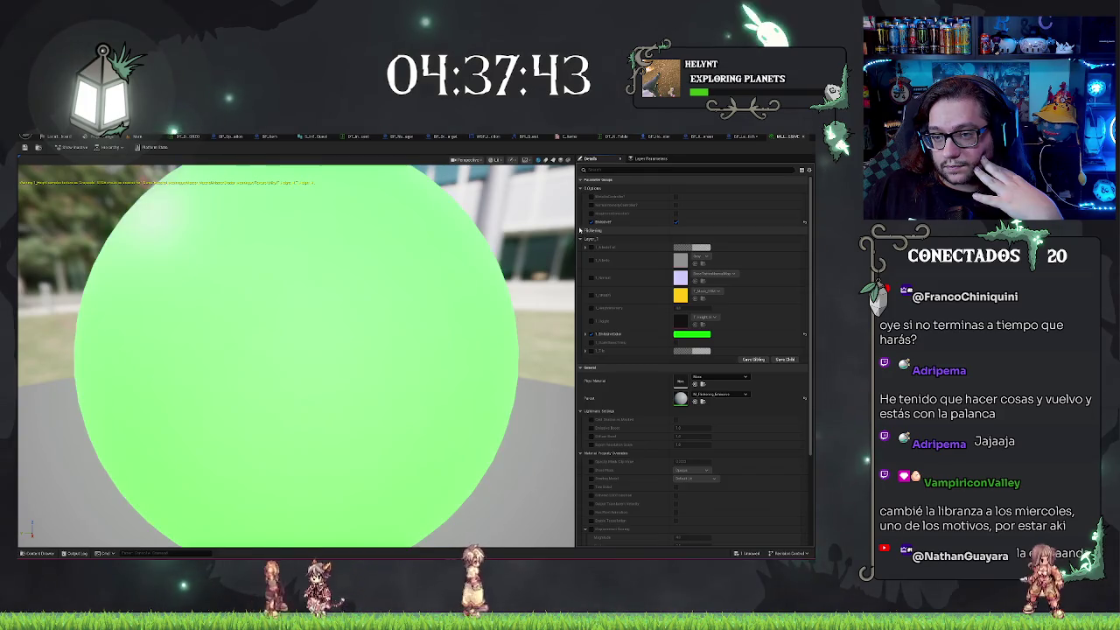
click(580, 231)
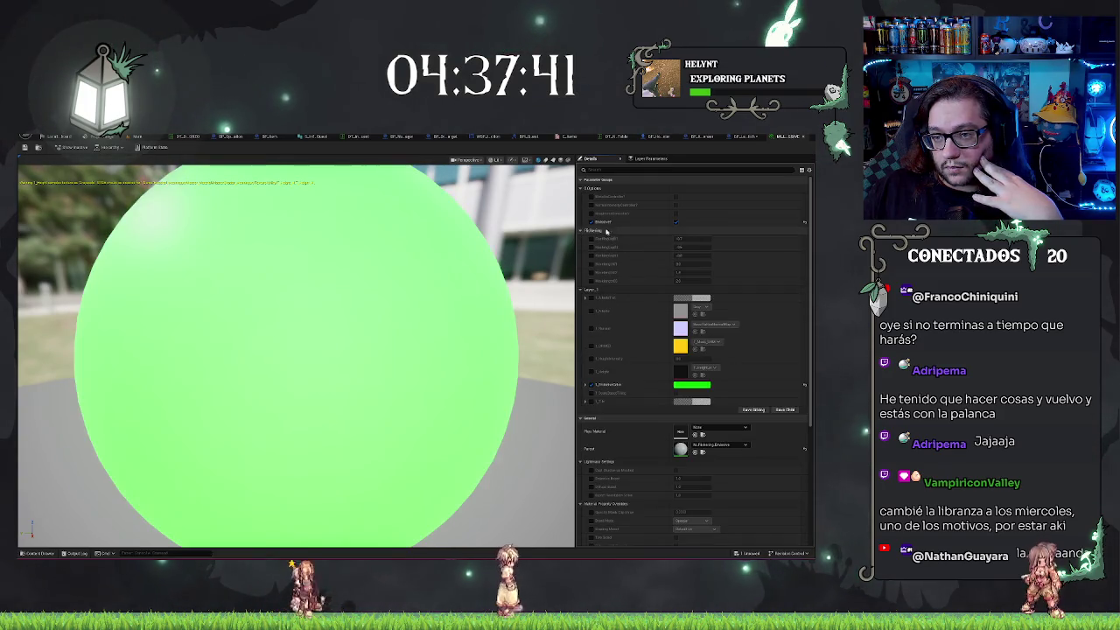
scroll(652, 318, down, 1)
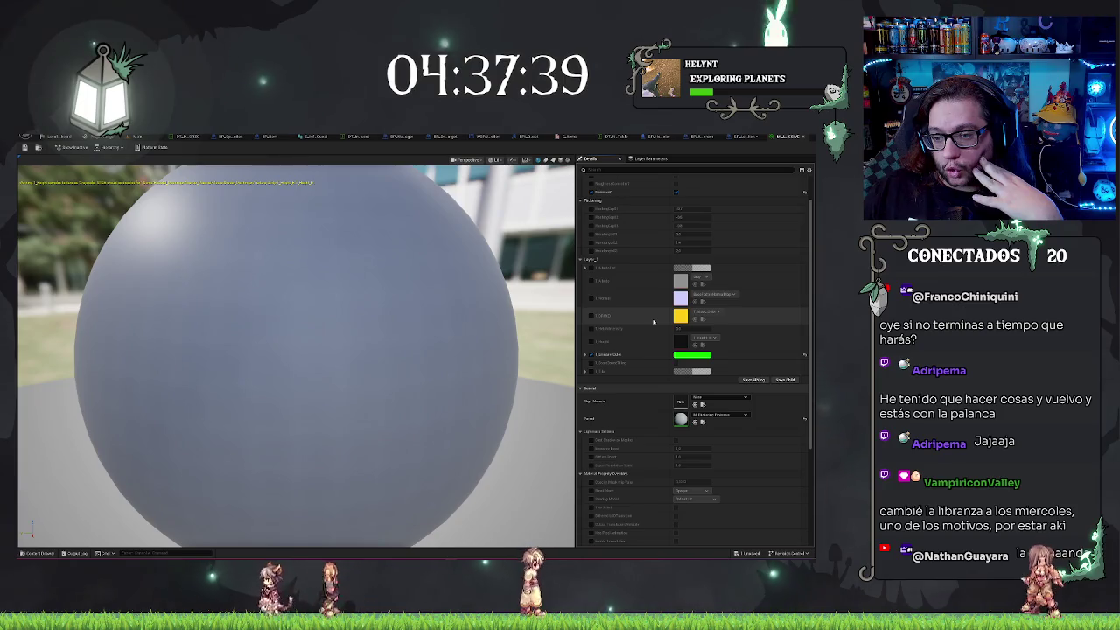
scroll(652, 322, down, 2)
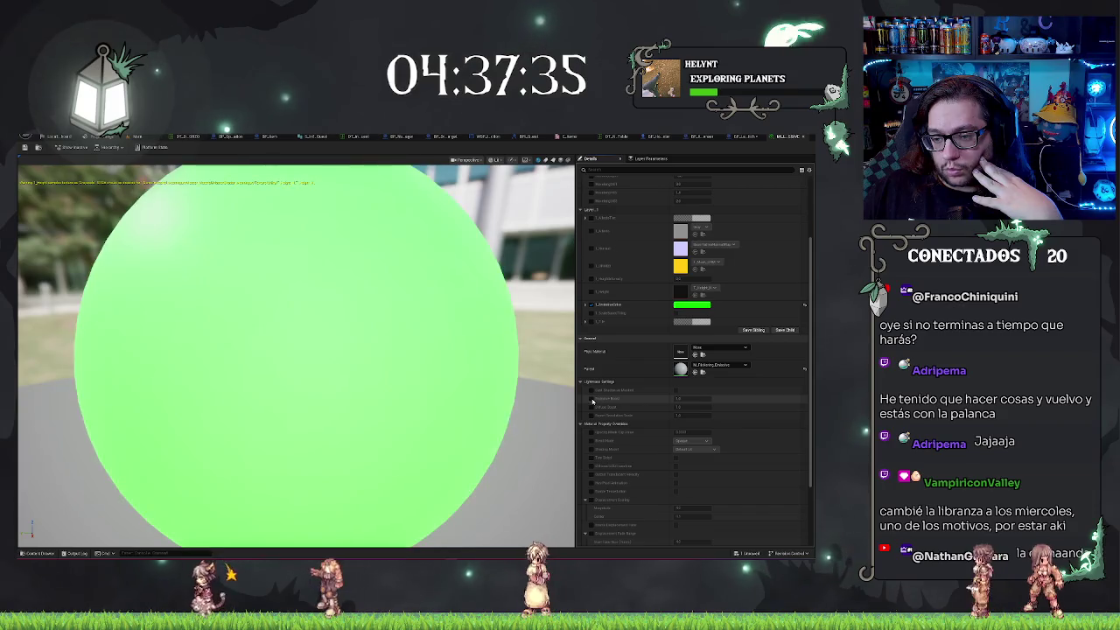
scroll(594, 398, down, 2)
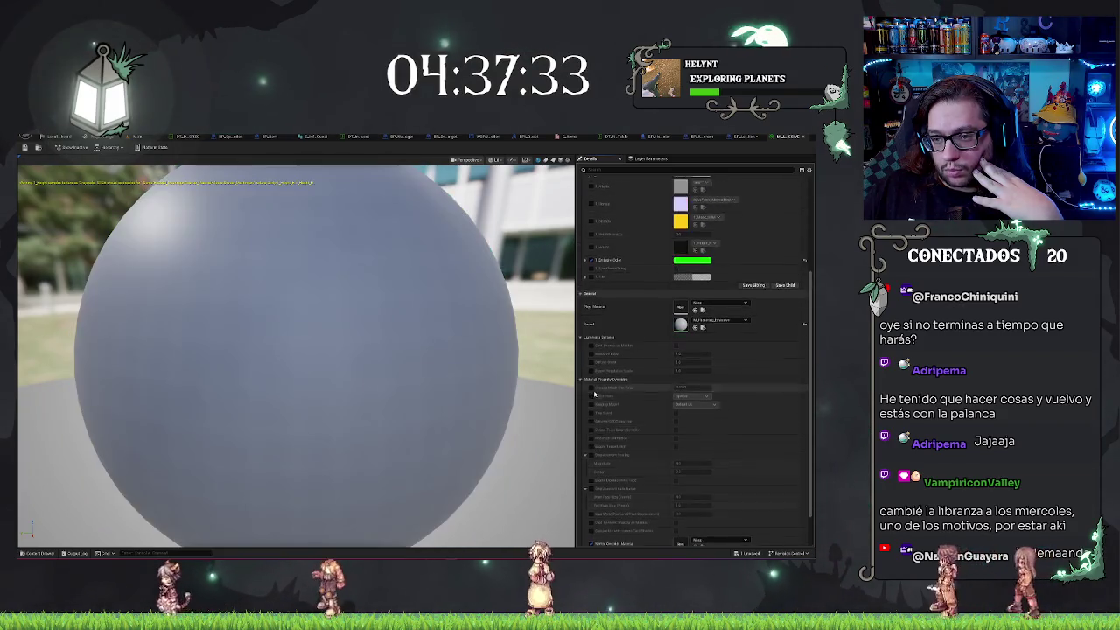
scroll(594, 396, up, 5)
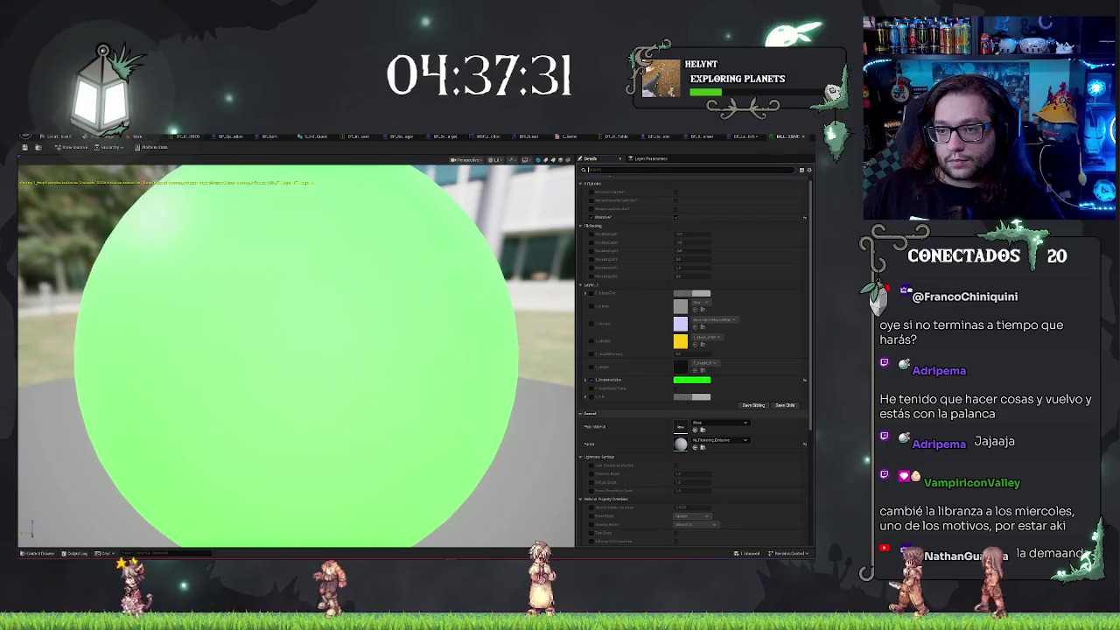